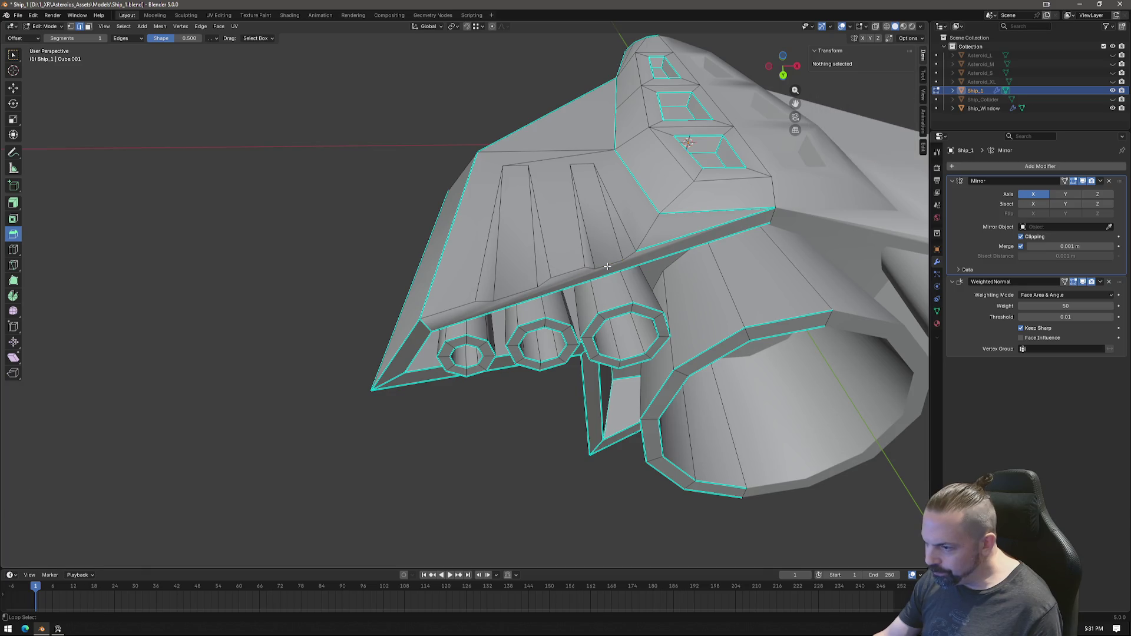
# Step: Mark the wing ridge loop and the vertical panel edges sharp, then return to Object Mode
pyautogui.rightClick(597, 296)
pyautogui.click(581, 452)
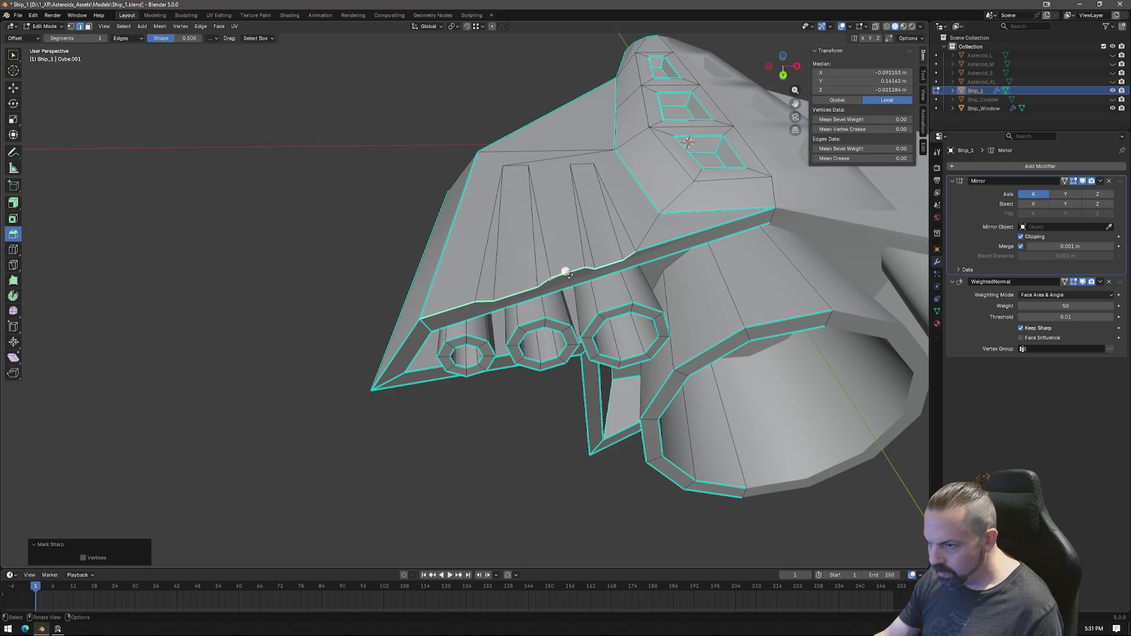
pyautogui.click(534, 252)
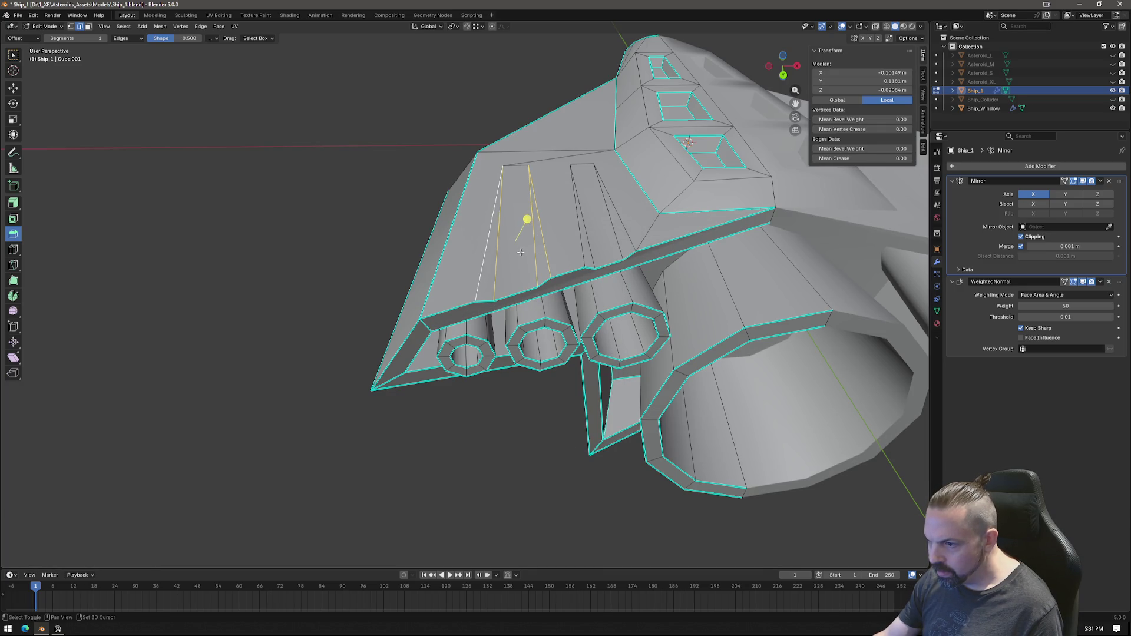
pyautogui.rightClick(615, 239)
pyautogui.click(584, 255)
pyautogui.moveTo(585, 254)
pyautogui.mouseDown(button='middle')
pyautogui.moveTo(716, 260)
pyautogui.moveTo(680, 341)
pyautogui.moveTo(623, 276)
pyautogui.moveTo(684, 369)
pyautogui.moveTo(649, 472)
pyautogui.moveTo(542, 438)
pyautogui.moveTo(531, 374)
pyautogui.moveTo(495, 394)
pyautogui.moveTo(520, 398)
pyautogui.moveTo(526, 349)
pyautogui.moveTo(498, 302)
pyautogui.moveTo(491, 315)
pyautogui.moveTo(509, 316)
pyautogui.moveTo(526, 291)
pyautogui.moveTo(486, 327)
pyautogui.mouseUp(button='middle')
pyautogui.press('Tab')
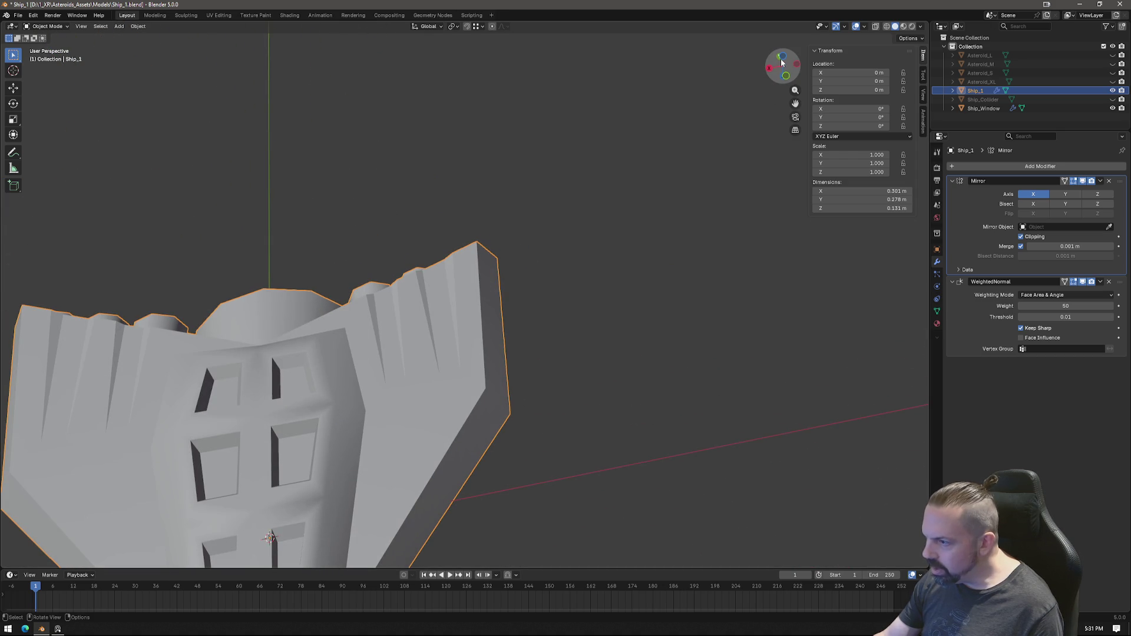
# Step: From bottom orthographic view, dissolve the stray diagonal and horizontal wing edges
pyautogui.click(783, 61)
pyautogui.press('Tab')
pyautogui.scroll(3, 582, 310)
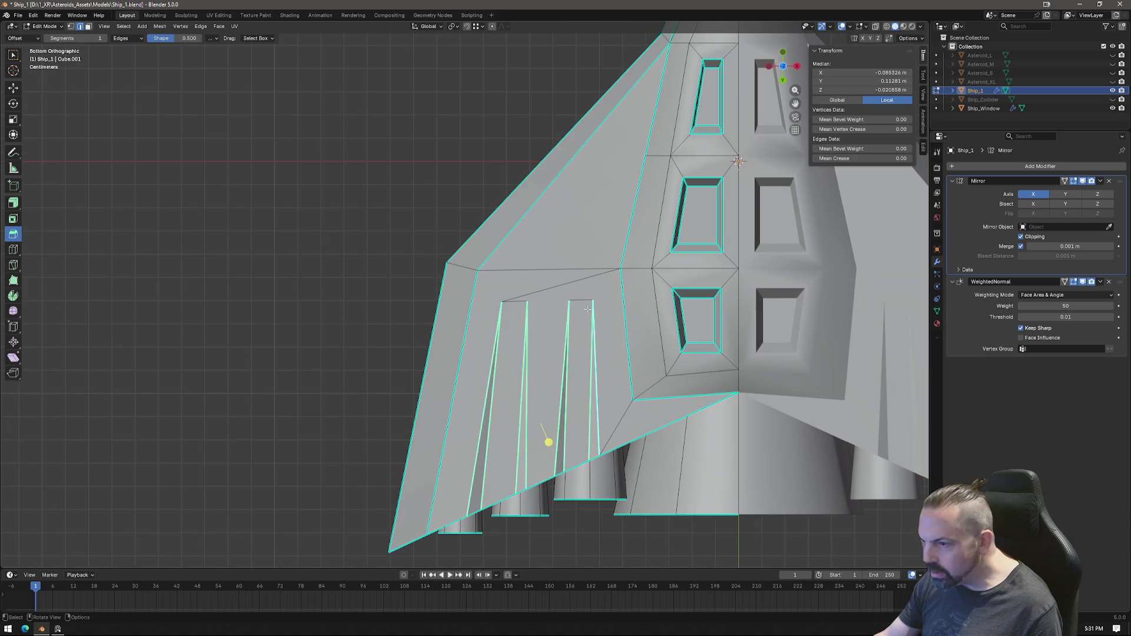
pyautogui.click(560, 283)
pyautogui.press('x')
pyautogui.click(609, 304)
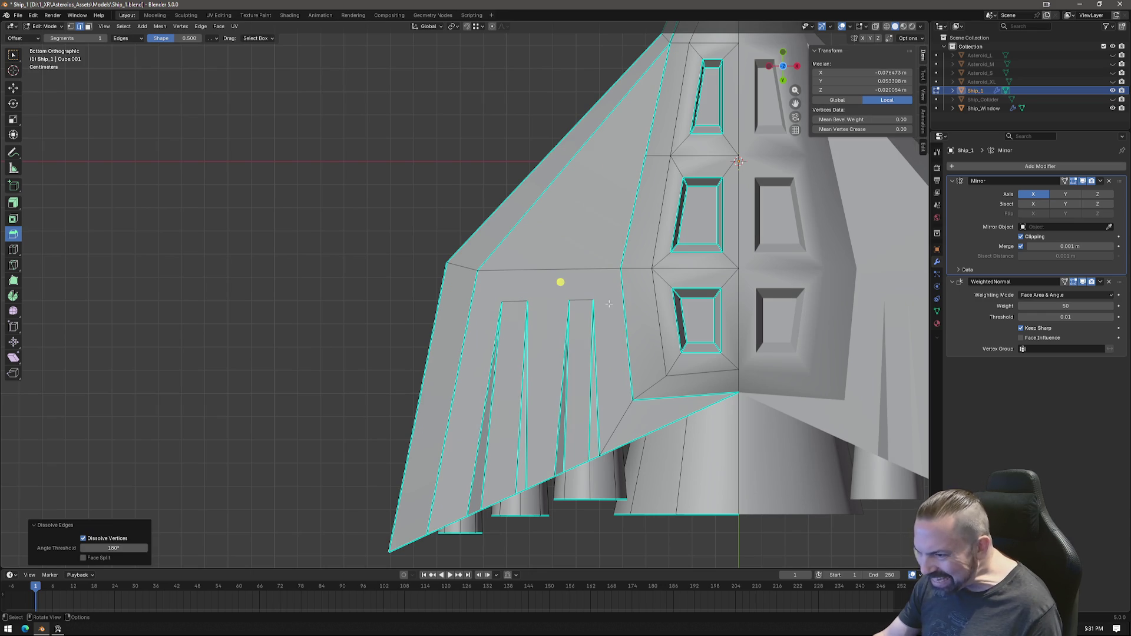
pyautogui.click(581, 270)
pyautogui.press('x')
pyautogui.click(644, 287)
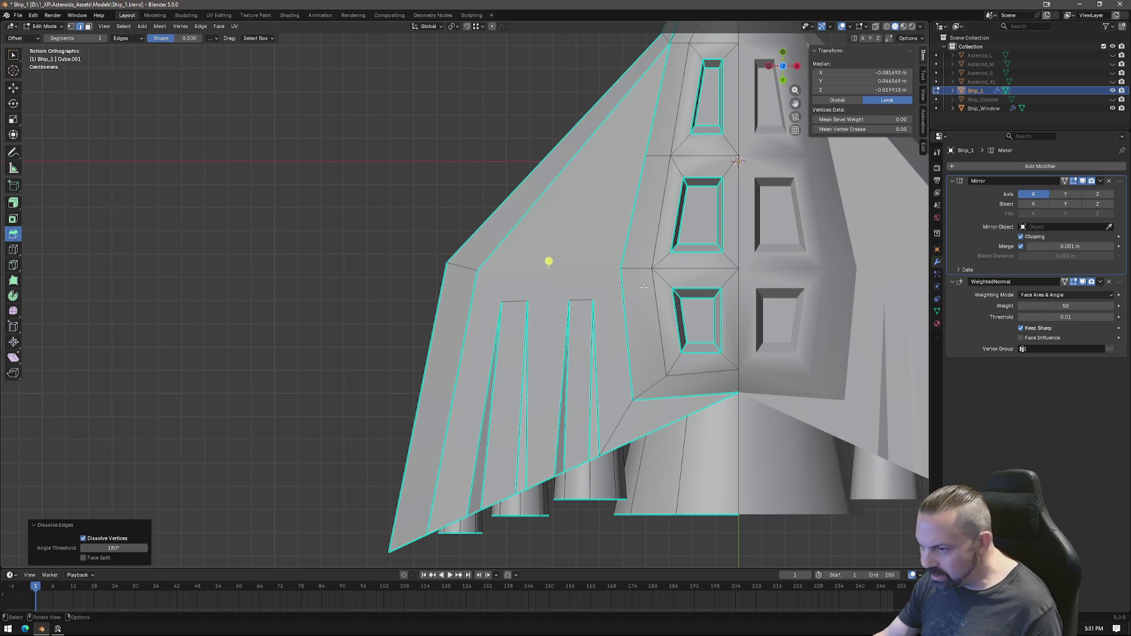
# Step: Move the second panel's top edge and a panel vertex up toward the leading edge
pyautogui.click(549, 261)
pyautogui.click(581, 300)
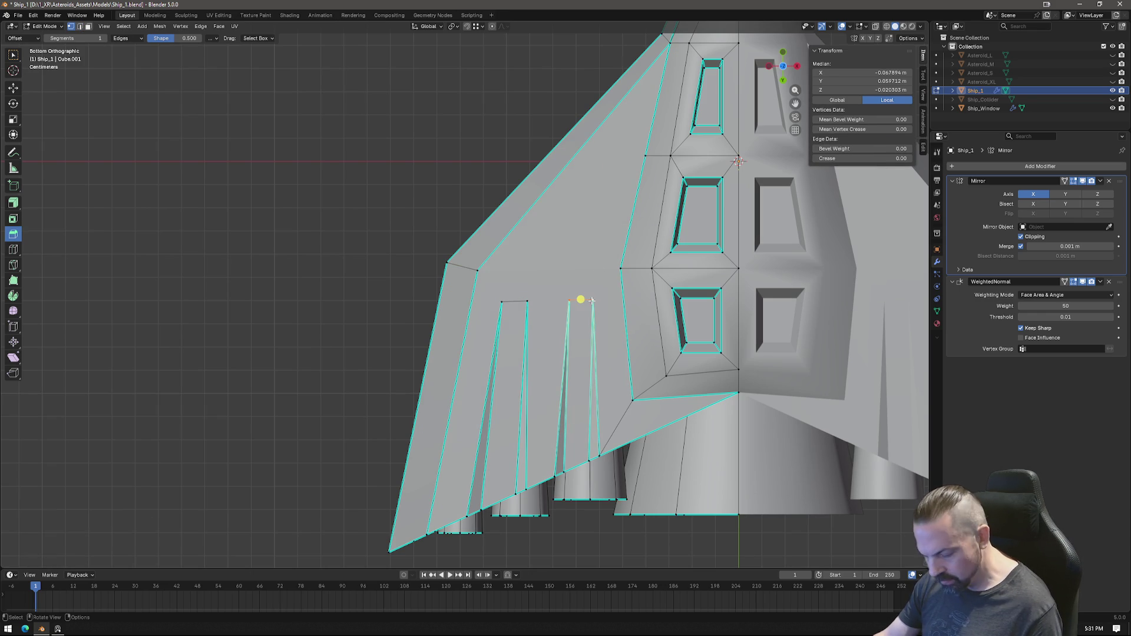
pyautogui.press('g')
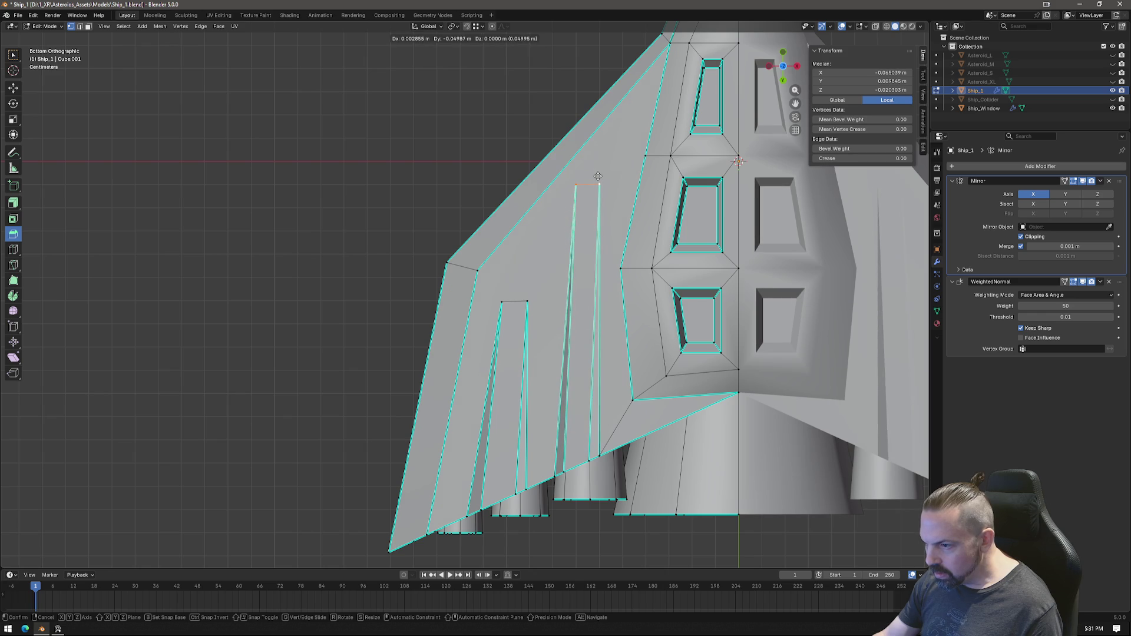
pyautogui.click(601, 177)
pyautogui.click(526, 300)
pyautogui.press('g')
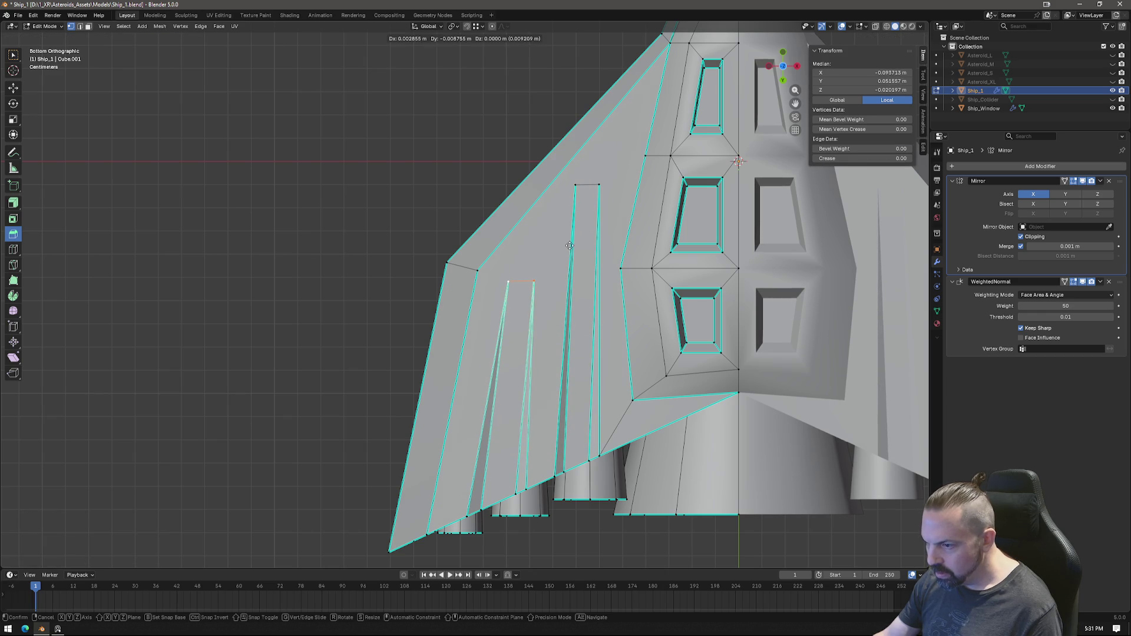
pyautogui.click(546, 273)
# Step: Pull the remaining panel-cut tip vertices upward one by one
pyautogui.press('g')
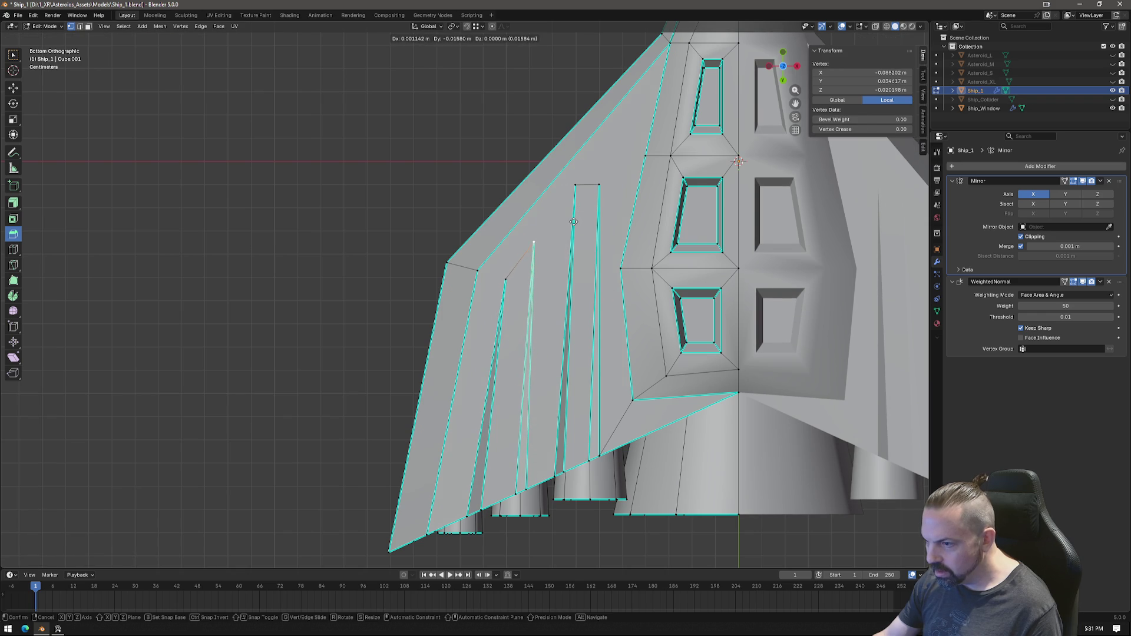
pyautogui.click(575, 221)
pyautogui.click(576, 185)
pyautogui.press('g')
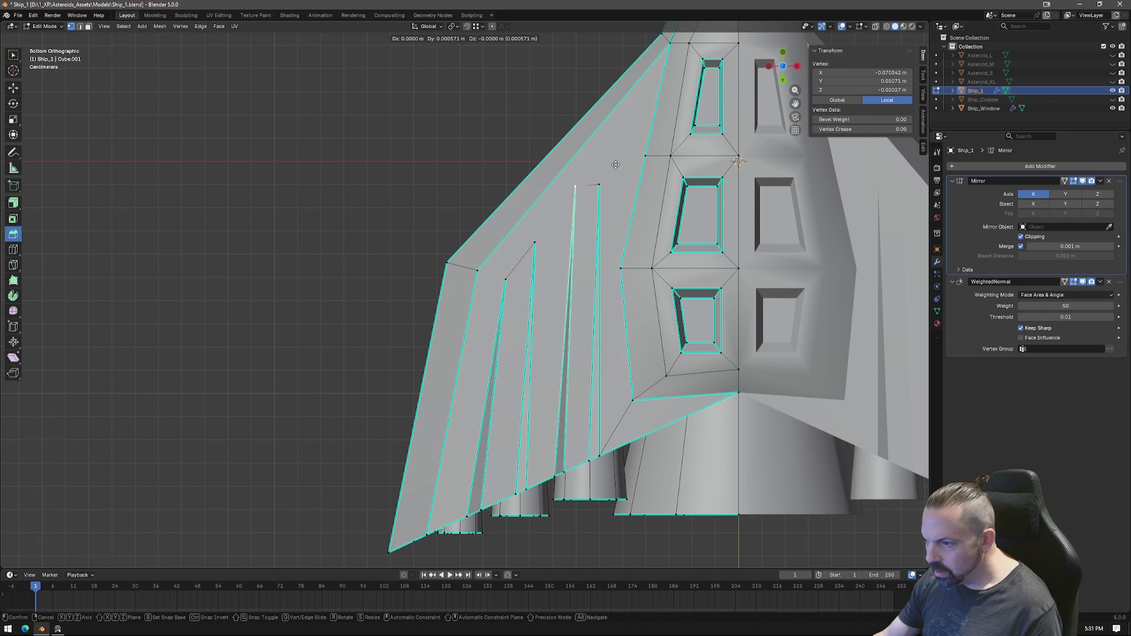
pyautogui.click(615, 168)
pyautogui.press('g')
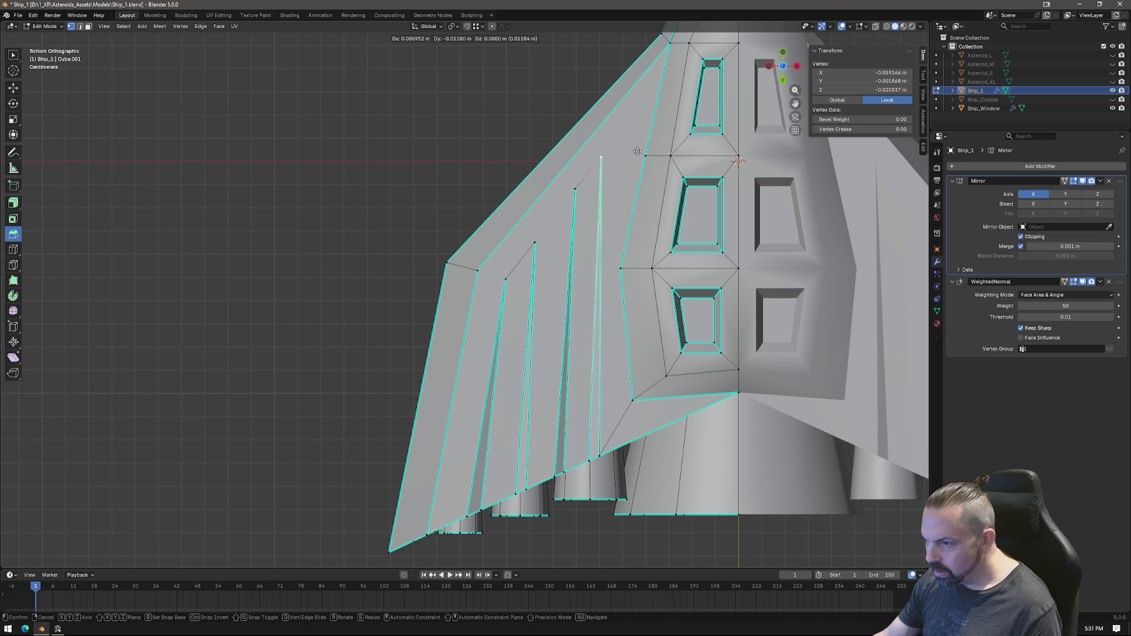
pyautogui.click(636, 150)
# Step: Knife-cut a new edge across the wing and begin a second cut at a panel tip
pyautogui.press('k')
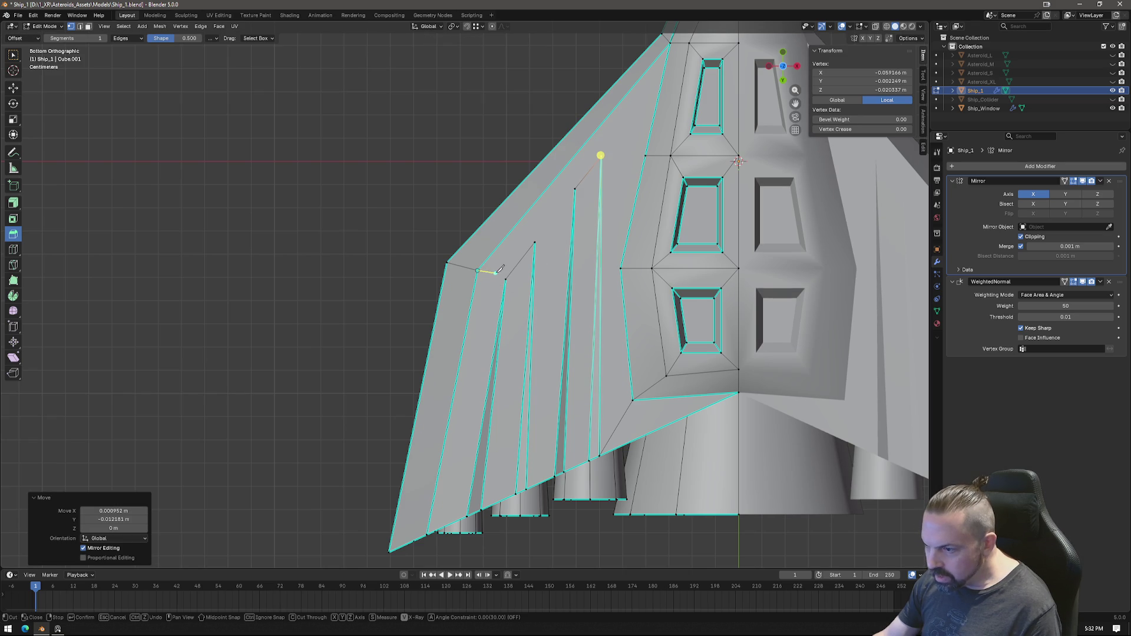
pyautogui.click(506, 277)
pyautogui.press('Return')
pyautogui.press('k')
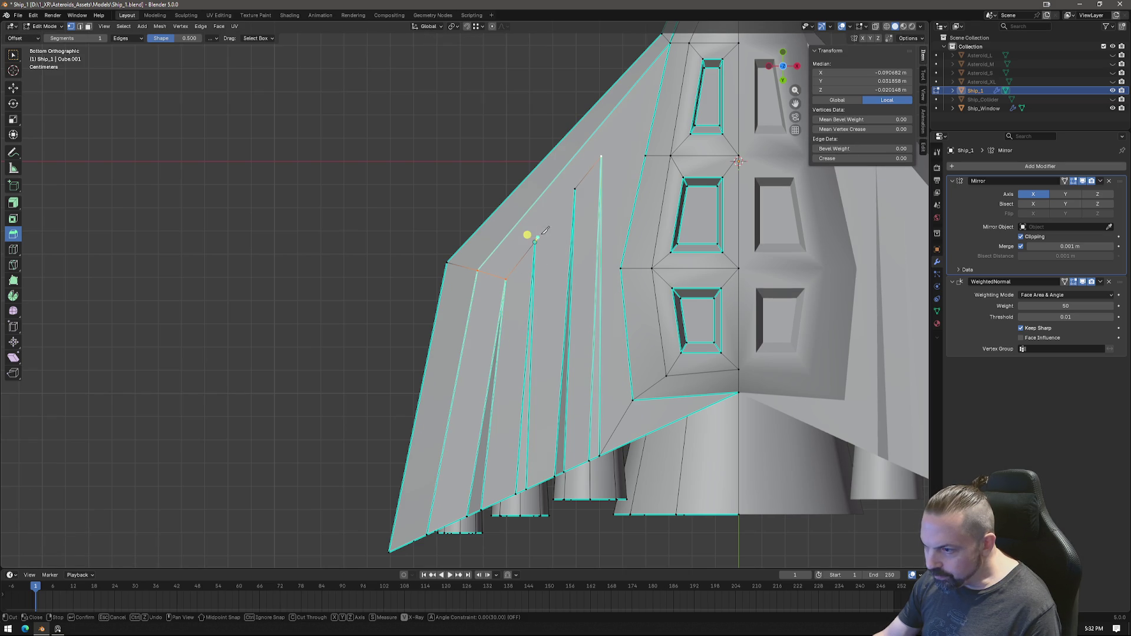
pyautogui.click(576, 188)
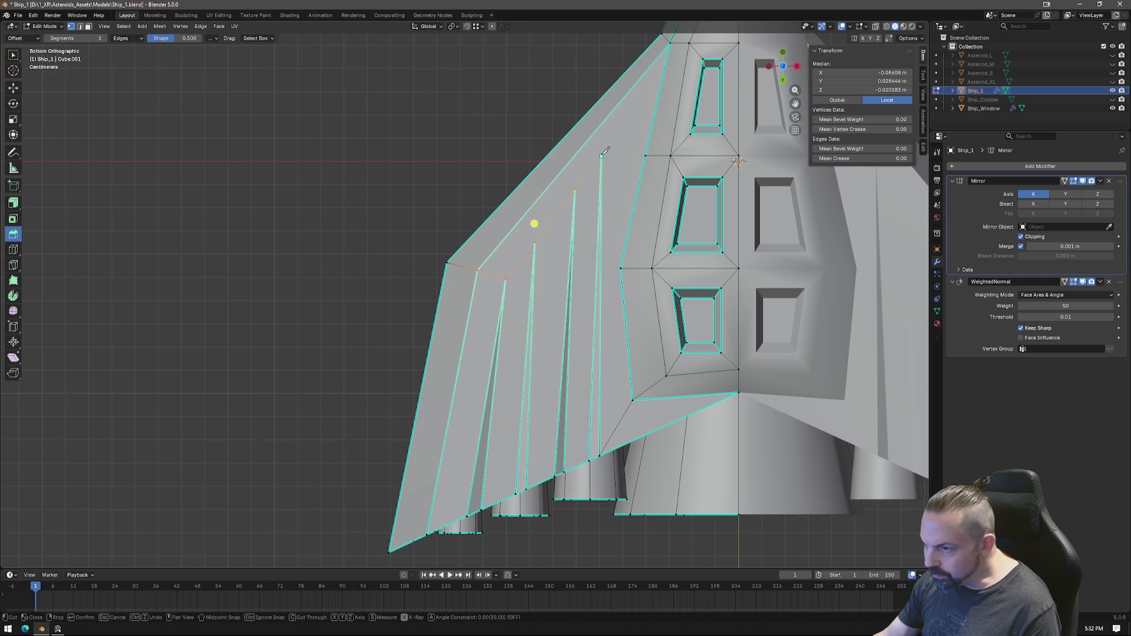
pyautogui.scroll(-3, 648, 152)
# Step: Abandon the unfinished cut, re-enter Edit Mode and line up the knife over the wing top
pyautogui.moveTo(647, 152)
pyautogui.mouseDown(button='middle')
pyautogui.moveTo(577, 302)
pyautogui.moveTo(643, 217)
pyautogui.moveTo(583, 416)
pyautogui.moveTo(610, 354)
pyautogui.moveTo(623, 276)
pyautogui.moveTo(637, 331)
pyautogui.moveTo(623, 302)
pyautogui.moveTo(600, 292)
pyautogui.moveTo(526, 307)
pyautogui.moveTo(493, 283)
pyautogui.mouseUp(button='middle')
pyautogui.press('Return')
pyautogui.press('Tab')
pyautogui.scroll(3, 588, 314)
pyautogui.press('Tab')
pyautogui.press('k')
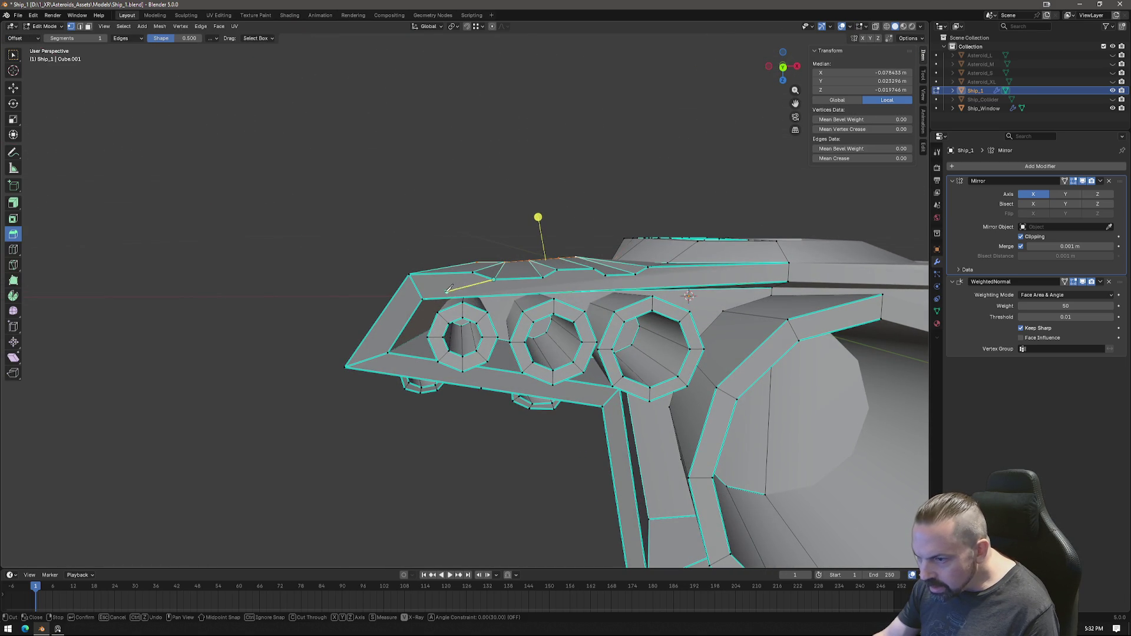
pyautogui.moveTo(689, 297); pyautogui.dragTo(718, 290, button='middle')
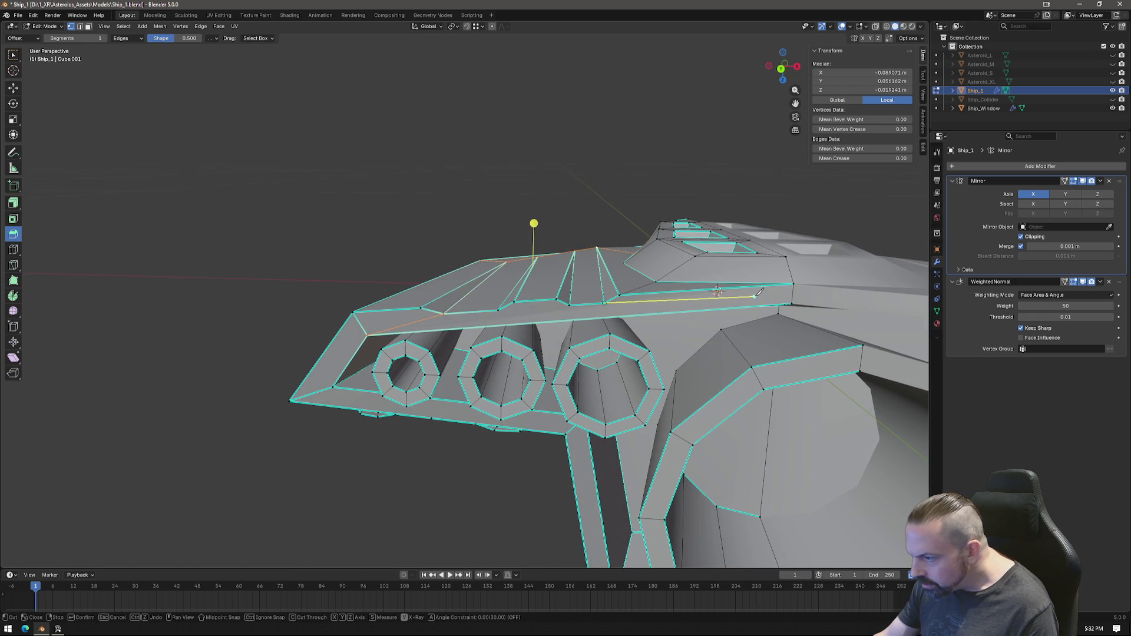
pyautogui.moveTo(717, 292); pyautogui.dragTo(696, 295, button='middle')
# Step: Cut a new edge across the wing above the engines and return to Object Mode
pyautogui.click(536, 281)
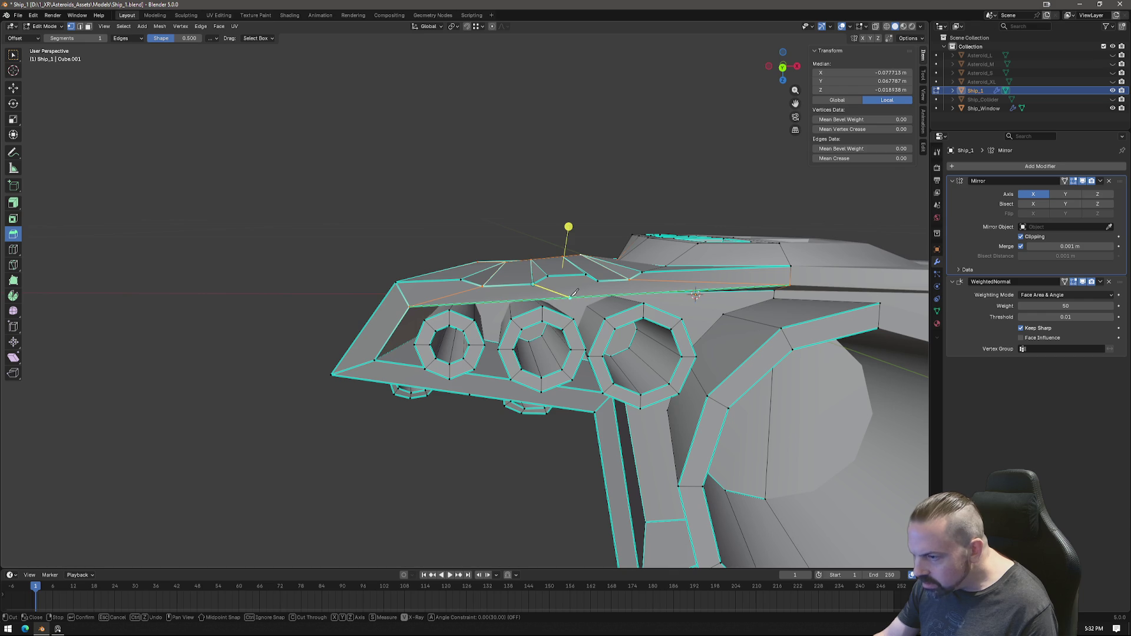
pyautogui.click(571, 297)
pyautogui.press('Return')
pyautogui.press('k')
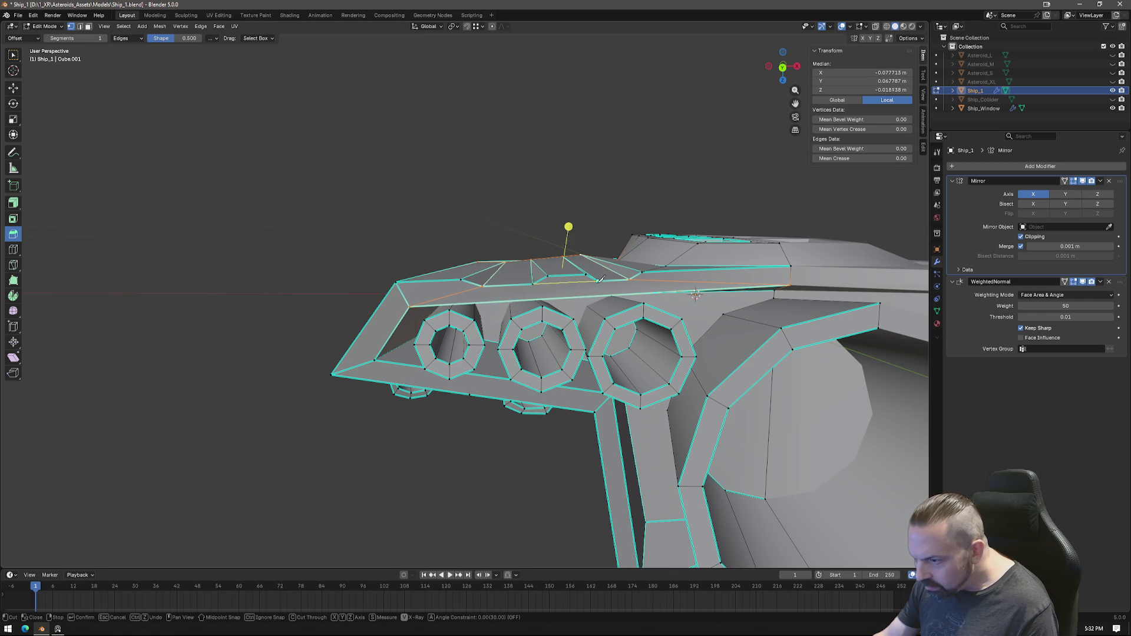
pyautogui.press('Return')
pyautogui.moveTo(604, 279)
pyautogui.mouseDown(button='middle')
pyautogui.moveTo(523, 287)
pyautogui.moveTo(635, 334)
pyautogui.mouseUp(button='middle')
pyautogui.press('Tab')
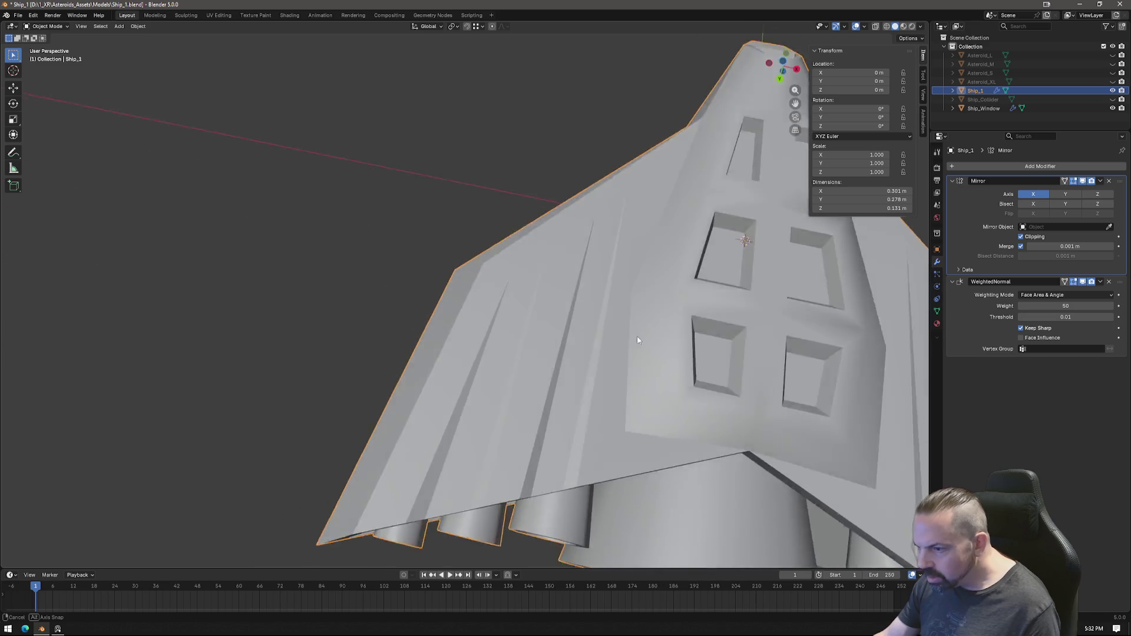
pyautogui.scroll(-5, 636, 334)
pyautogui.scroll(-4, 636, 334)
# Step: Enable Statistics in Viewport Overlays and show the sidebar transform details
pyautogui.moveTo(636, 335)
pyautogui.mouseDown(button='middle')
pyautogui.moveTo(567, 287)
pyautogui.moveTo(594, 289)
pyautogui.moveTo(586, 282)
pyautogui.moveTo(623, 226)
pyautogui.moveTo(712, 318)
pyautogui.moveTo(397, 350)
pyautogui.moveTo(437, 354)
pyautogui.moveTo(462, 297)
pyautogui.moveTo(473, 225)
pyautogui.moveTo(492, 263)
pyautogui.moveTo(558, 315)
pyautogui.moveTo(558, 250)
pyautogui.moveTo(578, 342)
pyautogui.moveTo(622, 369)
pyautogui.moveTo(639, 352)
pyautogui.mouseUp(button='middle')
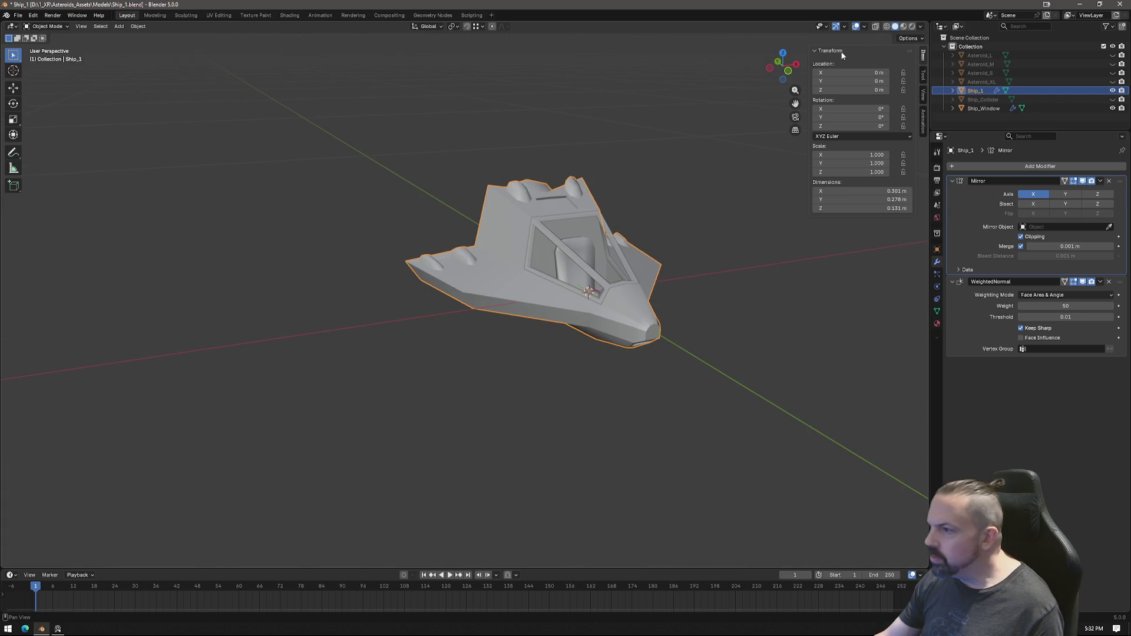
pyautogui.click(865, 29)
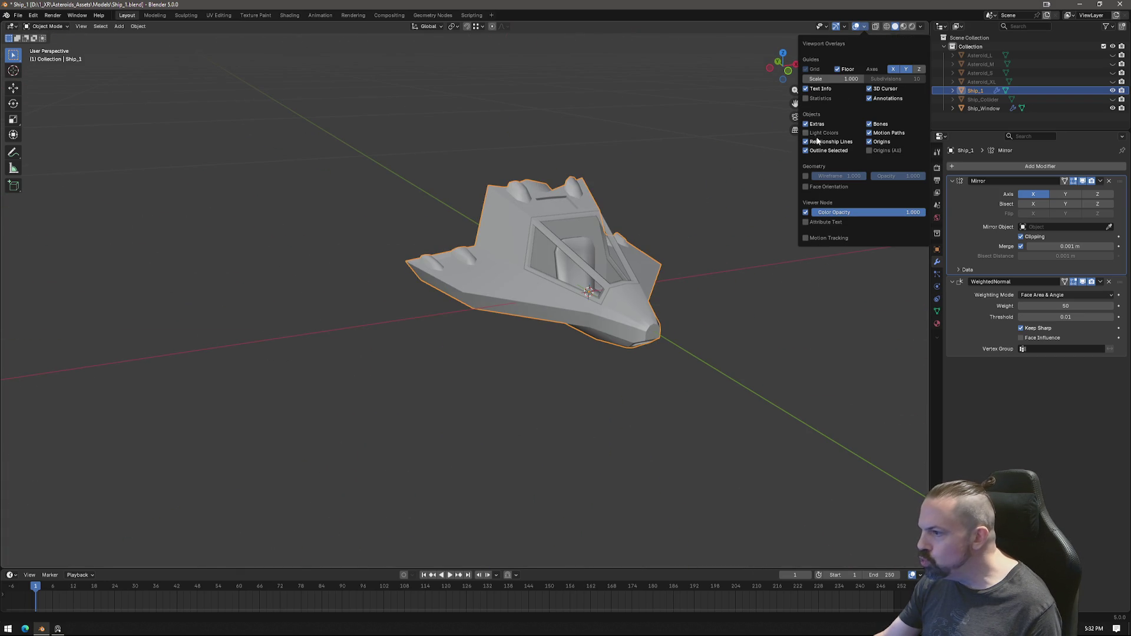
pyautogui.click(806, 98)
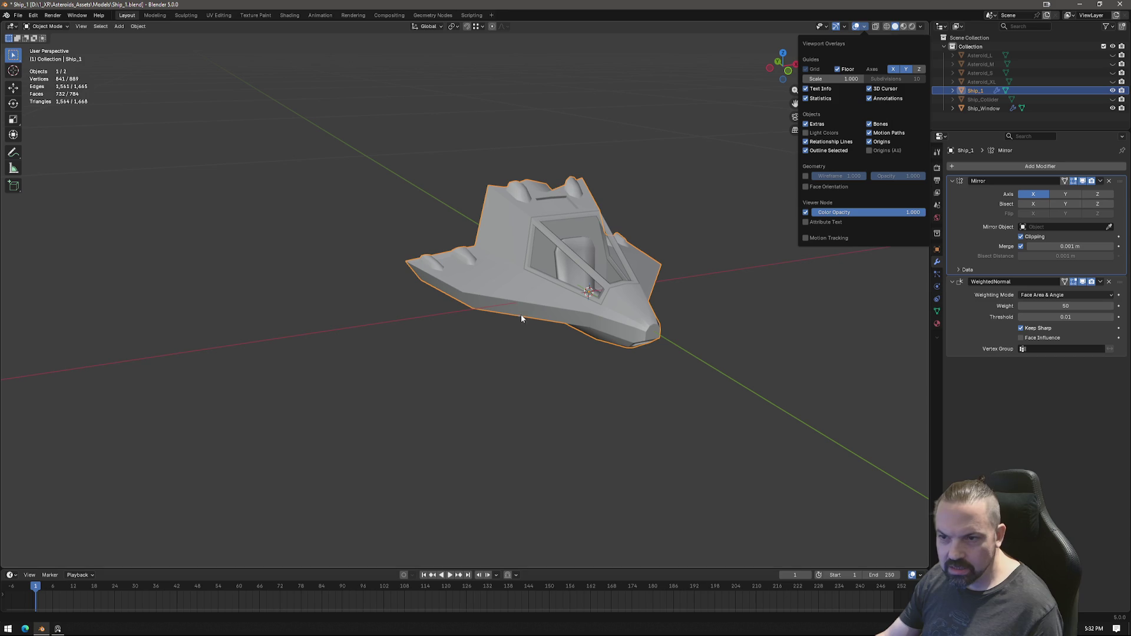
pyautogui.press('n')
pyautogui.scroll(2, 599, 293)
pyautogui.moveTo(496, 351); pyautogui.dragTo(537, 325, button='middle')
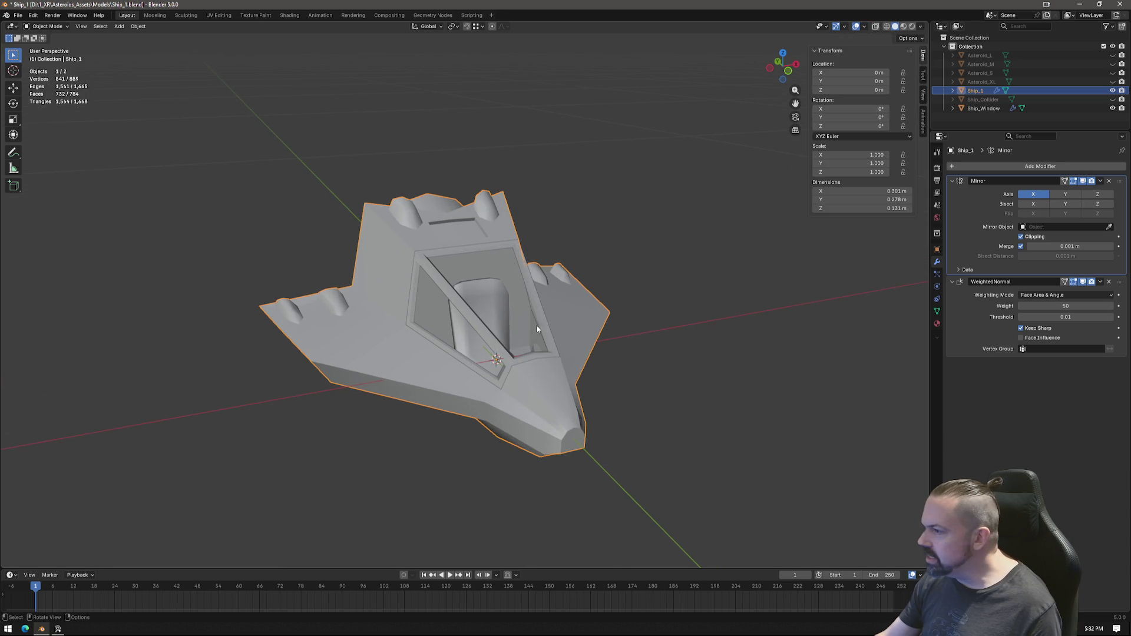
# Step: Apply the Mirror modifier from its dropdown, then undo so the modifier stays
pyautogui.click(1100, 180)
pyautogui.click(1080, 192)
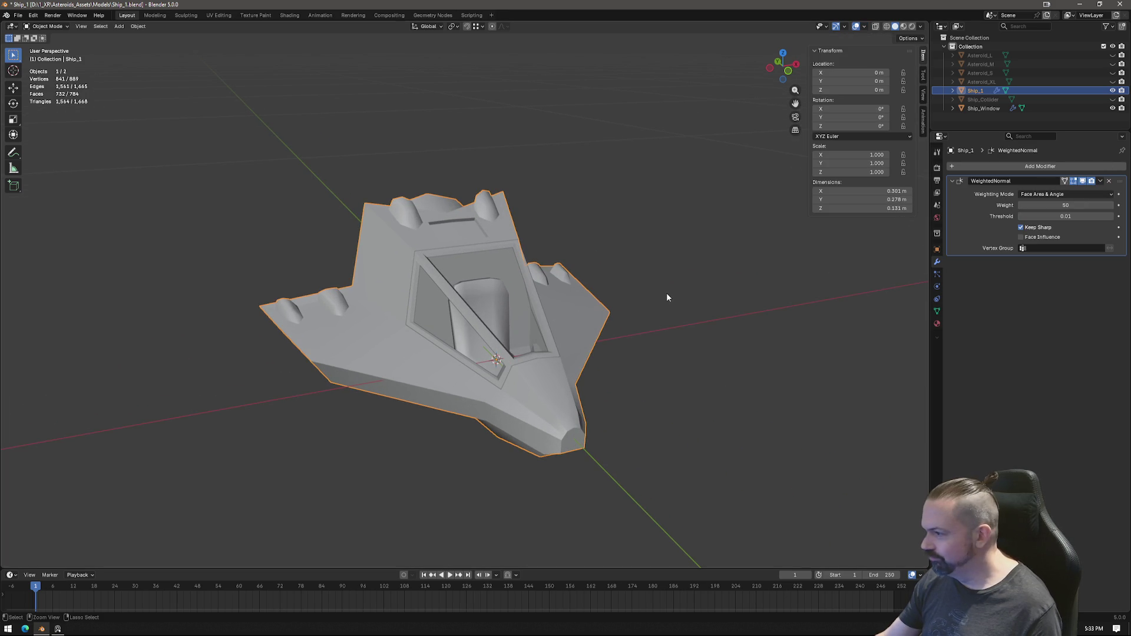
pyautogui.hotkey('ctrl', 'z')
pyautogui.moveTo(510, 317); pyautogui.dragTo(509, 315, button='middle')
# Step: Add Ship_Window to the selection and orbit around the front and cockpit of the ship
pyautogui.click(445, 287)
pyautogui.keyDown('shift'); pyautogui.click(387, 273); pyautogui.keyUp('shift')
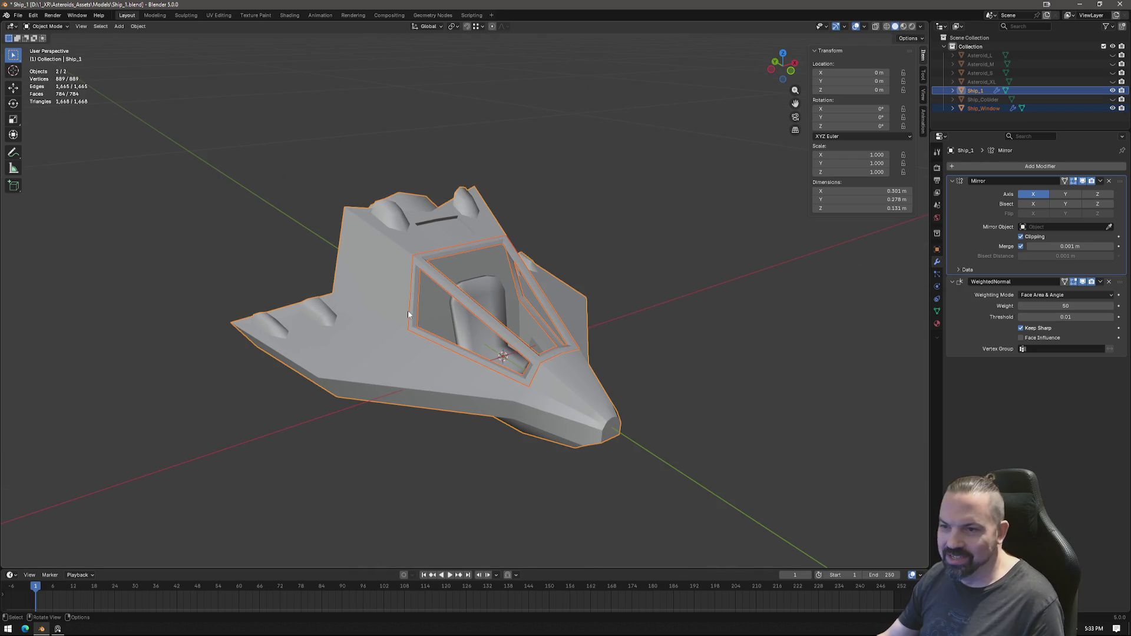
pyautogui.moveTo(645, 343)
pyautogui.mouseDown(button='middle')
pyautogui.moveTo(568, 371)
pyautogui.moveTo(756, 380)
pyautogui.moveTo(645, 399)
pyautogui.moveTo(610, 363)
pyautogui.moveTo(636, 349)
pyautogui.moveTo(524, 295)
pyautogui.mouseUp(button='middle')
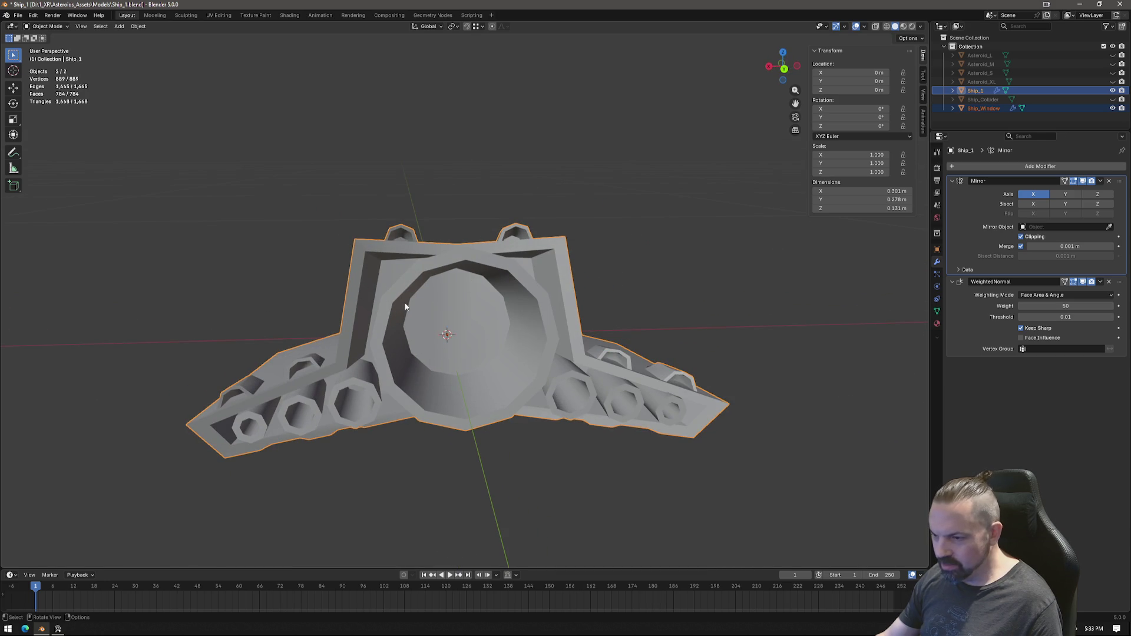
pyautogui.moveTo(465, 348)
pyautogui.mouseDown(button='middle')
pyautogui.moveTo(457, 325)
pyautogui.moveTo(514, 317)
pyautogui.moveTo(324, 407)
pyautogui.moveTo(554, 221)
pyautogui.mouseUp(button='middle')
pyautogui.moveTo(561, 326)
pyautogui.mouseDown(button='middle')
pyautogui.moveTo(506, 306)
pyautogui.moveTo(532, 294)
pyautogui.mouseUp(button='middle')
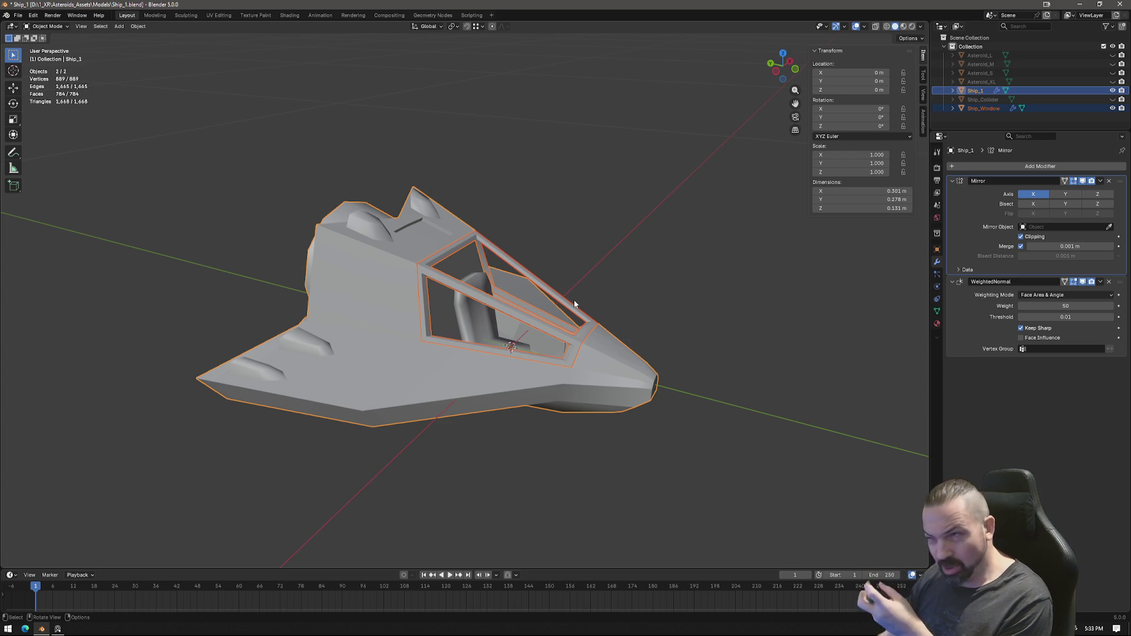
pyautogui.moveTo(561, 351)
pyautogui.mouseDown(button='middle')
pyautogui.moveTo(456, 383)
pyautogui.moveTo(520, 391)
pyautogui.moveTo(458, 409)
pyautogui.moveTo(356, 412)
pyautogui.mouseUp(button='middle')
pyautogui.scroll(5, 487, 371)
pyautogui.scroll(-5, 488, 371)
pyautogui.scroll(3, 384, 377)
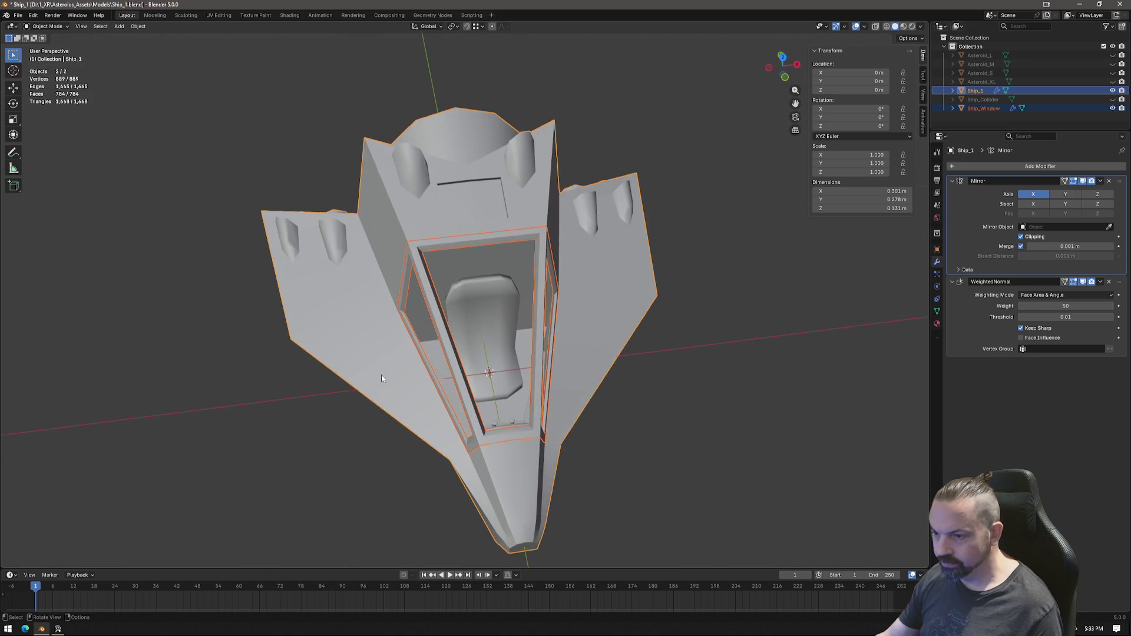
pyautogui.scroll(2, 467, 329)
# Step: Inspect the underside, cockpit side and top of the hull, then enter Edit Mode
pyautogui.moveTo(467, 329)
pyautogui.mouseDown(button='middle')
pyautogui.moveTo(493, 280)
pyautogui.moveTo(491, 329)
pyautogui.mouseUp(button='middle')
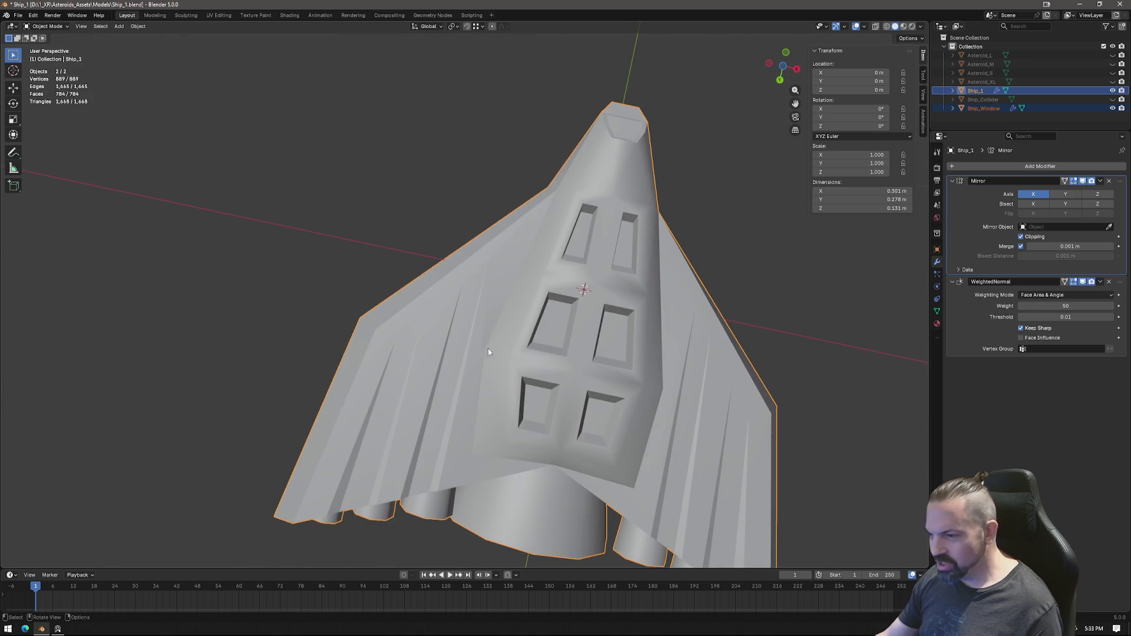
pyautogui.moveTo(446, 292)
pyautogui.mouseDown(button='middle')
pyautogui.moveTo(469, 379)
pyautogui.moveTo(398, 239)
pyautogui.moveTo(442, 285)
pyautogui.moveTo(514, 276)
pyautogui.moveTo(504, 301)
pyautogui.moveTo(518, 309)
pyautogui.moveTo(434, 309)
pyautogui.moveTo(447, 277)
pyautogui.moveTo(486, 296)
pyautogui.moveTo(466, 219)
pyautogui.mouseUp(button='middle')
pyautogui.moveTo(455, 495)
pyautogui.mouseDown(button='middle')
pyautogui.moveTo(473, 317)
pyautogui.moveTo(473, 362)
pyautogui.mouseUp(button='middle')
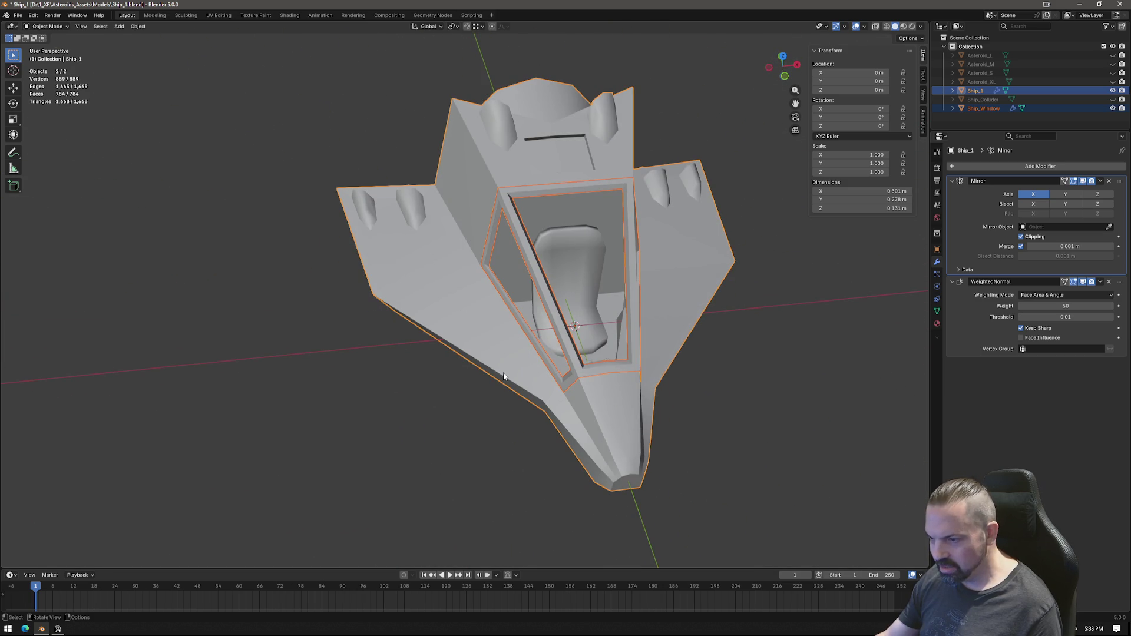
pyautogui.press('Tab')
pyautogui.moveTo(461, 288)
pyautogui.mouseDown(button='middle')
pyautogui.moveTo(483, 289)
pyautogui.moveTo(469, 295)
pyautogui.mouseUp(button='middle')
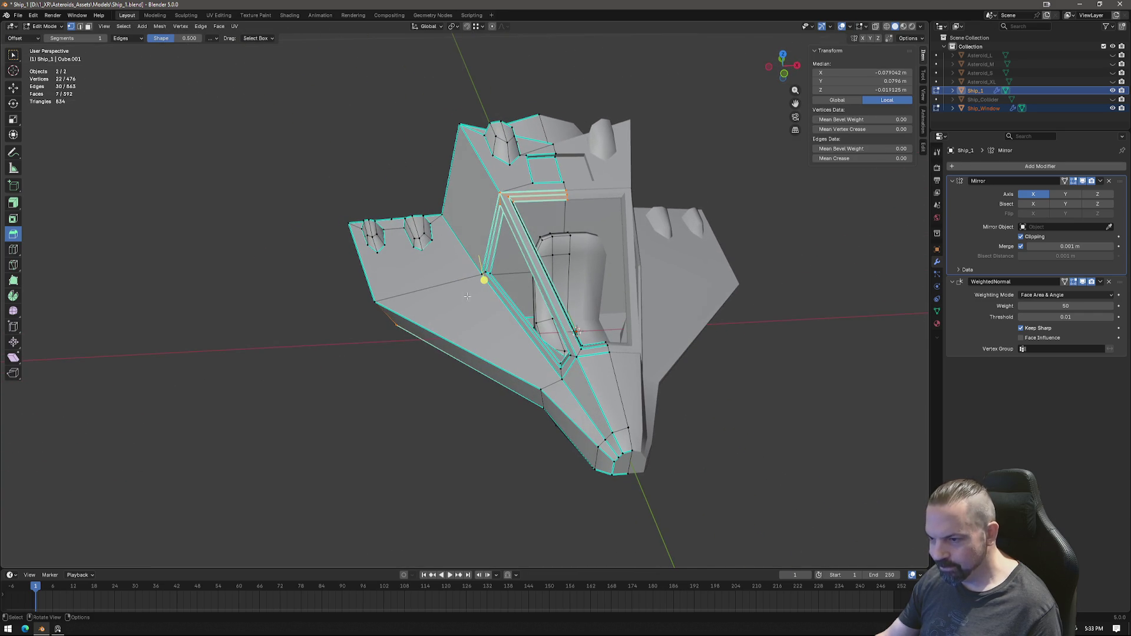
# Step: Knife-cut a panel outline into the side wing in three confirmed cuts and select one of its vertices
pyautogui.press('k')
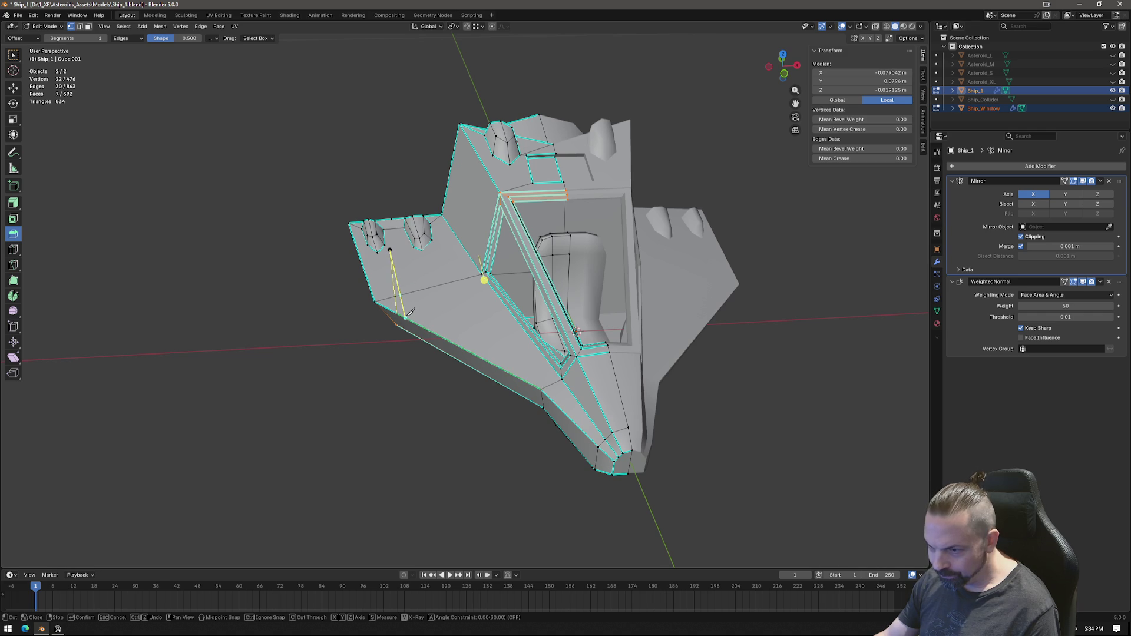
pyautogui.press('Return')
pyautogui.press('k')
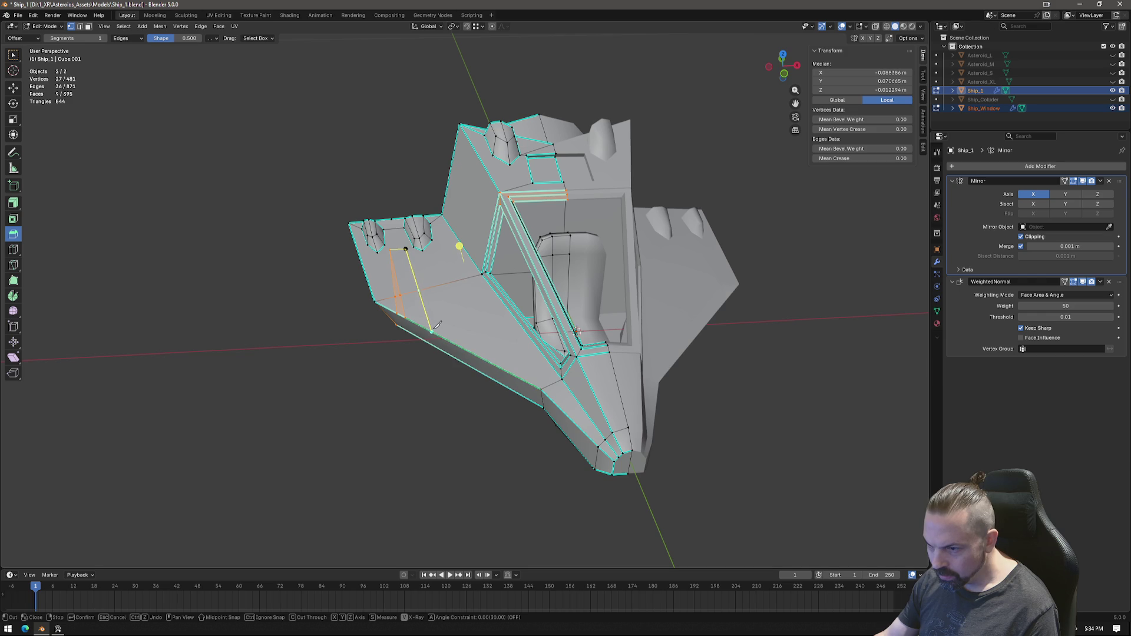
pyautogui.press('Return')
pyautogui.press('k')
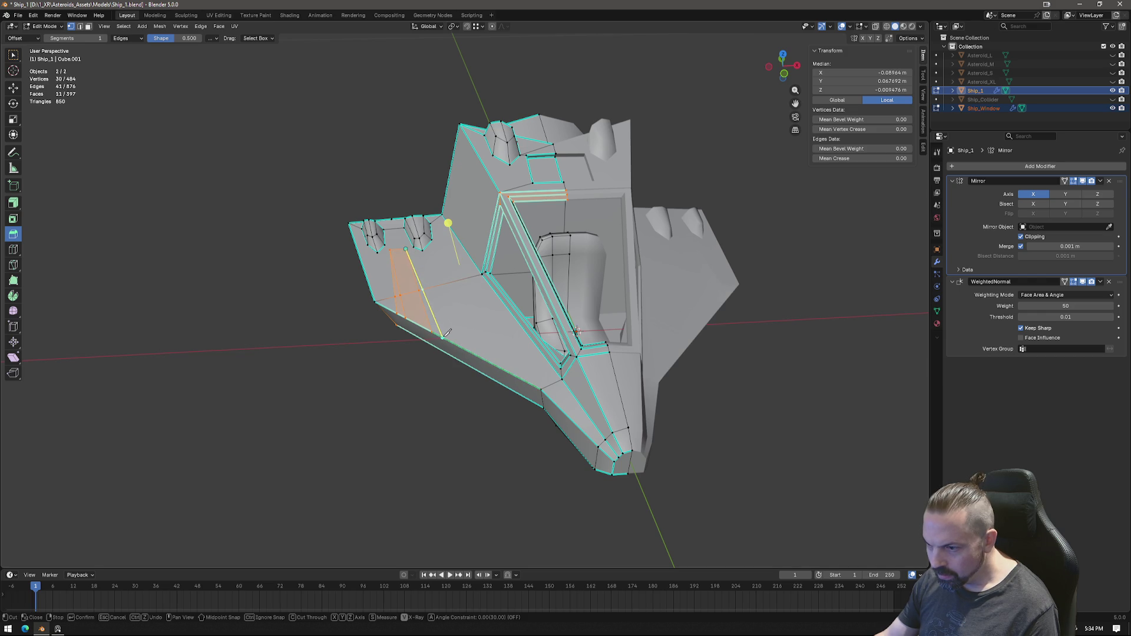
pyautogui.press('Return')
pyautogui.moveTo(446, 333); pyautogui.dragTo(407, 316, button='middle')
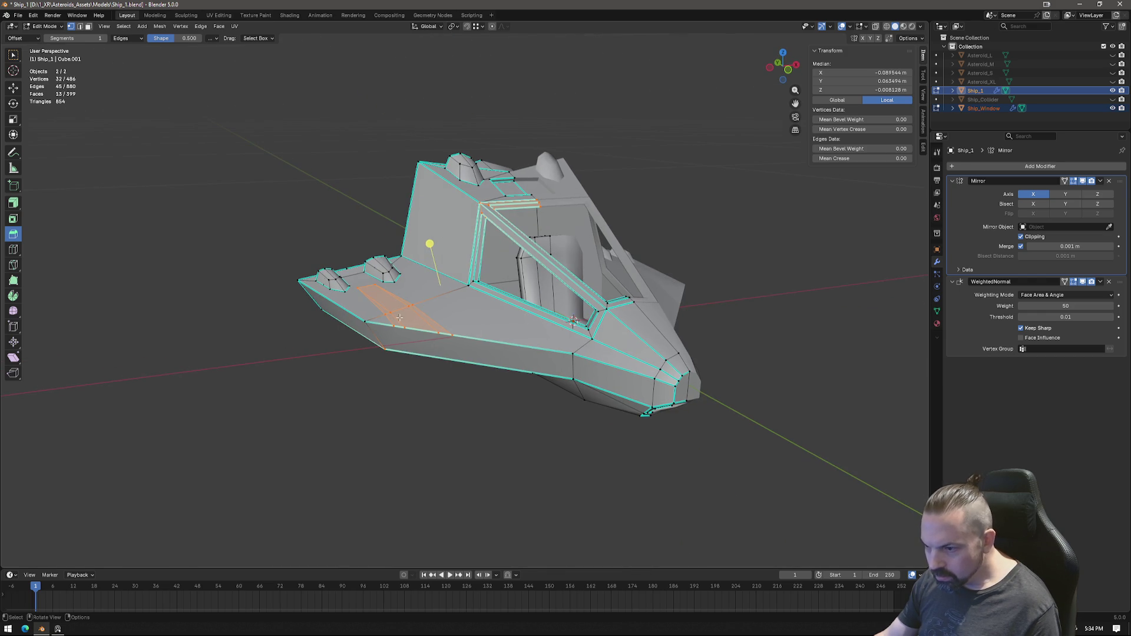
pyautogui.click(380, 277)
pyautogui.scroll(2, 424, 318)
pyautogui.scroll(2, 452, 366)
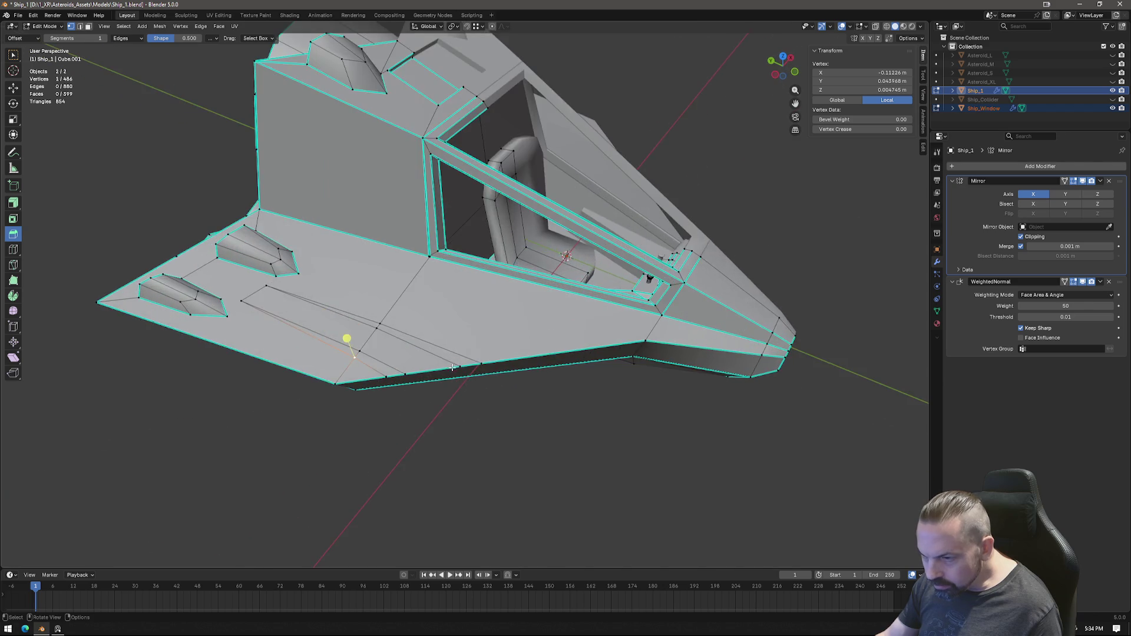
# Step: Merge the first two stray vertex pairs from the wing cut At Last
pyautogui.moveTo(451, 365); pyautogui.dragTo(390, 367, button='middle')
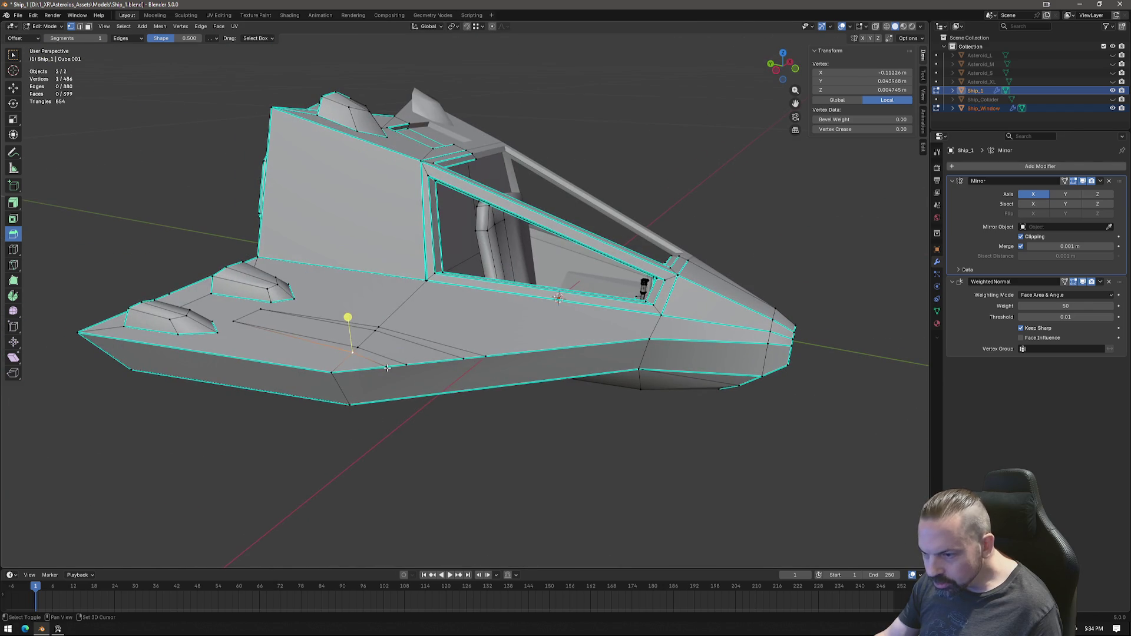
pyautogui.keyDown('shift'); pyautogui.click(386, 368); pyautogui.keyUp('shift')
pyautogui.rightClick(386, 370)
pyautogui.moveTo(380, 553)
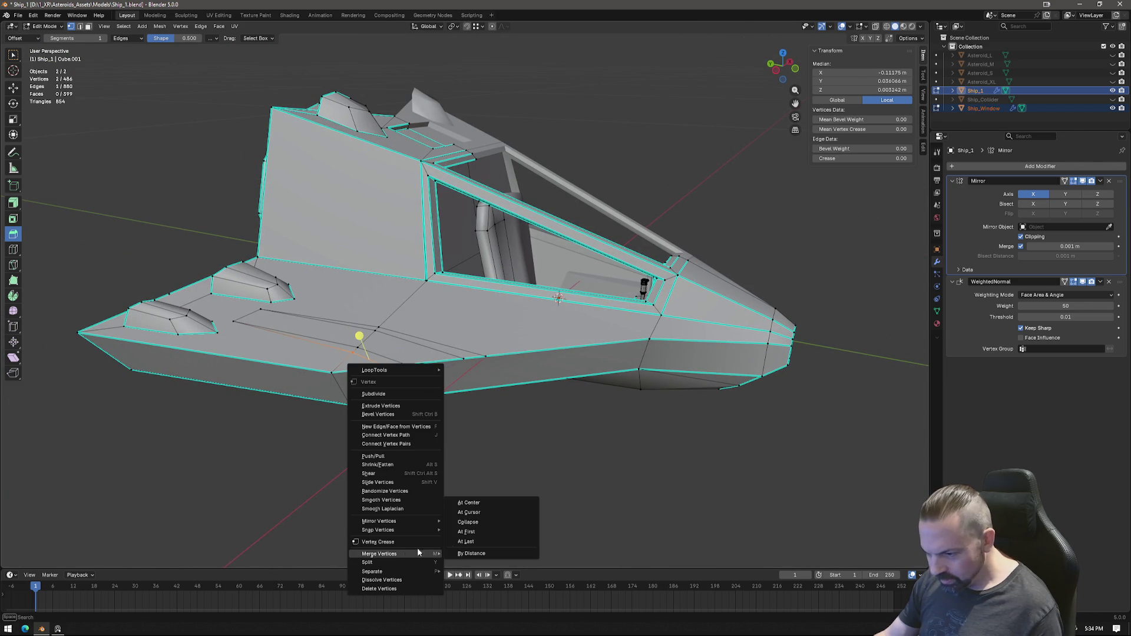
pyautogui.click(480, 542)
pyautogui.keyDown('shift'); pyautogui.click(372, 335); pyautogui.keyUp('shift')
pyautogui.rightClick(415, 404)
pyautogui.click(519, 441)
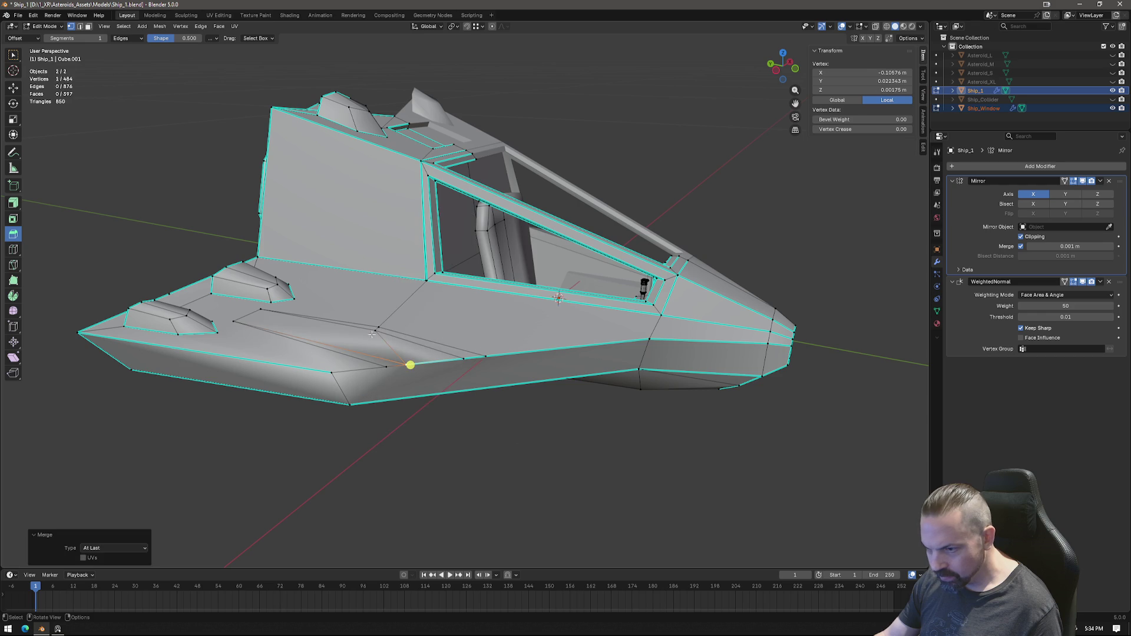
# Step: Merge the remaining extra cut vertices At Last
pyautogui.rightClick(480, 385)
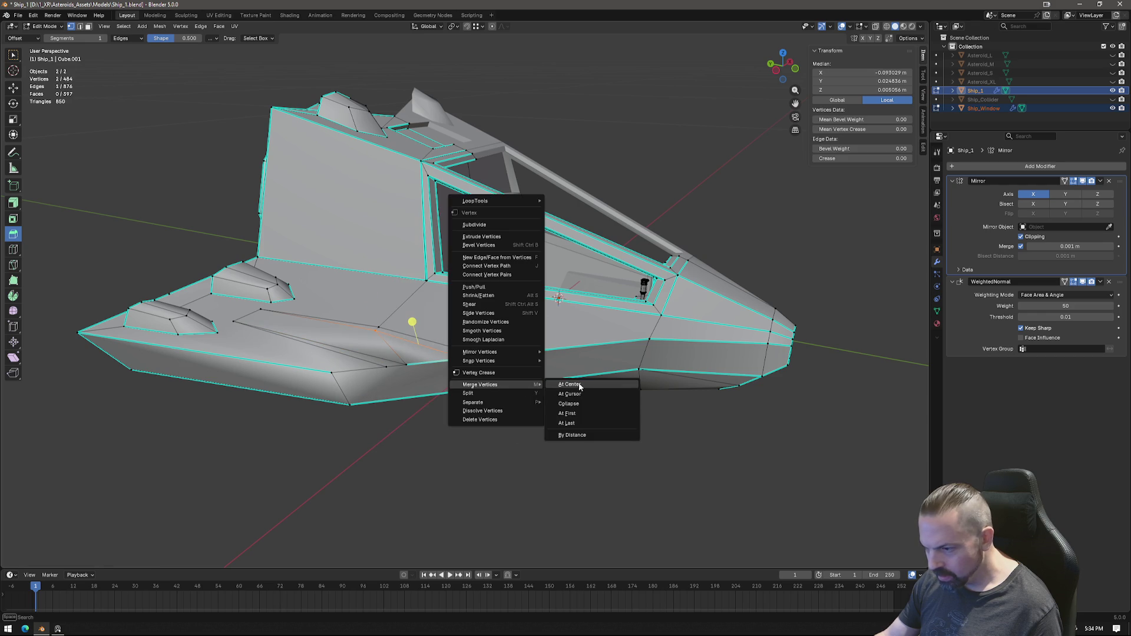
pyautogui.click(583, 422)
pyautogui.keyDown('shift'); pyautogui.click(481, 357); pyautogui.keyUp('shift')
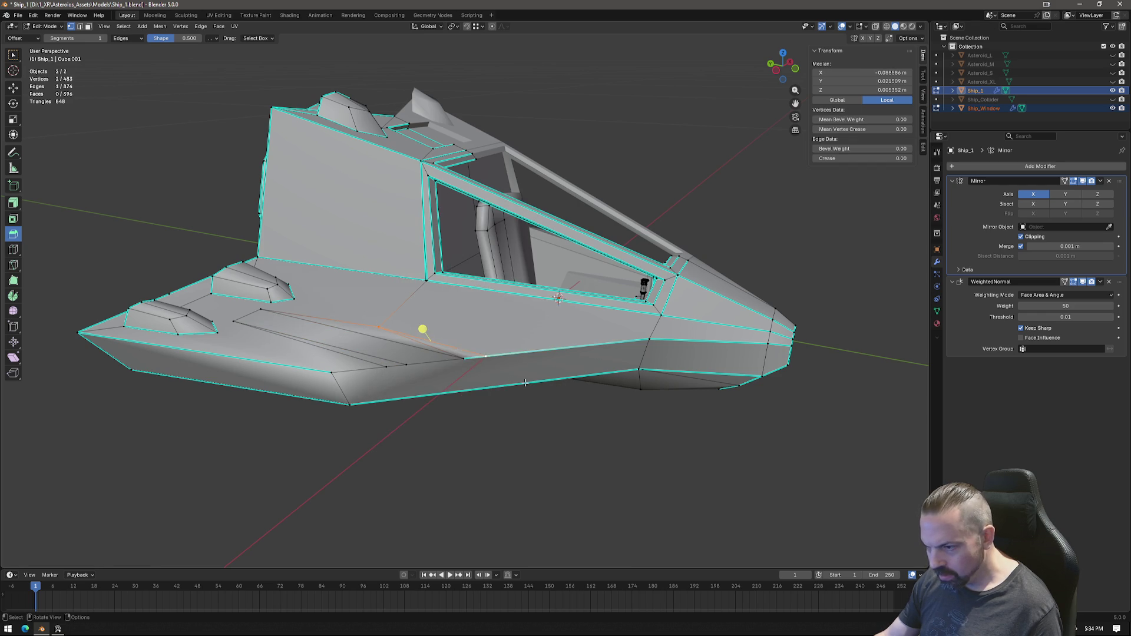
pyautogui.rightClick(482, 380)
pyautogui.click(584, 423)
pyautogui.moveTo(584, 422)
pyautogui.mouseDown(button='middle')
pyautogui.moveTo(409, 365)
pyautogui.moveTo(439, 356)
pyautogui.moveTo(540, 413)
pyautogui.moveTo(790, 68)
pyautogui.mouseUp(button='middle')
# Step: In side orthographic view, move the selected cut vertices into line along the hull
pyautogui.keyDown('shift'); pyautogui.click(410, 365); pyautogui.keyUp('shift')
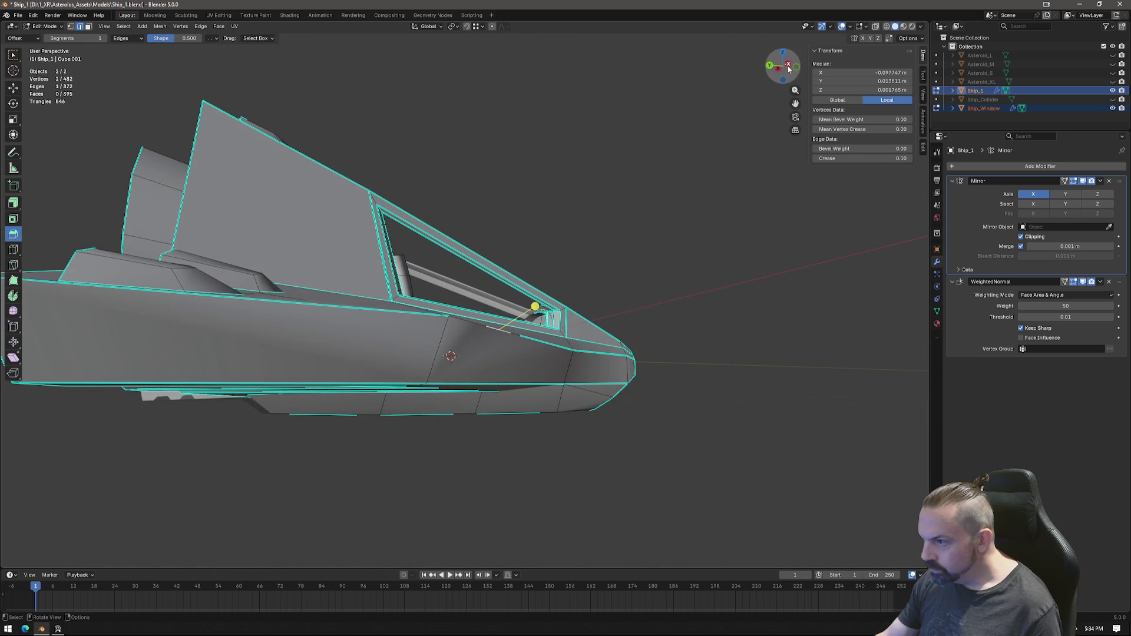
pyautogui.click(789, 68)
pyautogui.press('g')
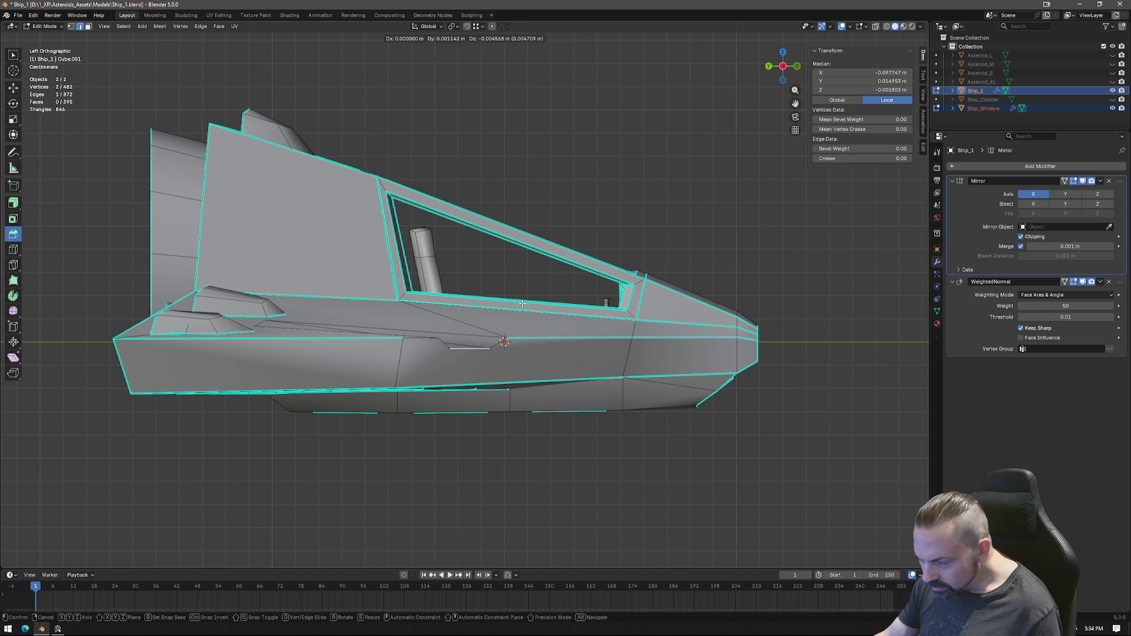
pyautogui.click(522, 304)
pyautogui.moveTo(522, 303); pyautogui.dragTo(441, 373, button='middle')
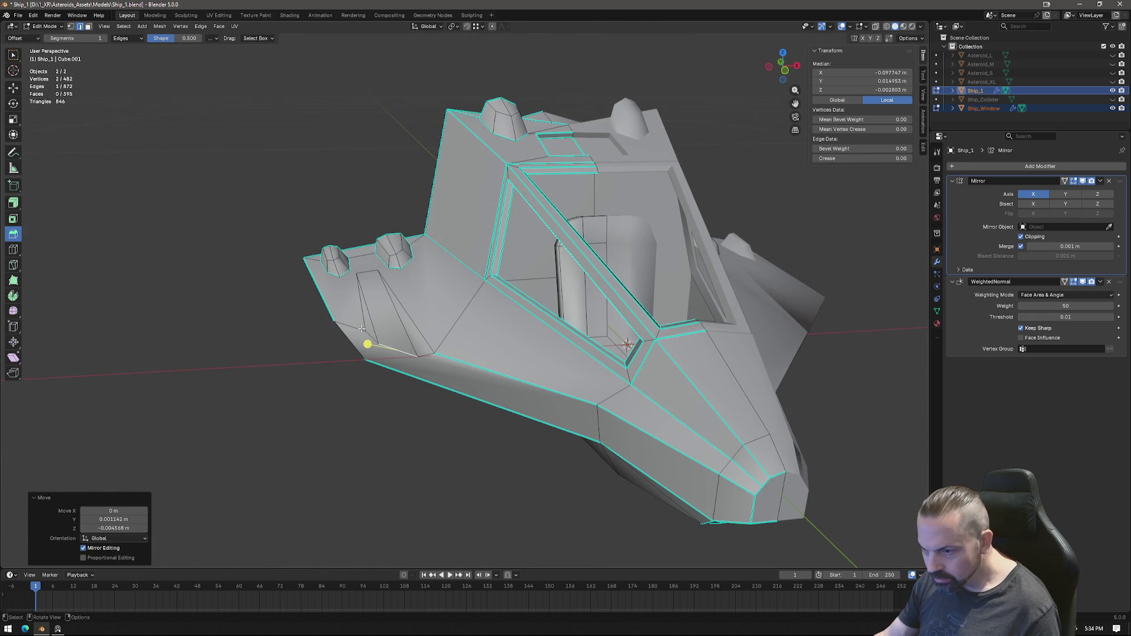
# Step: Apply an edge edit from the context menu to the selected wing edges and return to Object Mode
pyautogui.keyDown('shift'); pyautogui.click(362, 330); pyautogui.keyUp('shift')
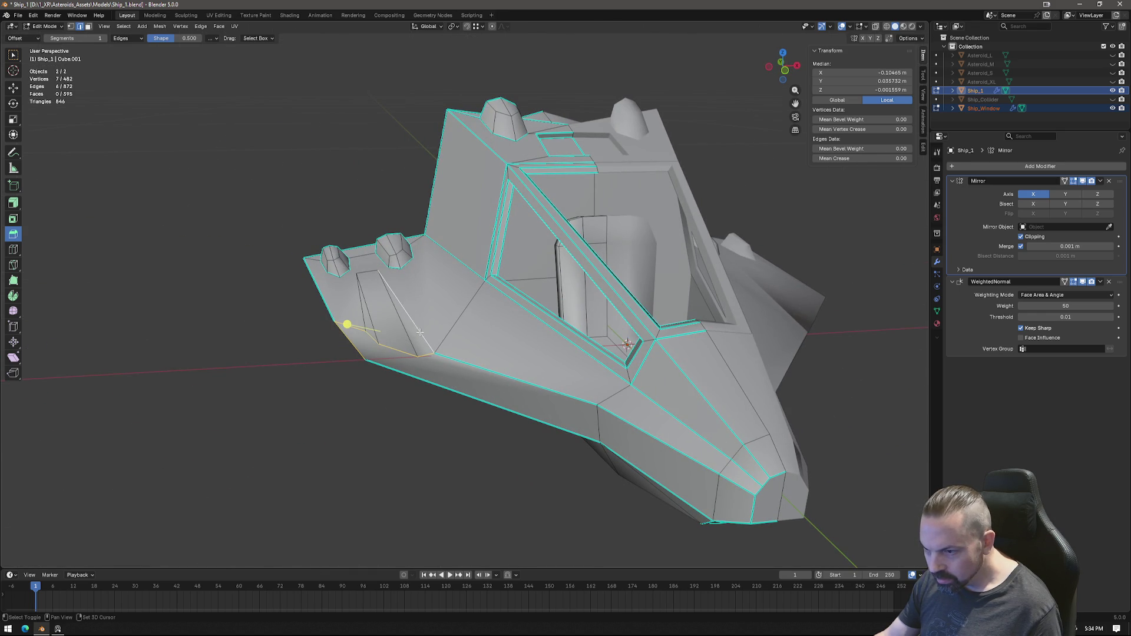
pyautogui.rightClick(362, 307)
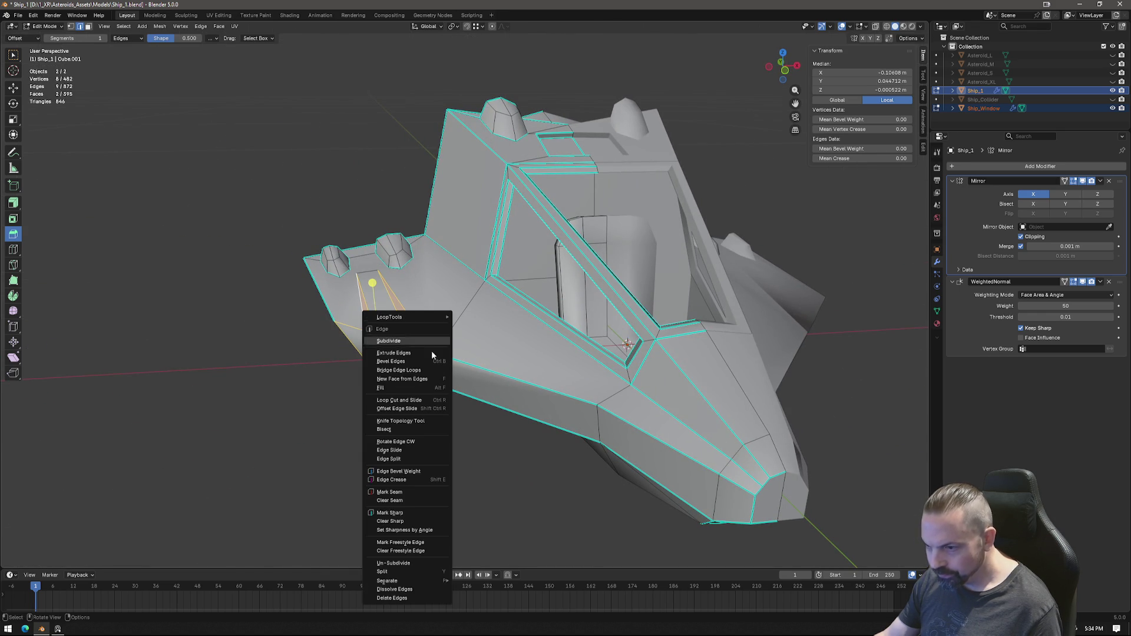
pyautogui.click(413, 508)
pyautogui.press('Tab')
pyautogui.scroll(-4, 475, 386)
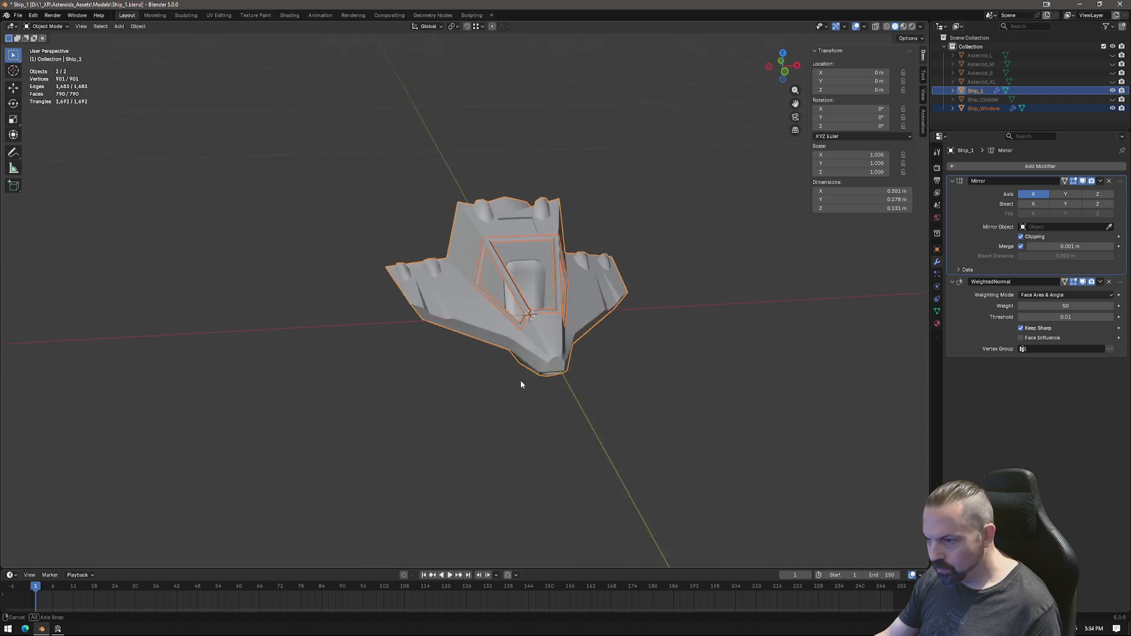
# Step: Inspect the ship from the side and front three-quarter, then re-enter Edit Mode
pyautogui.moveTo(522, 372)
pyautogui.mouseDown(button='middle')
pyautogui.moveTo(724, 344)
pyautogui.moveTo(698, 314)
pyautogui.moveTo(626, 390)
pyautogui.moveTo(527, 449)
pyautogui.moveTo(502, 396)
pyautogui.mouseUp(button='middle')
pyautogui.scroll(3, 465, 344)
pyautogui.moveTo(466, 344)
pyautogui.mouseDown(button='middle')
pyautogui.moveTo(457, 289)
pyautogui.moveTo(506, 276)
pyautogui.moveTo(429, 249)
pyautogui.moveTo(468, 259)
pyautogui.moveTo(478, 285)
pyautogui.moveTo(441, 297)
pyautogui.moveTo(460, 272)
pyautogui.mouseUp(button='middle')
pyautogui.moveTo(373, 316); pyautogui.dragTo(417, 391, button='middle')
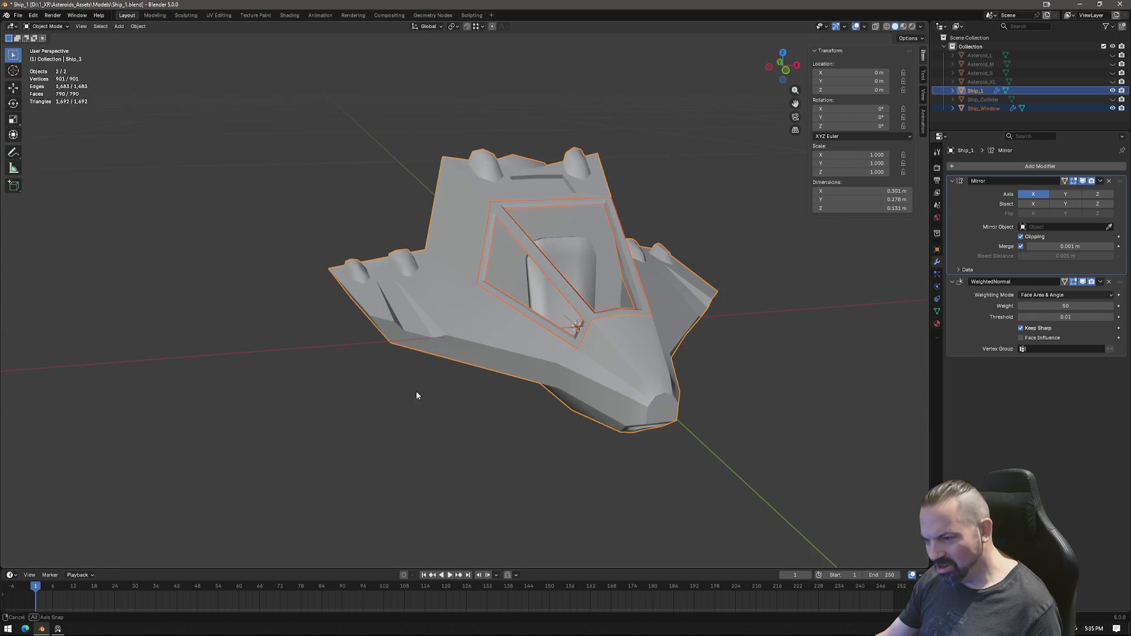
pyautogui.press('Tab')
# Step: Start a knife cut across the side wing toward the nose, then undo the recent wing cuts
pyautogui.click(392, 321)
pyautogui.click(414, 301)
pyautogui.hotkey('ctrl', 'z')
pyautogui.hotkey('ctrl', 'z')
pyautogui.hotkey('ctrl', 'z')
pyautogui.hotkey('ctrl', 'z')
pyautogui.moveTo(412, 344)
pyautogui.mouseDown(button='middle')
pyautogui.moveTo(528, 407)
pyautogui.moveTo(493, 303)
pyautogui.moveTo(437, 305)
pyautogui.moveTo(435, 283)
pyautogui.mouseUp(button='middle')
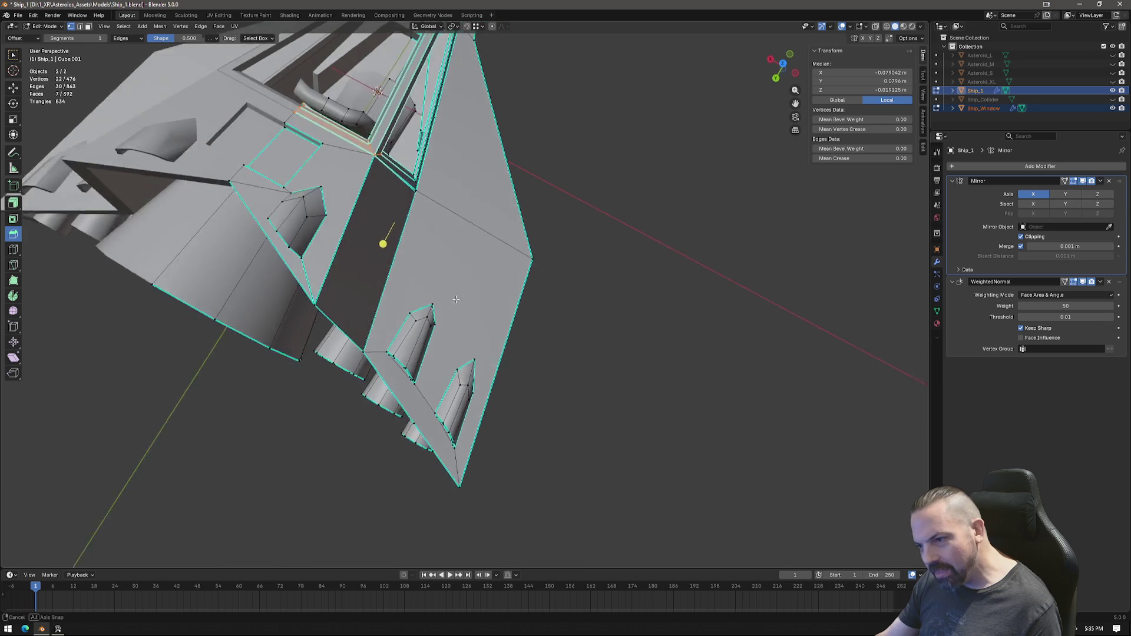
# Step: Select the small wing pod by growing from one face and deselecting the neighbouring panel faces
pyautogui.click(436, 316)
pyautogui.press('ctrl+KP_Add')
pyautogui.press('ctrl+KP_Add')
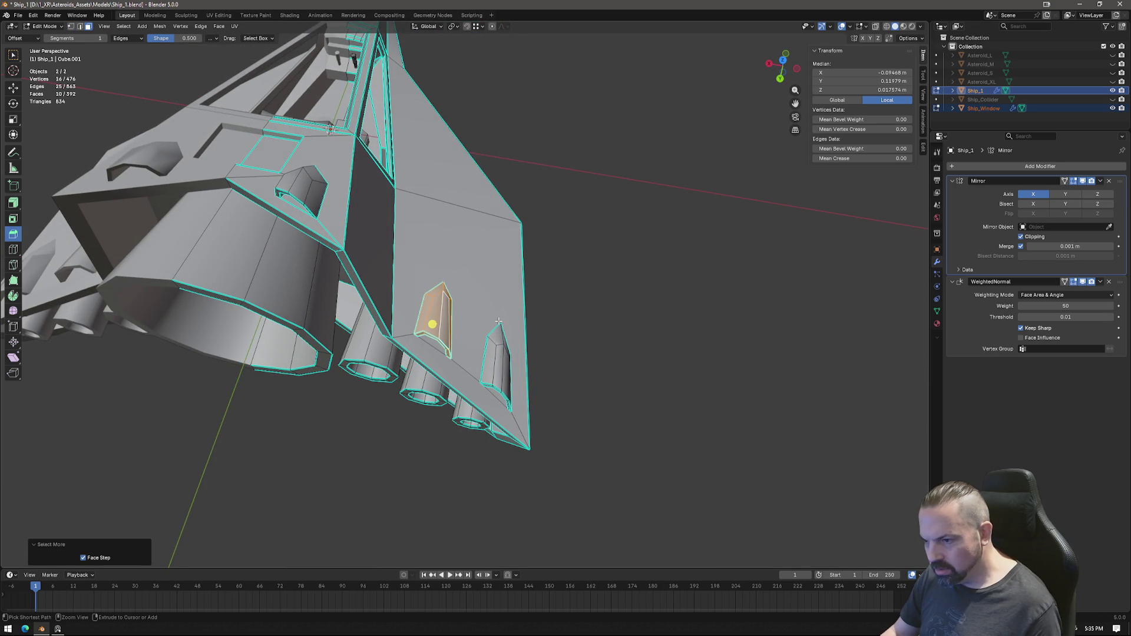
pyautogui.press('ctrl+KP_Add')
pyautogui.keyDown('shift'); pyautogui.click(487, 280); pyautogui.keyUp('shift')
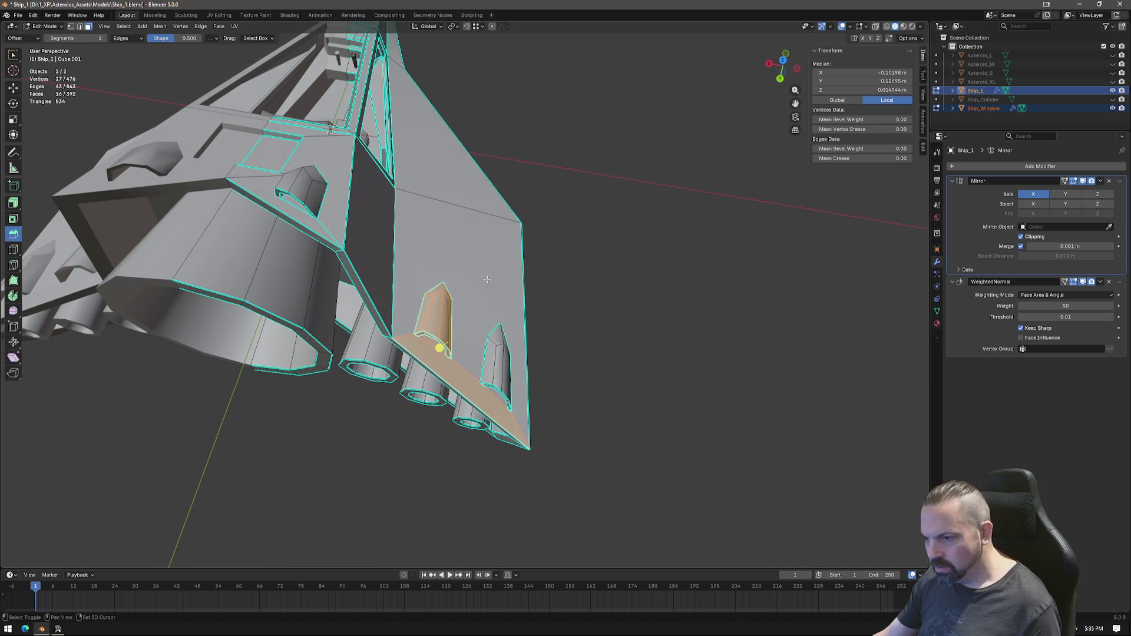
pyautogui.keyDown('shift'); pyautogui.click(457, 381); pyautogui.keyUp('shift')
pyautogui.moveTo(457, 380)
pyautogui.mouseDown(button='middle')
pyautogui.moveTo(467, 258)
pyautogui.moveTo(522, 266)
pyautogui.mouseUp(button='middle')
# Step: In back orthographic view, shift the pod slightly outward and up, then start the Knife tool
pyautogui.press('ctrl+KP_1')
pyautogui.scroll(3, 554, 398)
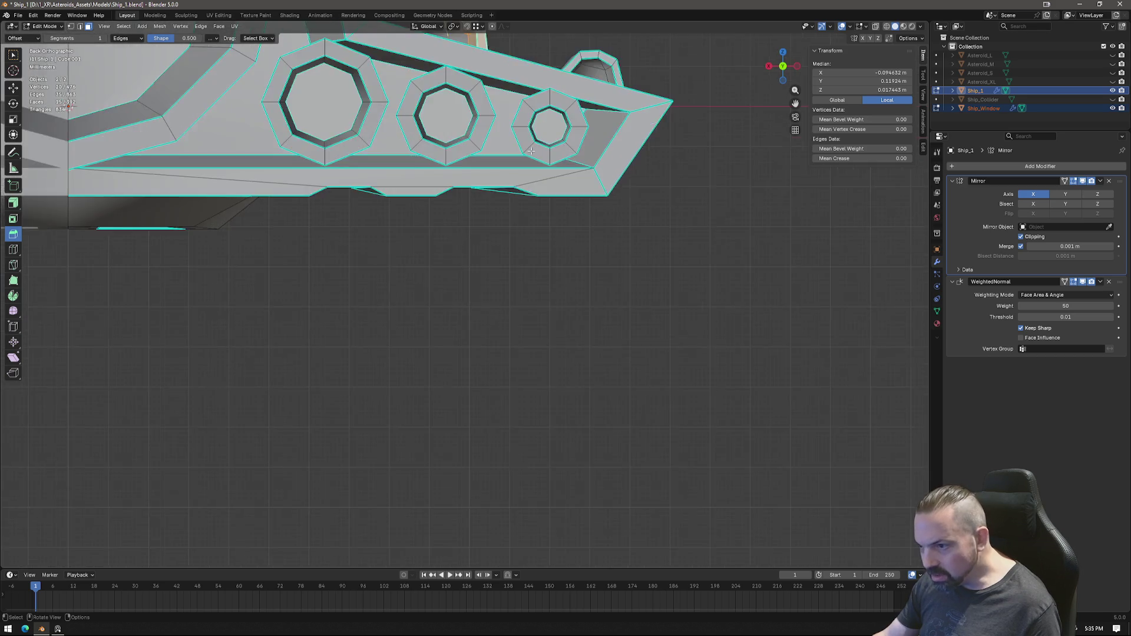
pyautogui.scroll(3, 554, 398)
pyautogui.scroll(2, 514, 294)
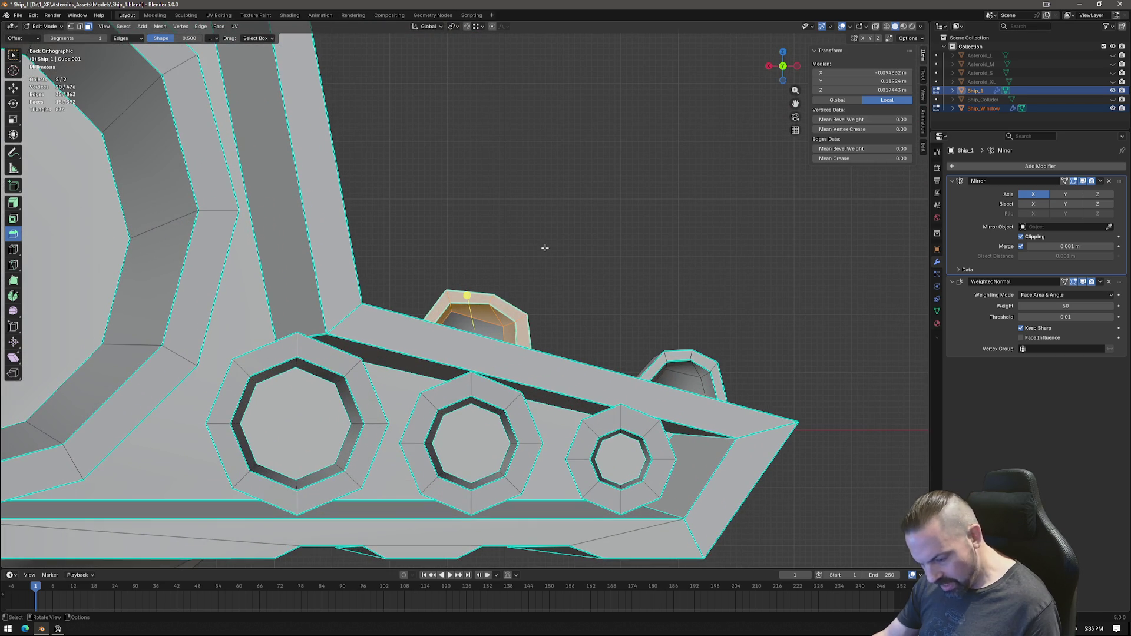
pyautogui.press('g')
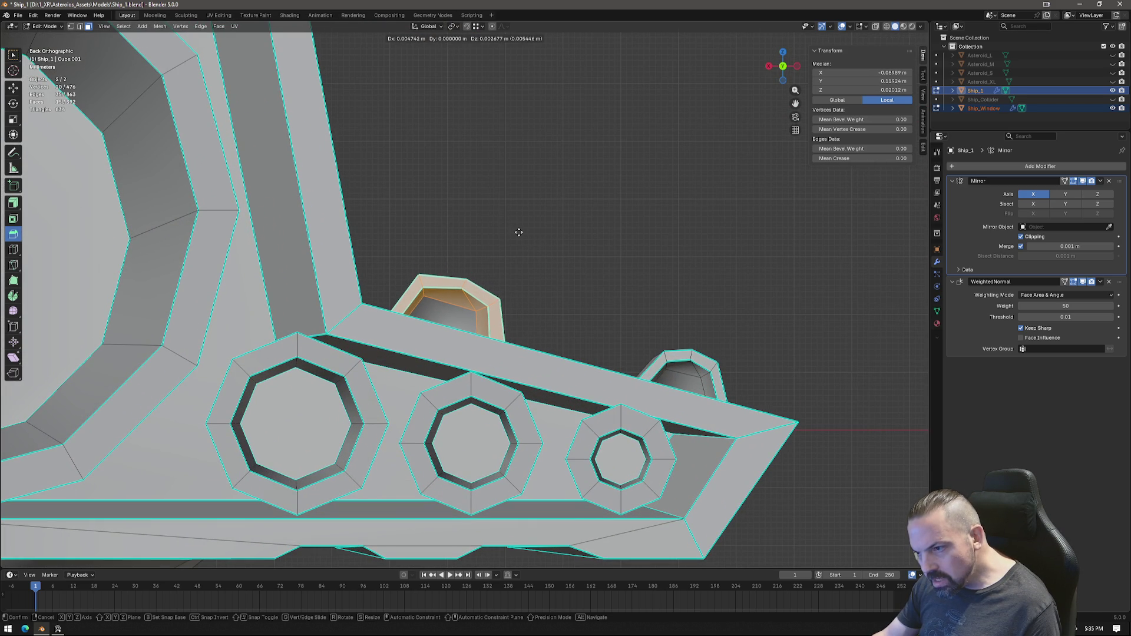
pyautogui.click(520, 233)
pyautogui.moveTo(536, 249)
pyautogui.mouseDown(button='middle')
pyautogui.moveTo(593, 263)
pyautogui.moveTo(571, 302)
pyautogui.moveTo(460, 406)
pyautogui.moveTo(521, 256)
pyautogui.mouseUp(button='middle')
pyautogui.press('k')
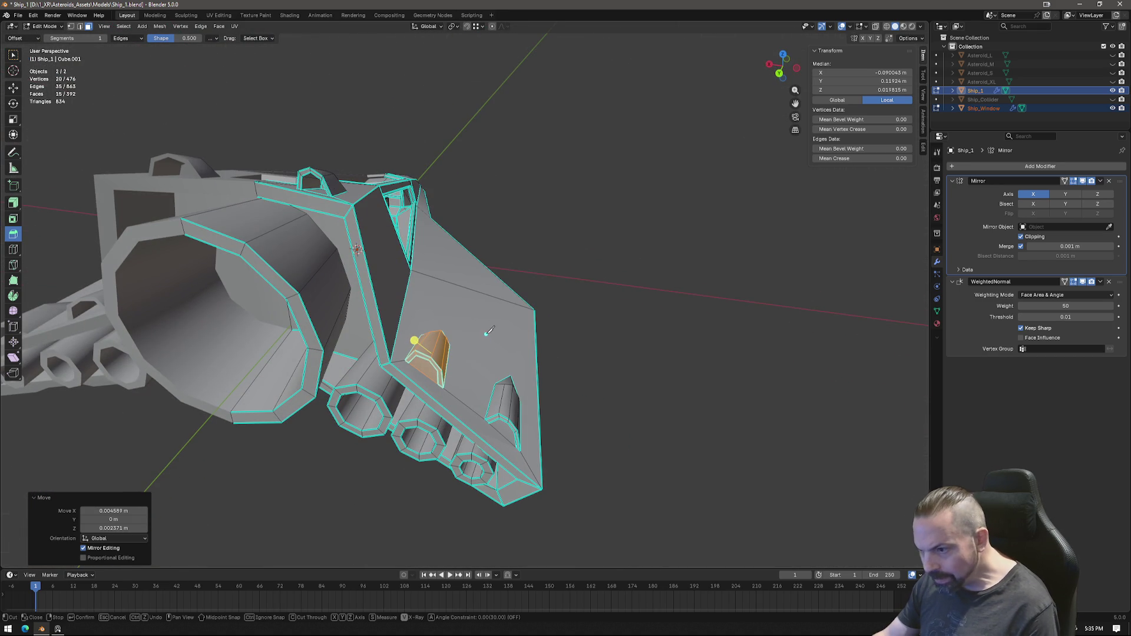
# Step: Knife-cut the first lengthwise edge along the hull panel beside the engine vents
pyautogui.moveTo(489, 327); pyautogui.dragTo(488, 324, button='middle')
pyautogui.click(483, 271)
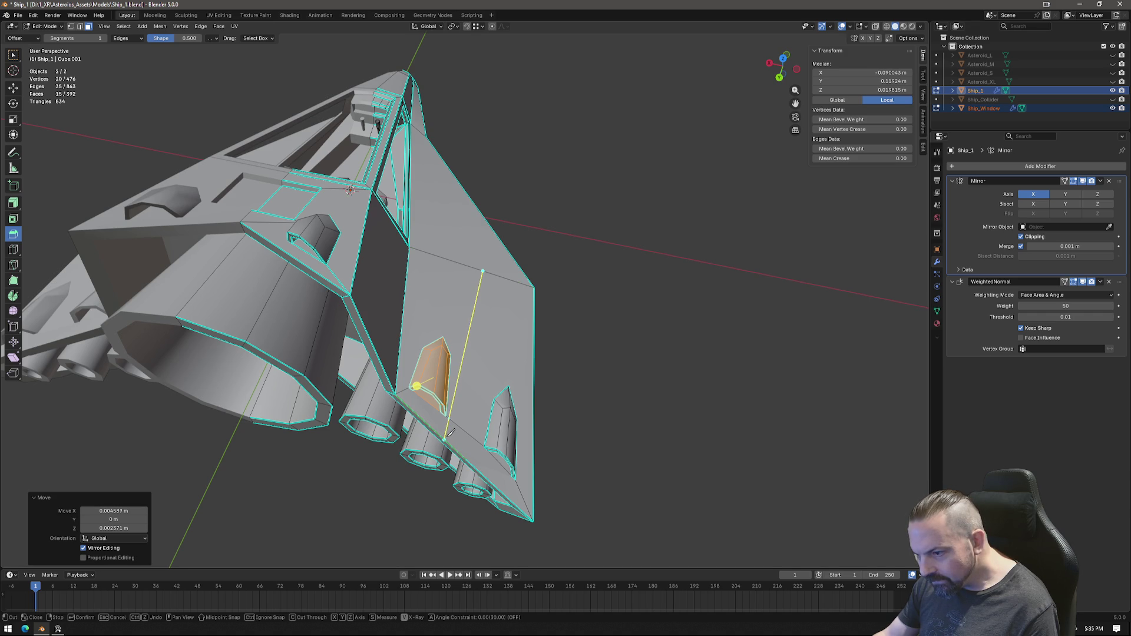
pyautogui.click(449, 433)
pyautogui.press('Return')
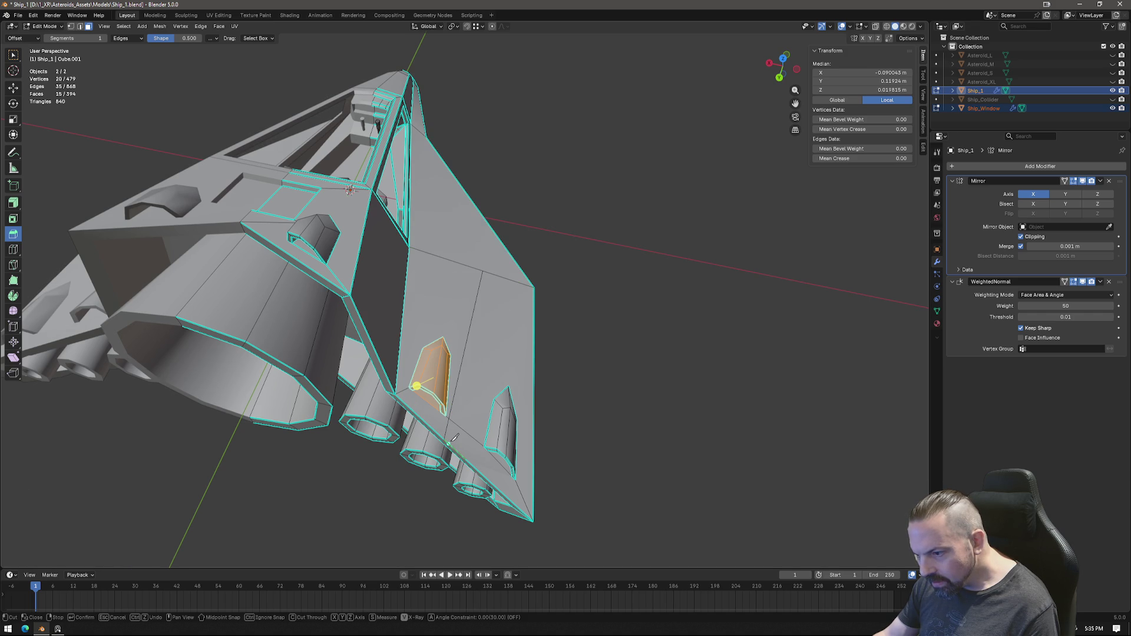
pyautogui.click(485, 270)
pyautogui.press('Return')
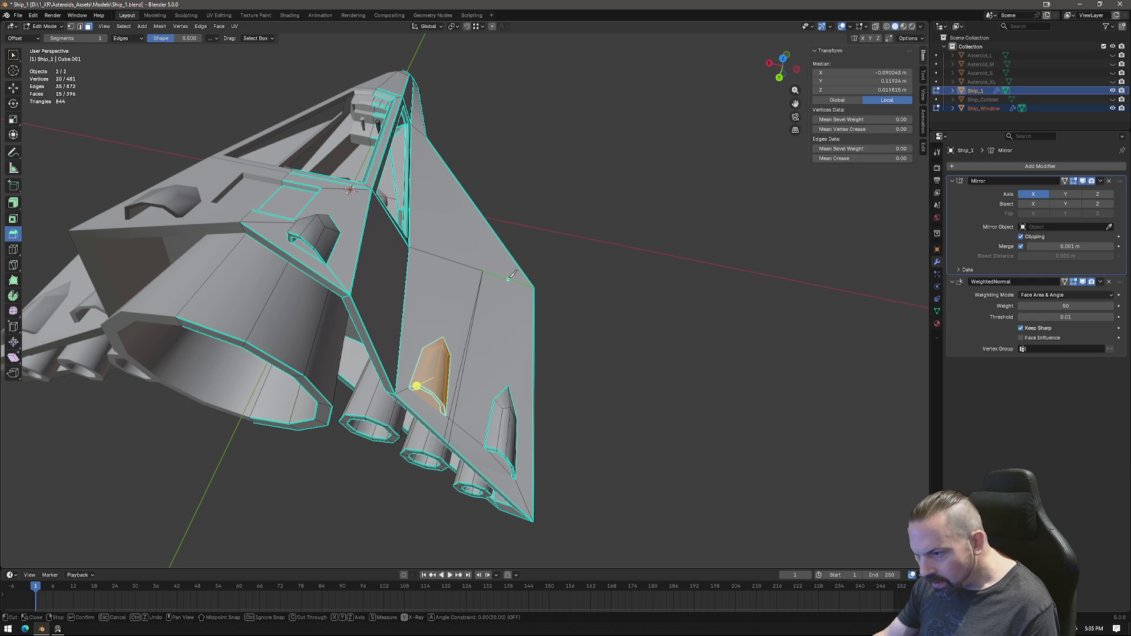
# Step: Cut a second lengthwise edge along the panel and select an edge of the new cut
pyautogui.click(478, 468)
pyautogui.press('Return')
pyautogui.press('k')
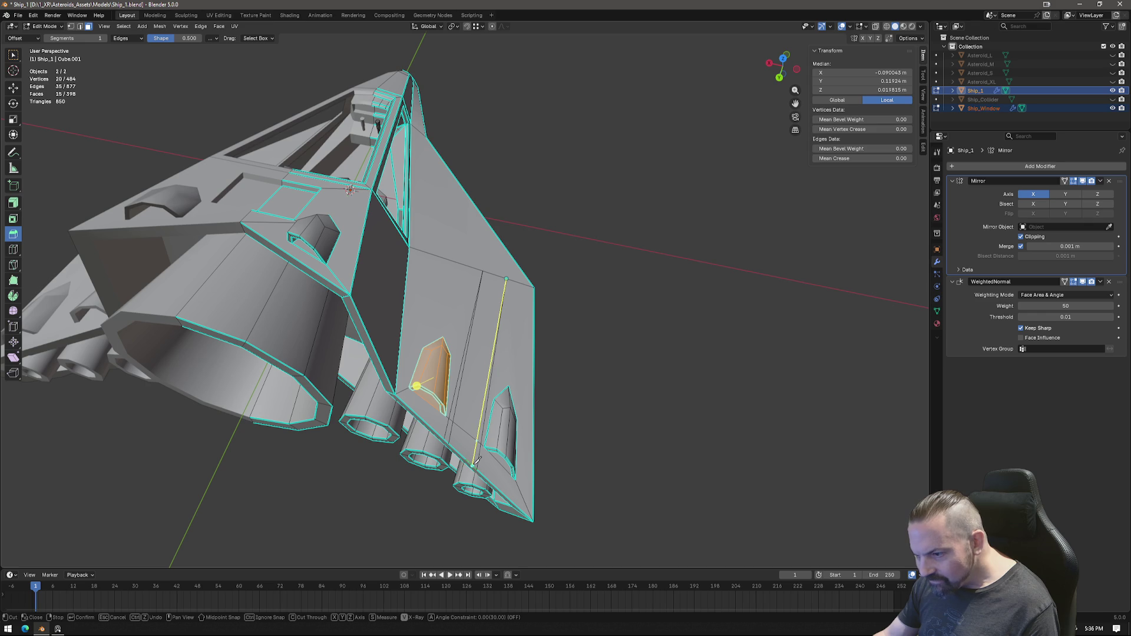
pyautogui.press('Return')
pyautogui.moveTo(478, 464)
pyautogui.mouseDown(button='middle')
pyautogui.moveTo(577, 470)
pyautogui.moveTo(471, 339)
pyautogui.mouseUp(button='middle')
pyautogui.scroll(3, 576, 469)
pyautogui.click(470, 338)
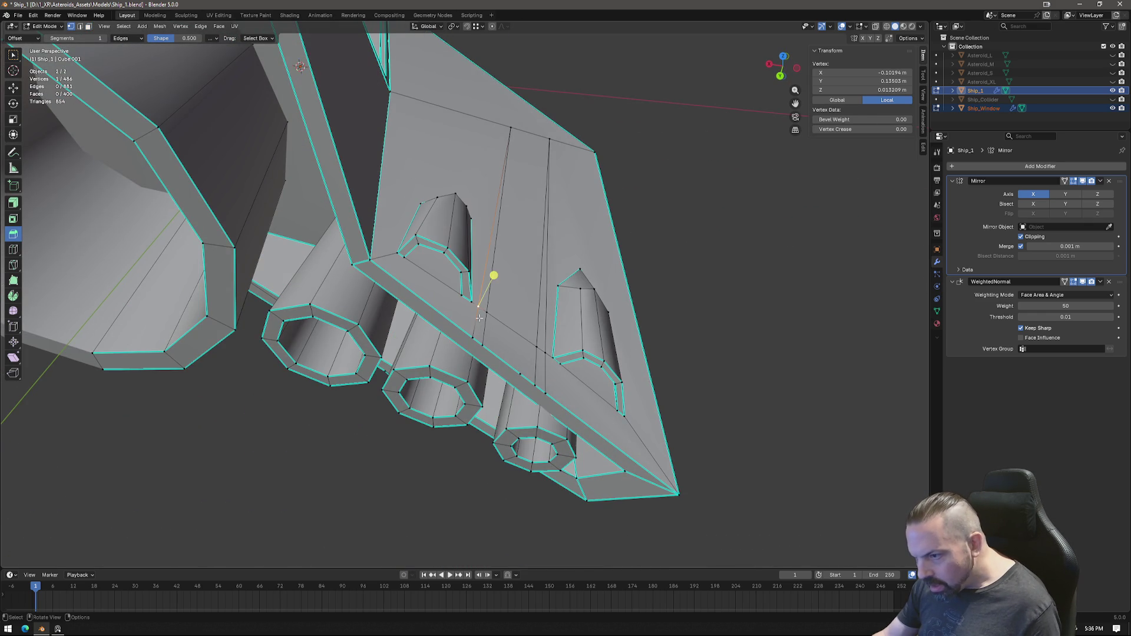
# Step: Merge the stray knife-cut vertices away with Merge At Last, edge collapse and a grab onto the neighbouring vertex
pyautogui.rightClick(472, 339)
pyautogui.moveTo(451, 547)
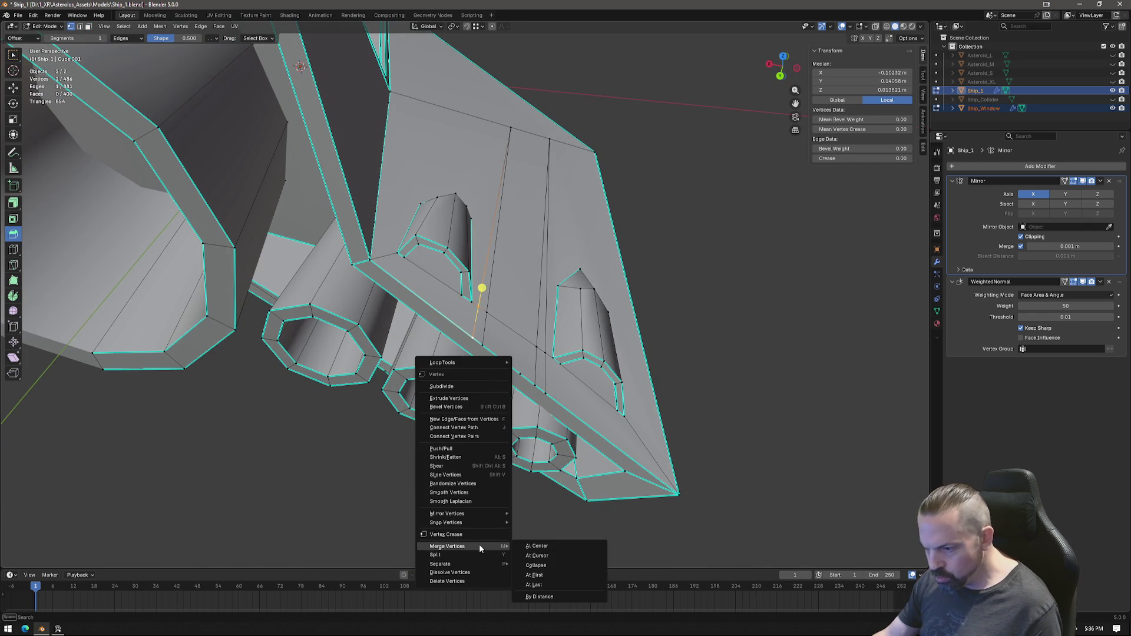
pyautogui.click(541, 584)
pyautogui.click(495, 295)
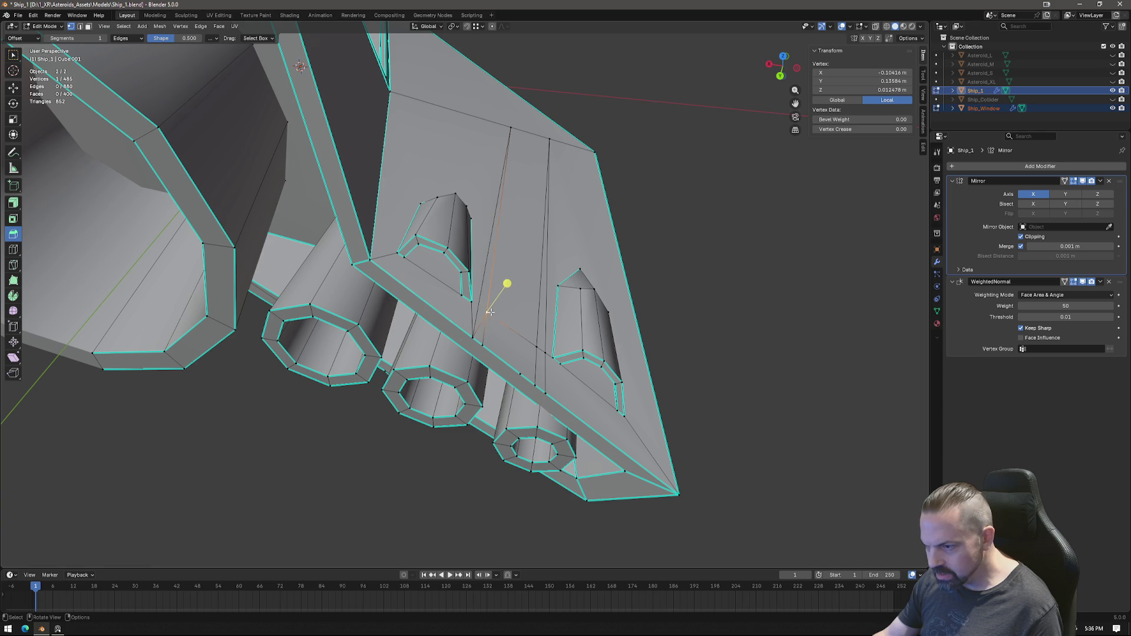
pyautogui.rightClick(503, 363)
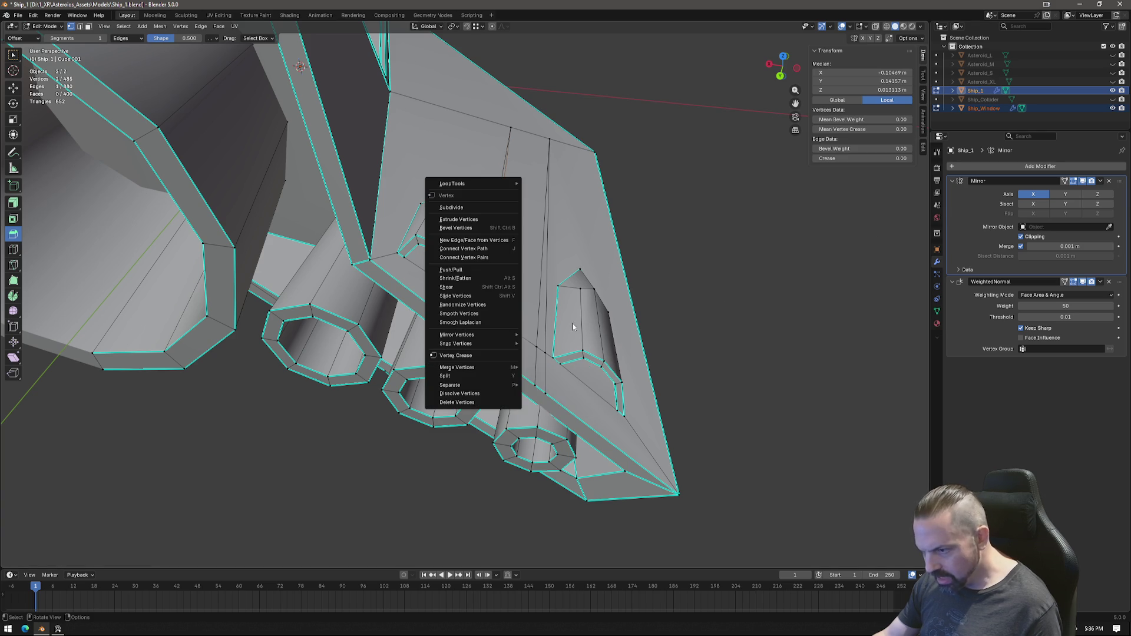
pyautogui.hotkey('shift', 'r')
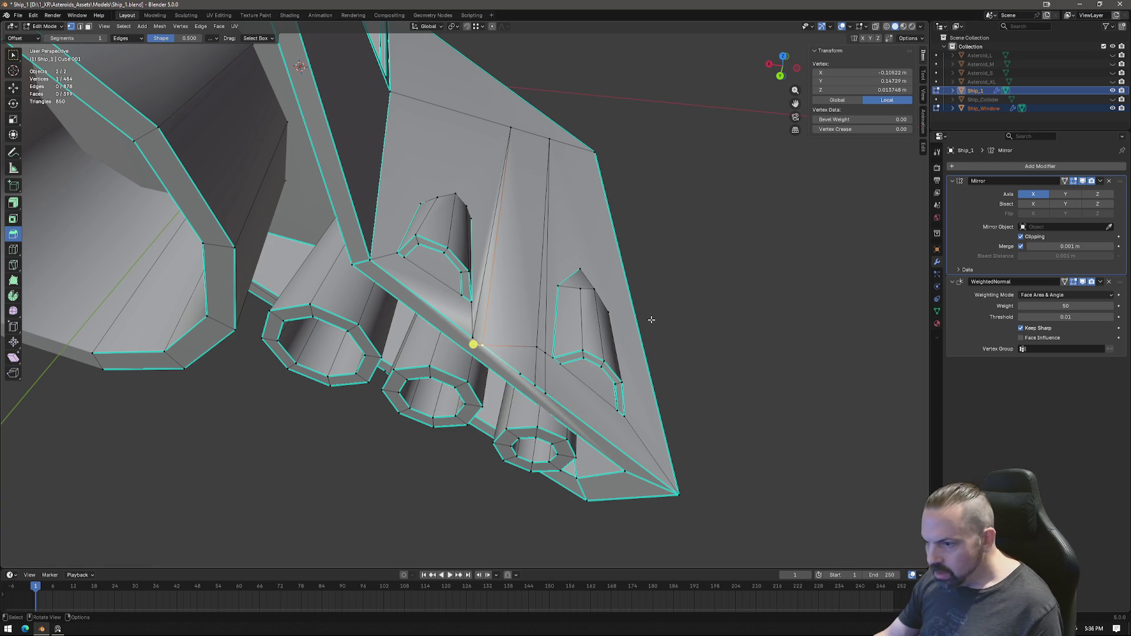
pyautogui.press('g')
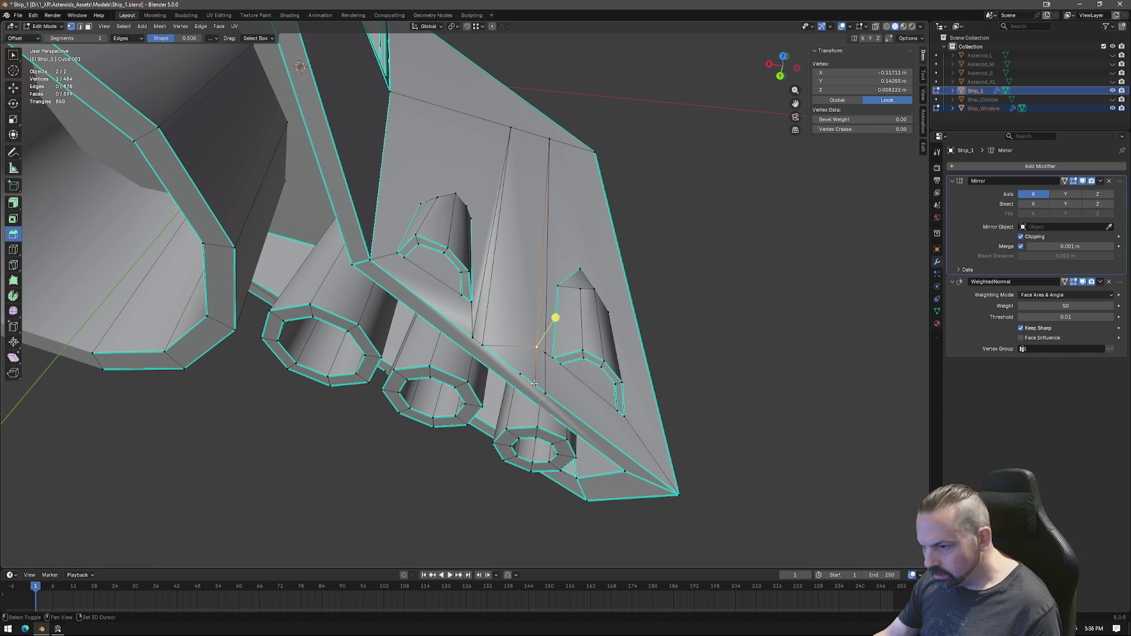
pyautogui.click(533, 386)
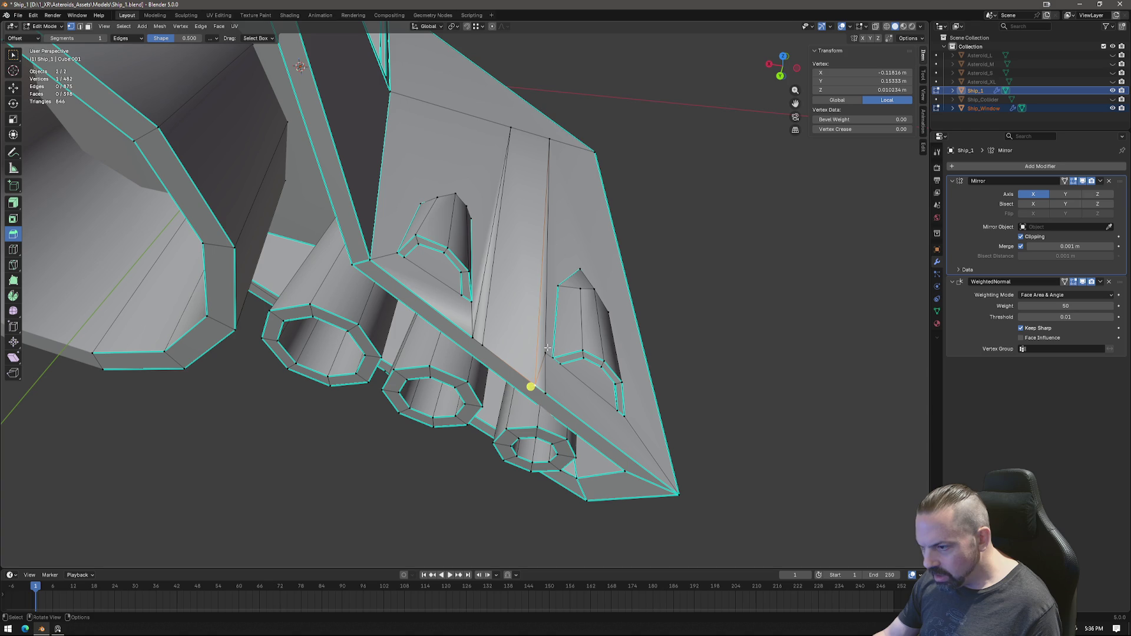
pyautogui.hotkey('ctrl', 'z')
# Step: Mark both new panel-cut edges on the hull underside as sharp
pyautogui.press('2')
pyautogui.click(503, 369)
pyautogui.hotkey('ctrl', 'e')
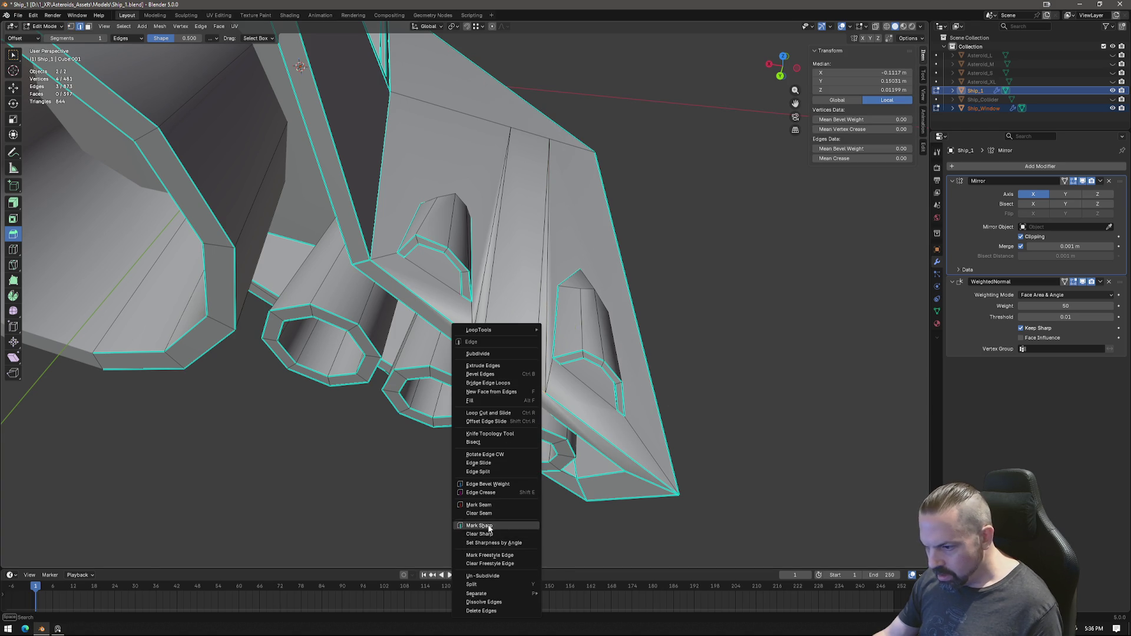
pyautogui.click(489, 525)
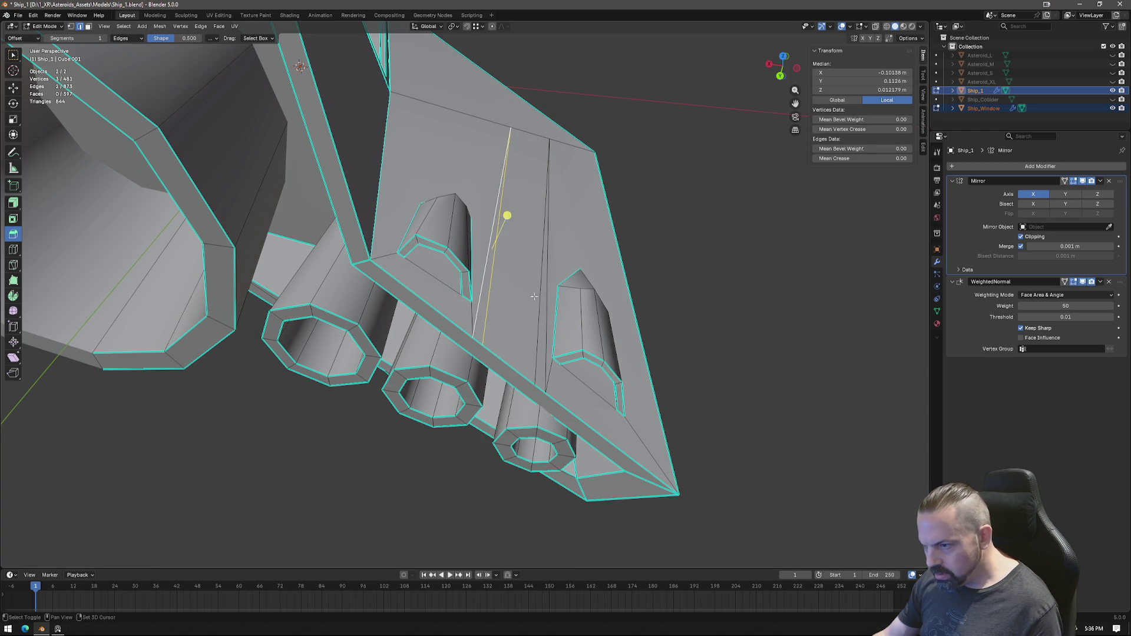
pyautogui.hotkey('ctrl', 'e')
pyautogui.click(671, 280)
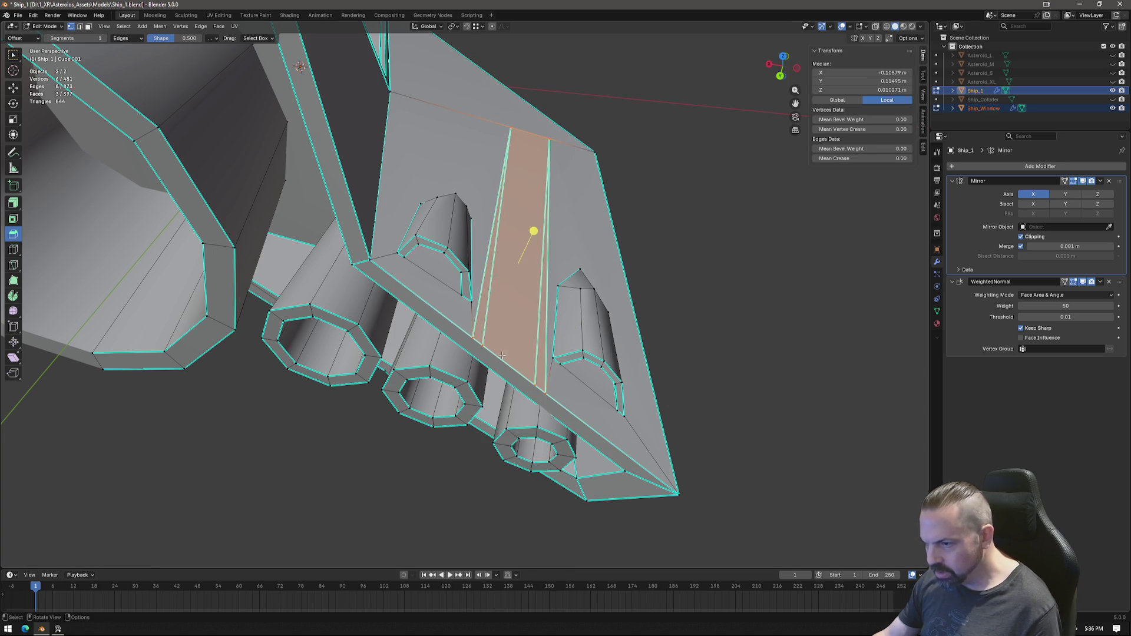
pyautogui.click(491, 351)
pyautogui.moveTo(498, 372); pyautogui.dragTo(601, 293, button='middle')
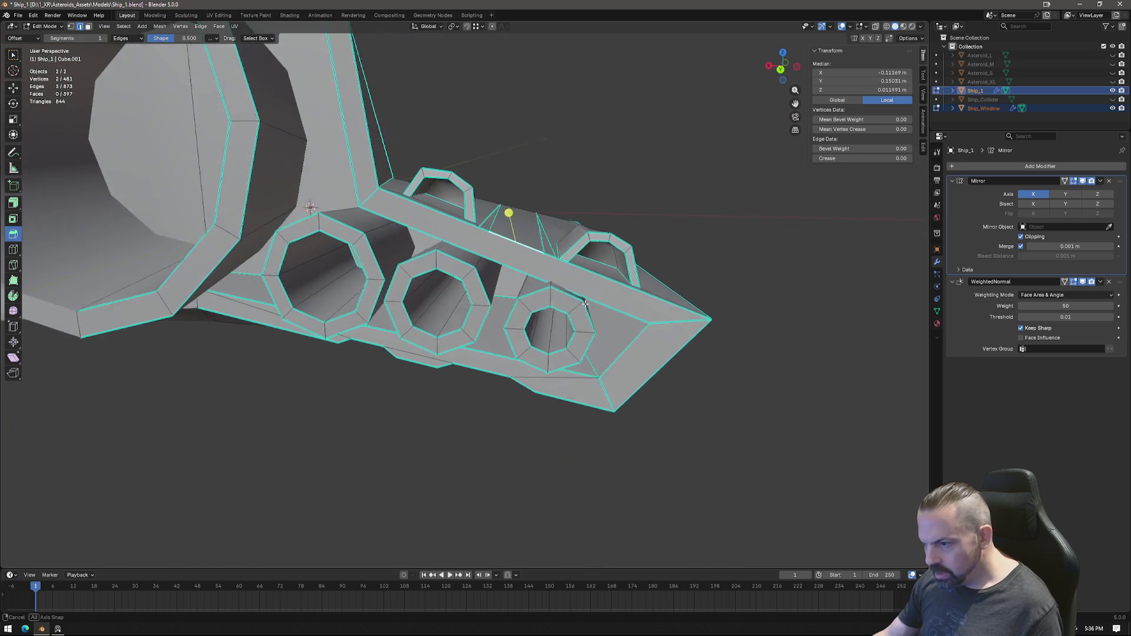
# Step: Lower the selected cut edge slightly along Z and check the hull in Object Mode and top view
pyautogui.press('g')
pyautogui.press('z')
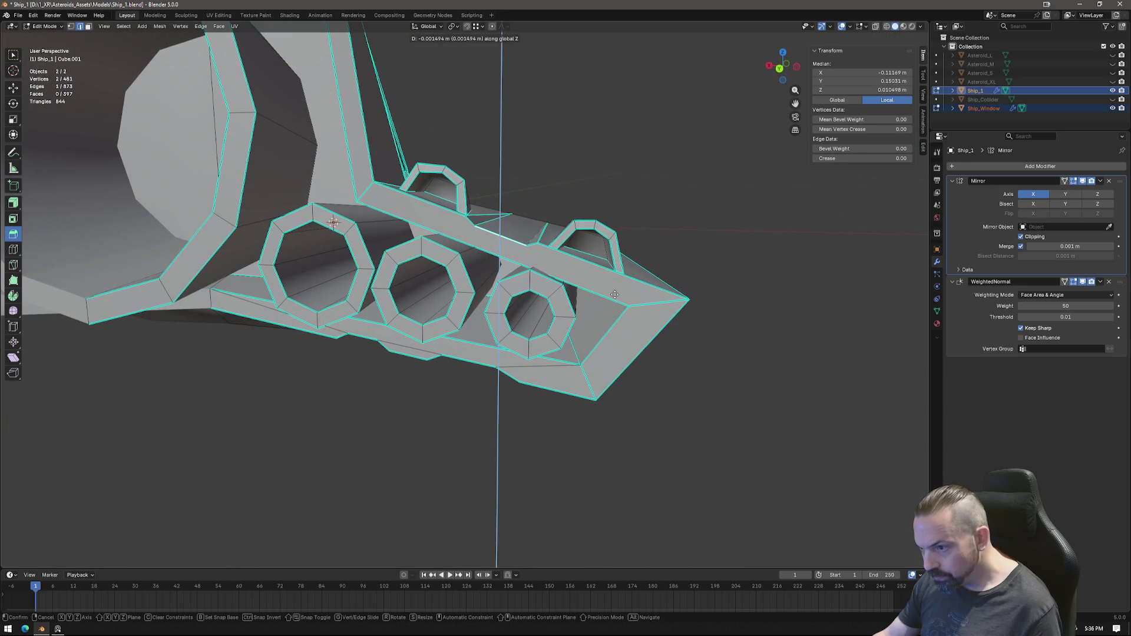
pyautogui.click(614, 300)
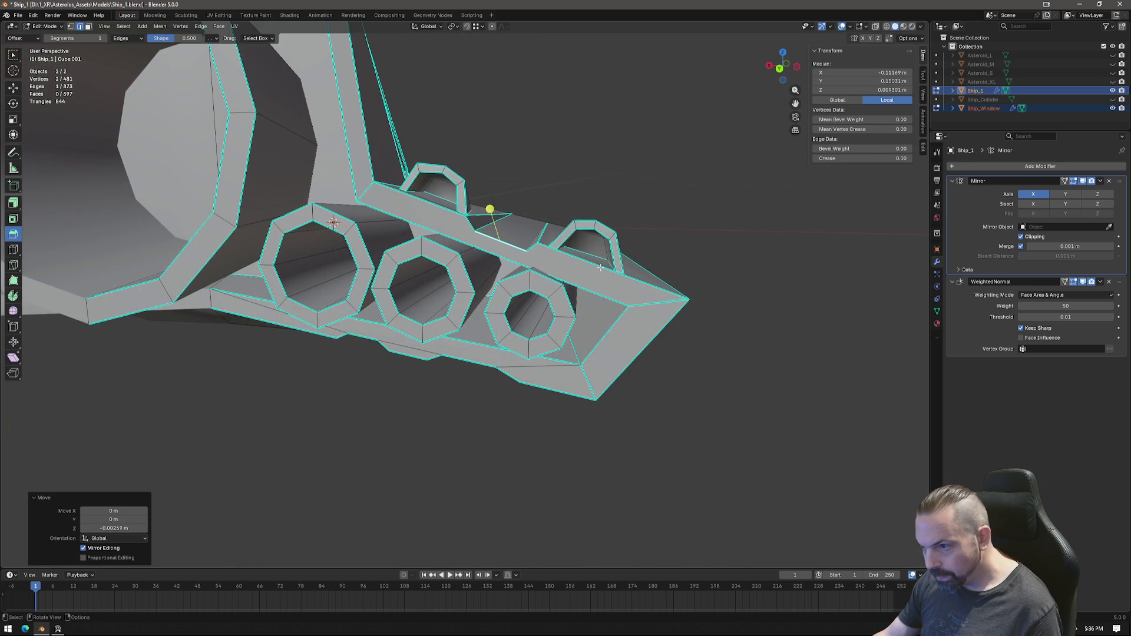
pyautogui.moveTo(614, 301); pyautogui.dragTo(451, 347, button='middle')
pyautogui.scroll(-3, 451, 347)
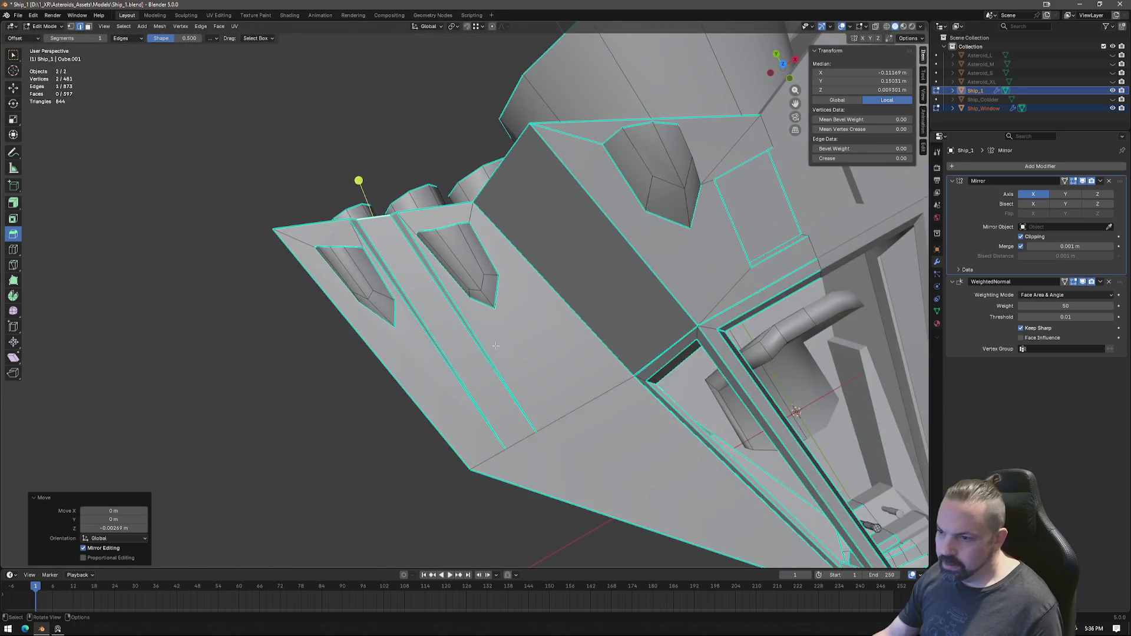
pyautogui.press('Tab')
pyautogui.moveTo(589, 416)
pyautogui.mouseDown(button='middle')
pyautogui.moveTo(569, 359)
pyautogui.moveTo(582, 431)
pyautogui.mouseUp(button='middle')
pyautogui.scroll(-5, 566, 348)
pyautogui.click(783, 65)
pyautogui.press('Tab')
pyautogui.scroll(3, 459, 320)
# Step: Vertex-slide two panel-cut vertices along the hull's lower edge, then pick the side window faces
pyautogui.keyDown('shift'); pyautogui.click(439, 400); pyautogui.keyUp('shift')
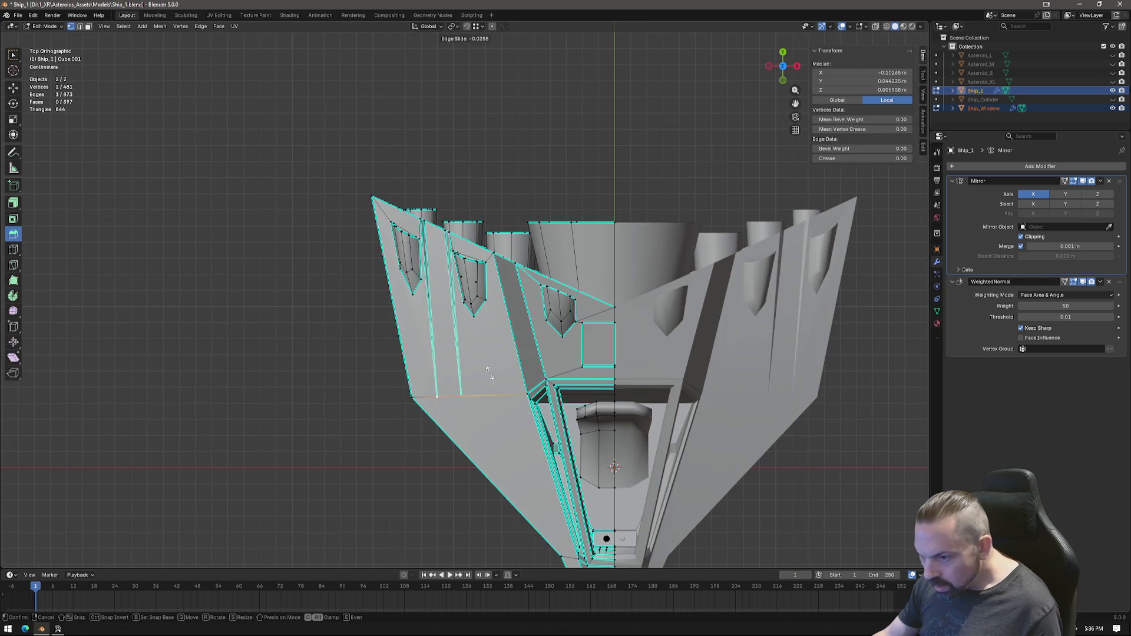
pyautogui.click(464, 397)
pyautogui.hotkey('shift', 'v')
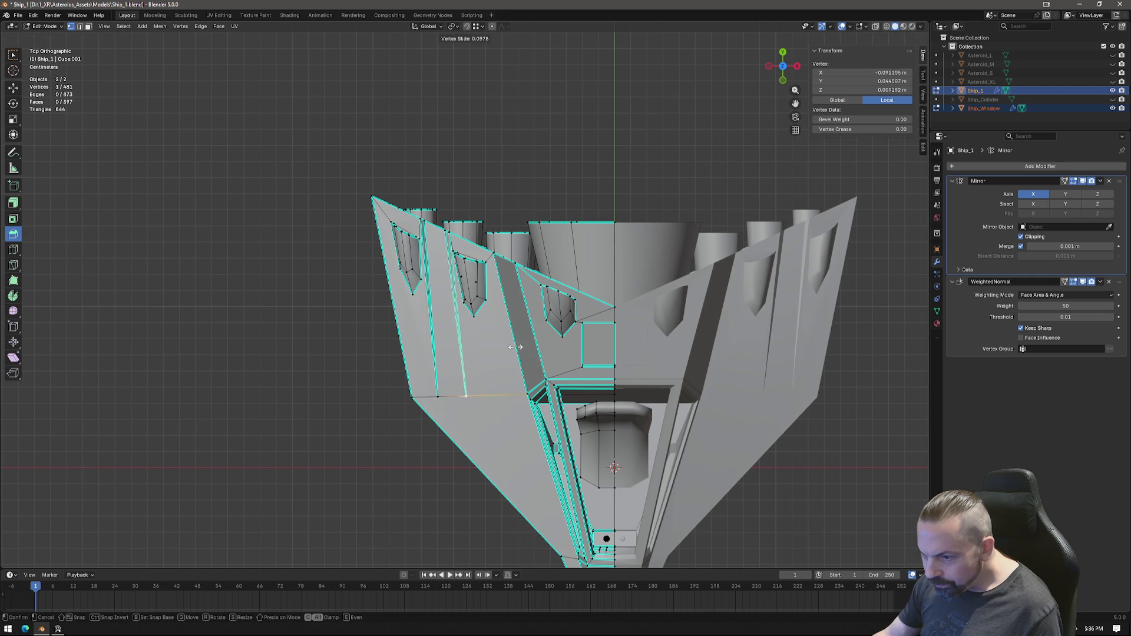
pyautogui.click(522, 349)
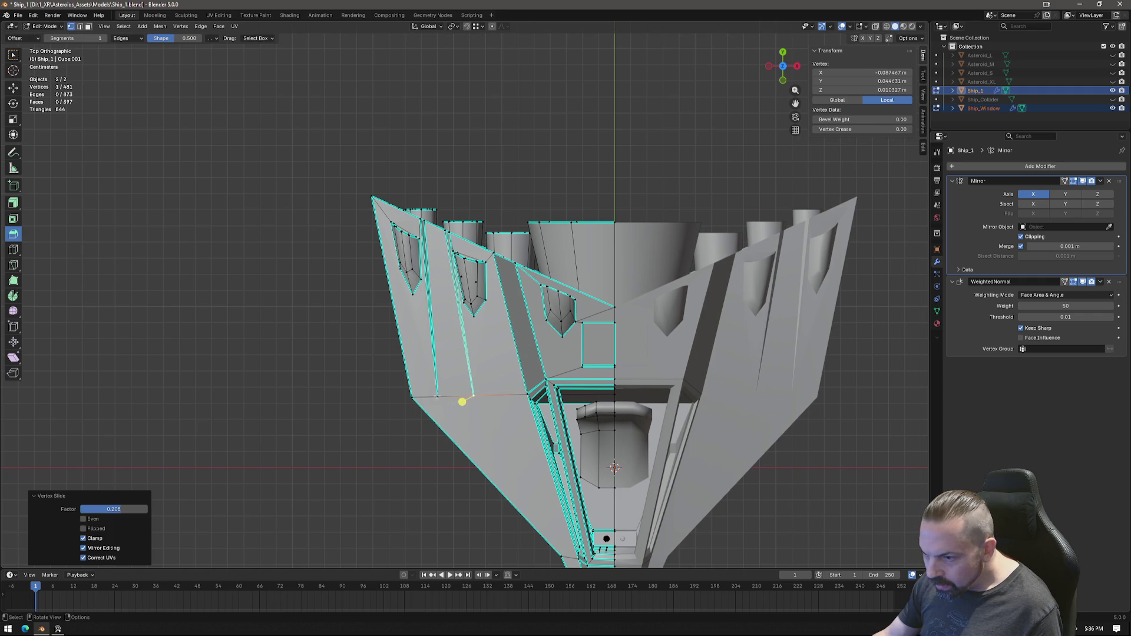
pyautogui.hotkey('shift', 'v')
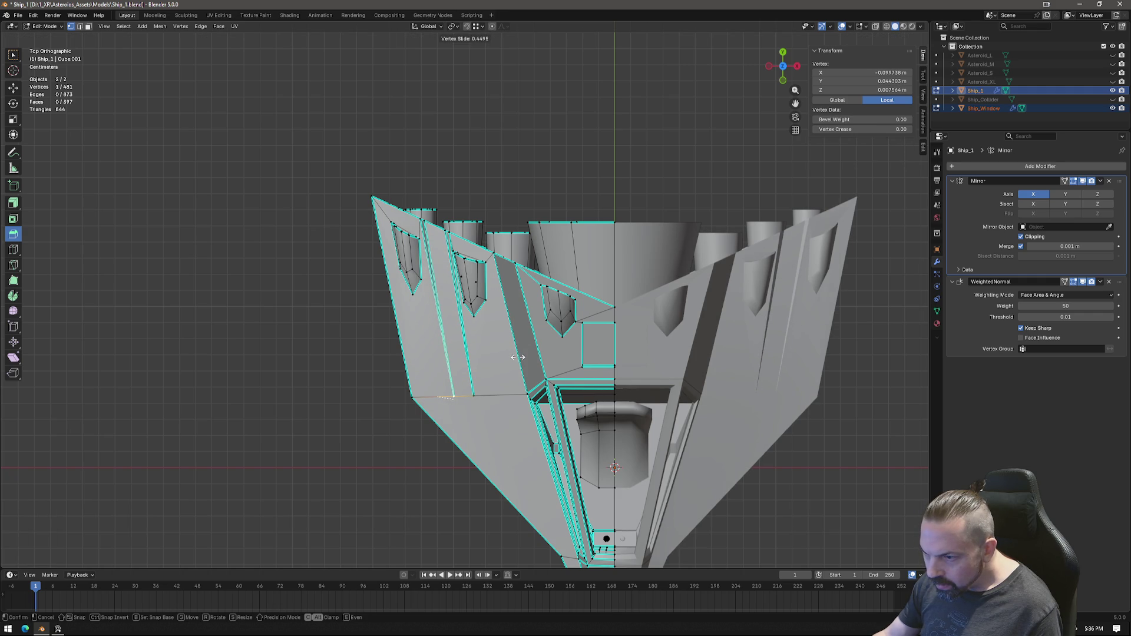
pyautogui.click(518, 358)
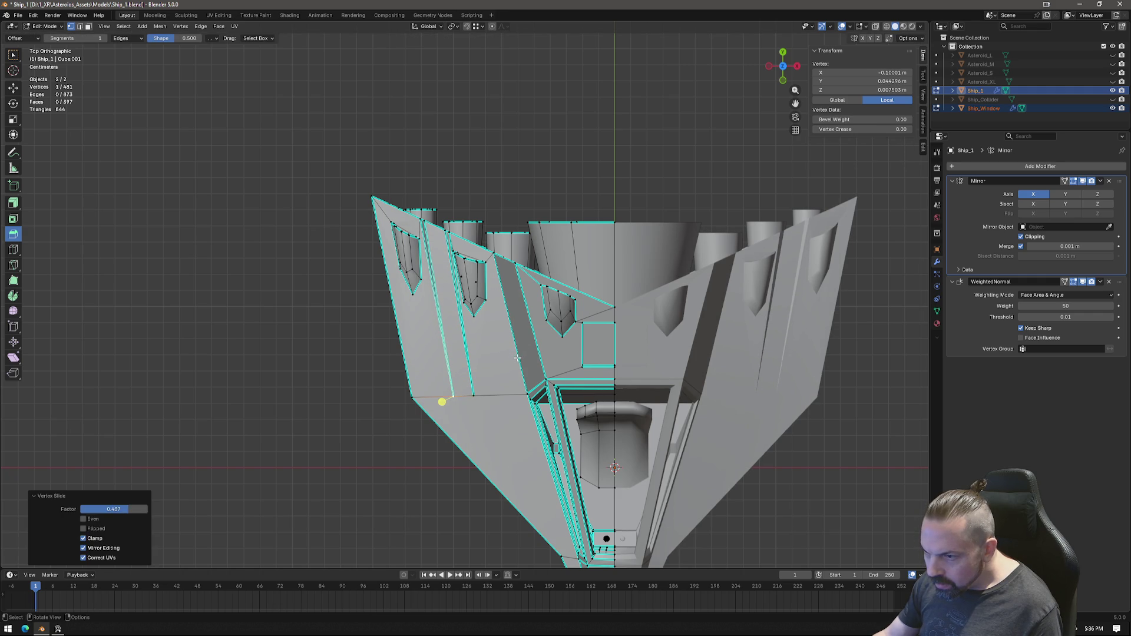
pyautogui.scroll(2, 473, 303)
pyautogui.keyDown('shift'); pyautogui.moveTo(486, 269); pyautogui.dragTo(567, 280, button='middle'); pyautogui.keyUp('shift')
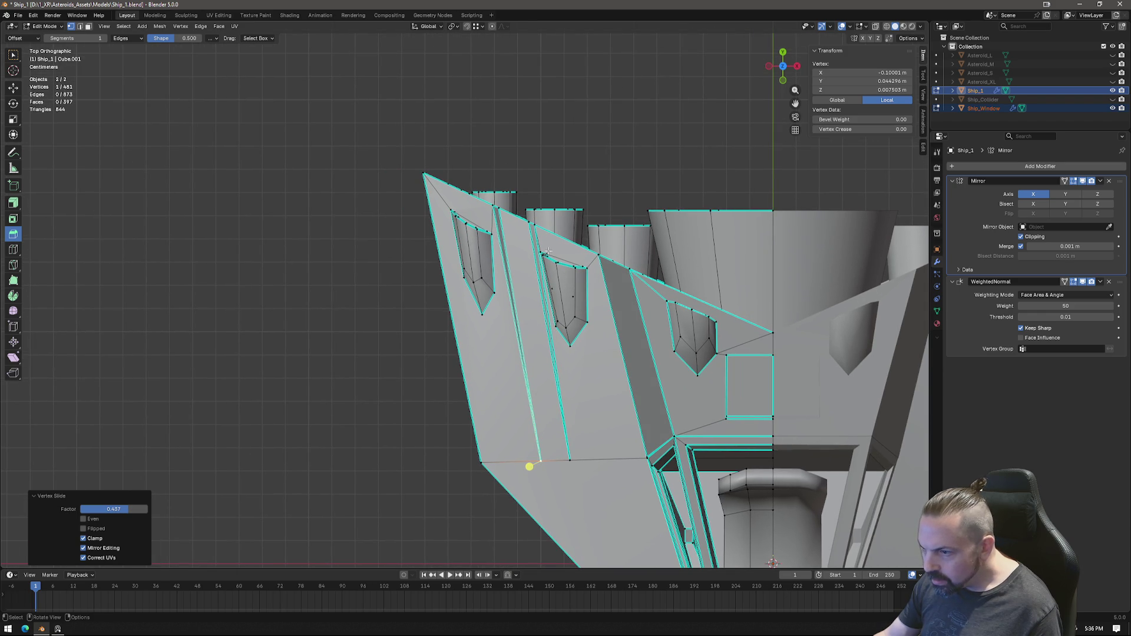
pyautogui.click(518, 193)
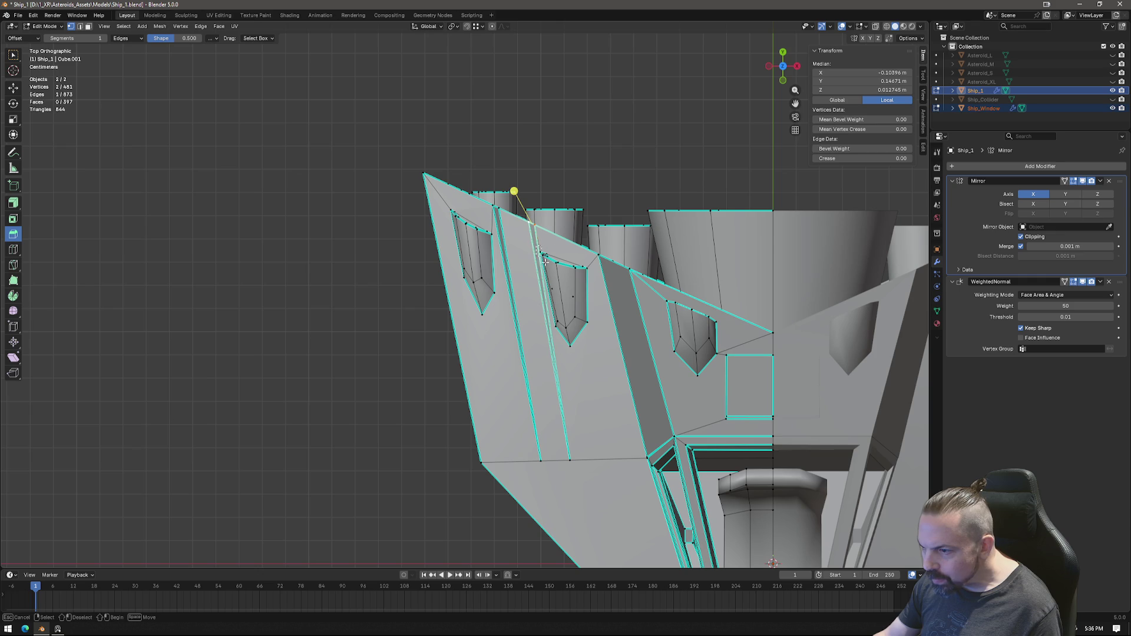
pyautogui.moveTo(591, 358); pyautogui.dragTo(537, 290)
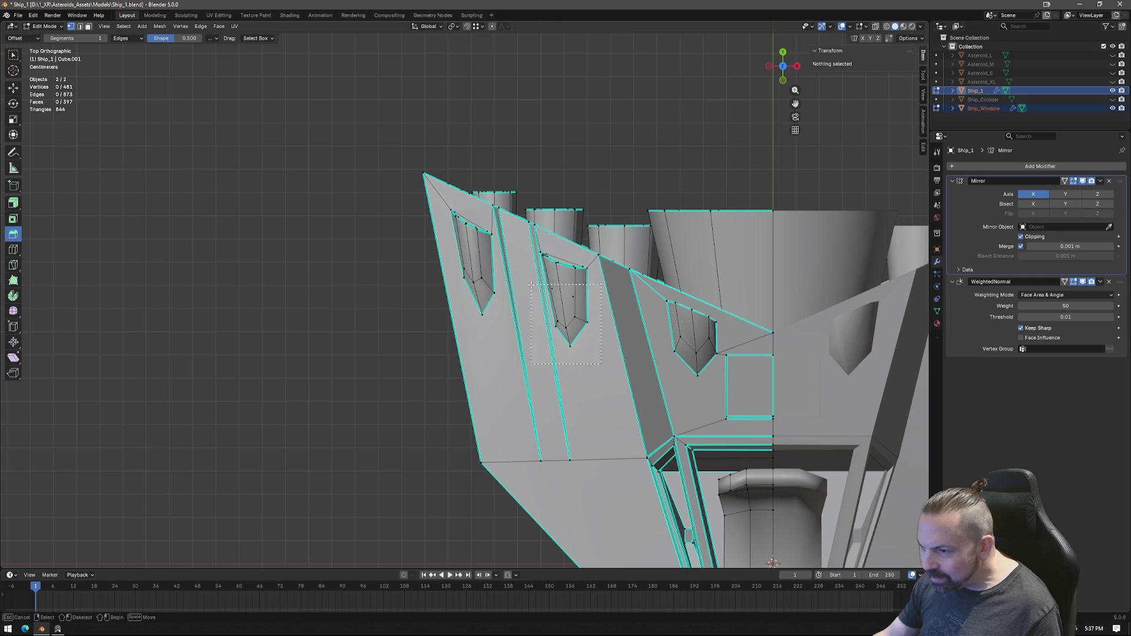
# Step: Grab the small side window face to a new spot on the hull
pyautogui.moveTo(520, 251); pyautogui.dragTo(520, 251)
pyautogui.moveTo(520, 251); pyautogui.dragTo(390, 253, button='middle')
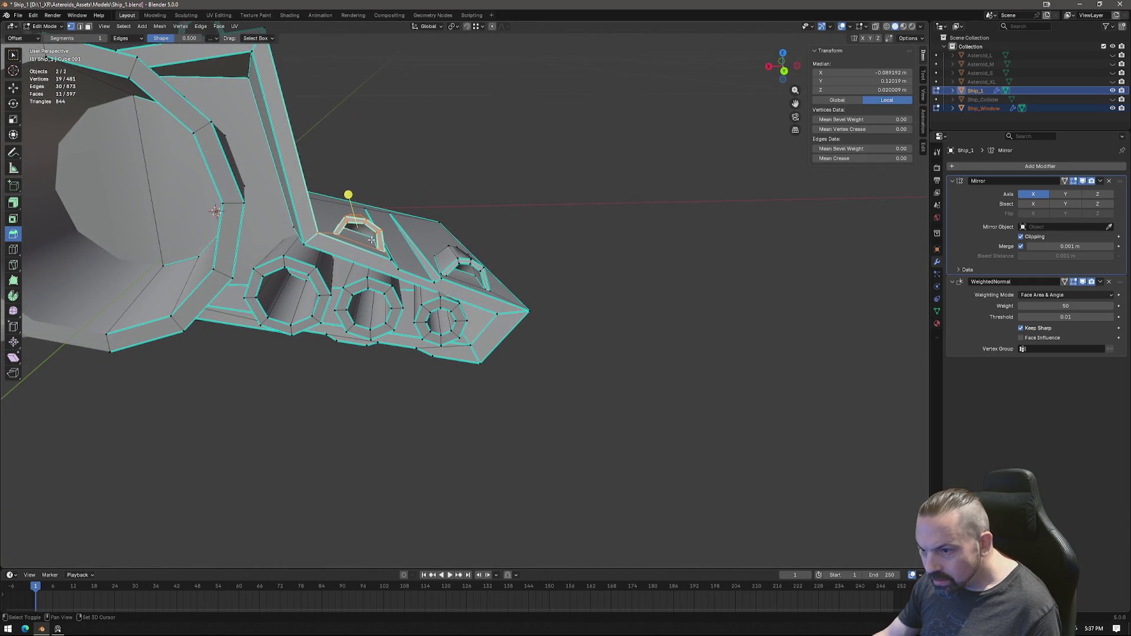
pyautogui.moveTo(461, 246)
pyautogui.mouseDown(button='middle')
pyautogui.moveTo(409, 217)
pyautogui.moveTo(449, 287)
pyautogui.moveTo(489, 289)
pyautogui.mouseUp(button='middle')
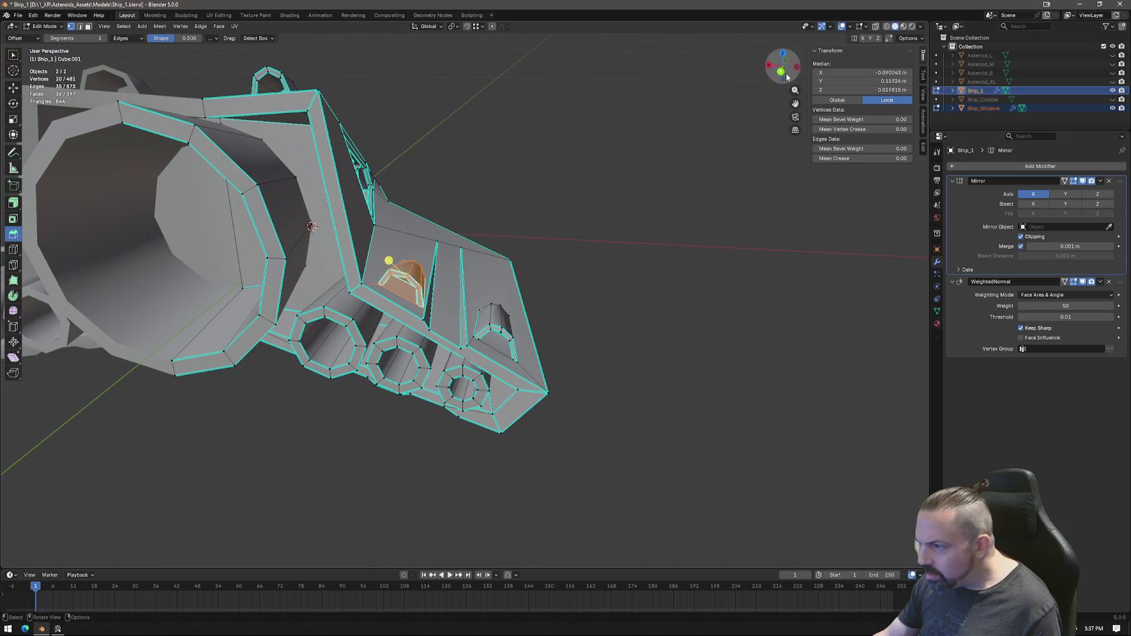
pyautogui.moveTo(716, 137); pyautogui.dragTo(662, 178, button='middle')
pyautogui.scroll(5, 528, 313)
pyautogui.press('g')
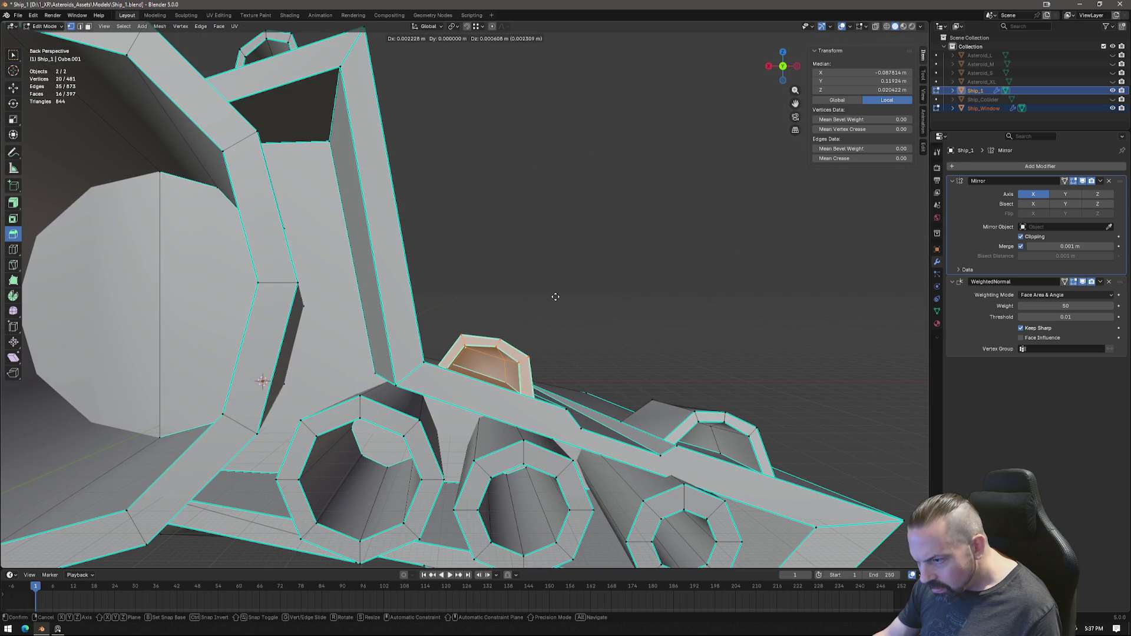
pyautogui.click(555, 297)
pyautogui.scroll(-4, 556, 296)
pyautogui.moveTo(556, 296)
pyautogui.mouseDown(button='middle')
pyautogui.moveTo(597, 298)
pyautogui.moveTo(511, 374)
pyautogui.mouseUp(button='middle')
pyautogui.scroll(4, 578, 305)
# Step: Select the vertices and faces around the window recess and switch to back view
pyautogui.click(399, 412)
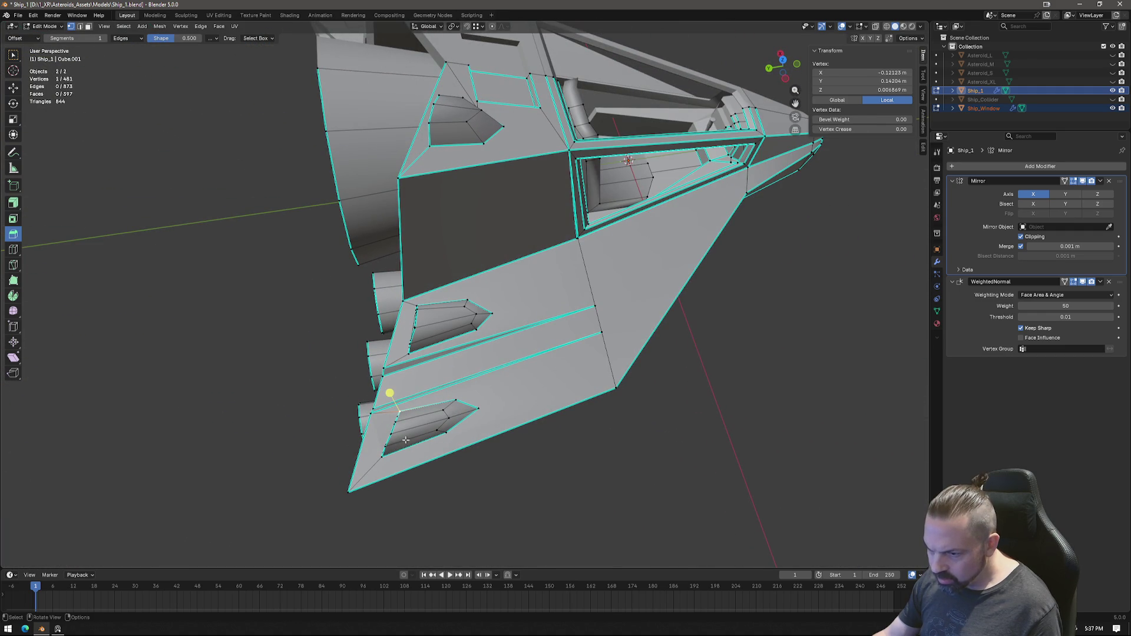
pyautogui.moveTo(485, 395); pyautogui.dragTo(418, 448)
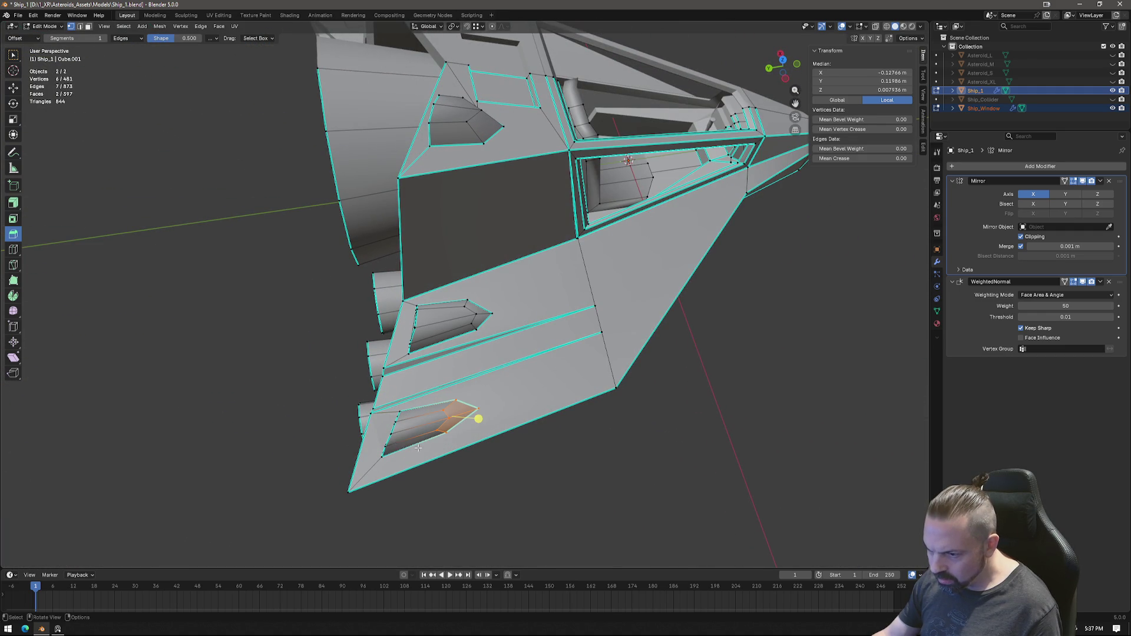
pyautogui.keyDown('shift'); pyautogui.click(397, 404); pyautogui.keyUp('shift')
pyautogui.moveTo(397, 404)
pyautogui.mouseDown(button='middle')
pyautogui.moveTo(525, 375)
pyautogui.moveTo(584, 398)
pyautogui.mouseUp(button='middle')
pyautogui.scroll(2, 636, 427)
pyautogui.keyDown('shift'); pyautogui.click(651, 427); pyautogui.keyUp('shift')
pyautogui.moveTo(651, 428)
pyautogui.mouseDown(button='middle')
pyautogui.moveTo(577, 409)
pyautogui.moveTo(790, 121)
pyautogui.mouseUp(button='middle')
pyautogui.keyDown('shift'); pyautogui.click(576, 404); pyautogui.keyUp('shift')
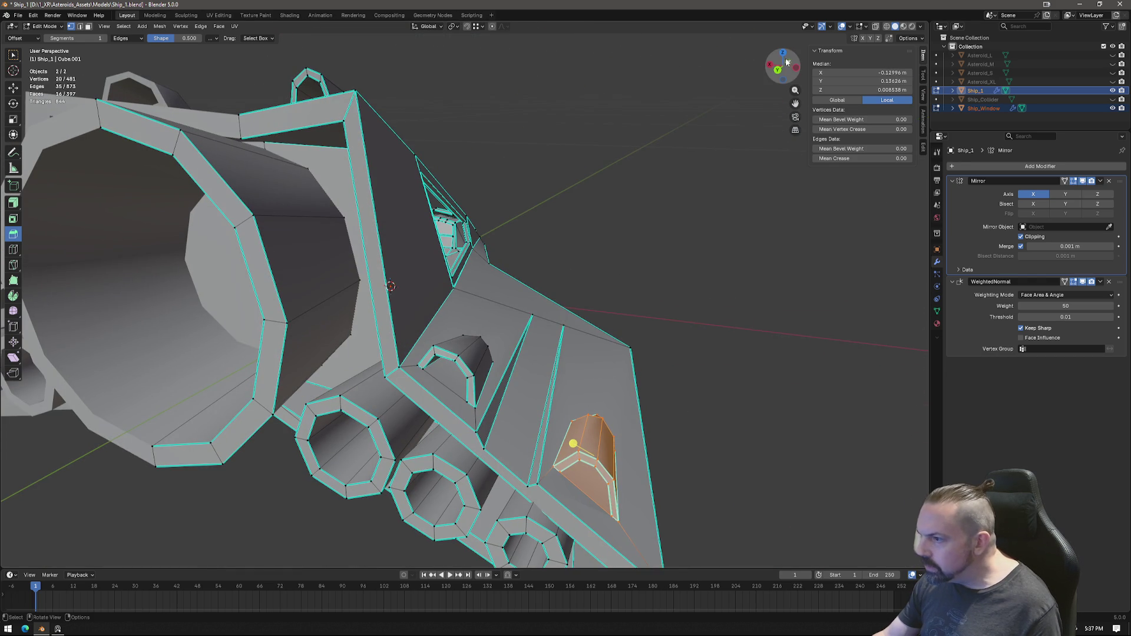
pyautogui.click(778, 71)
pyautogui.scroll(2, 619, 274)
pyautogui.scroll(3, 699, 316)
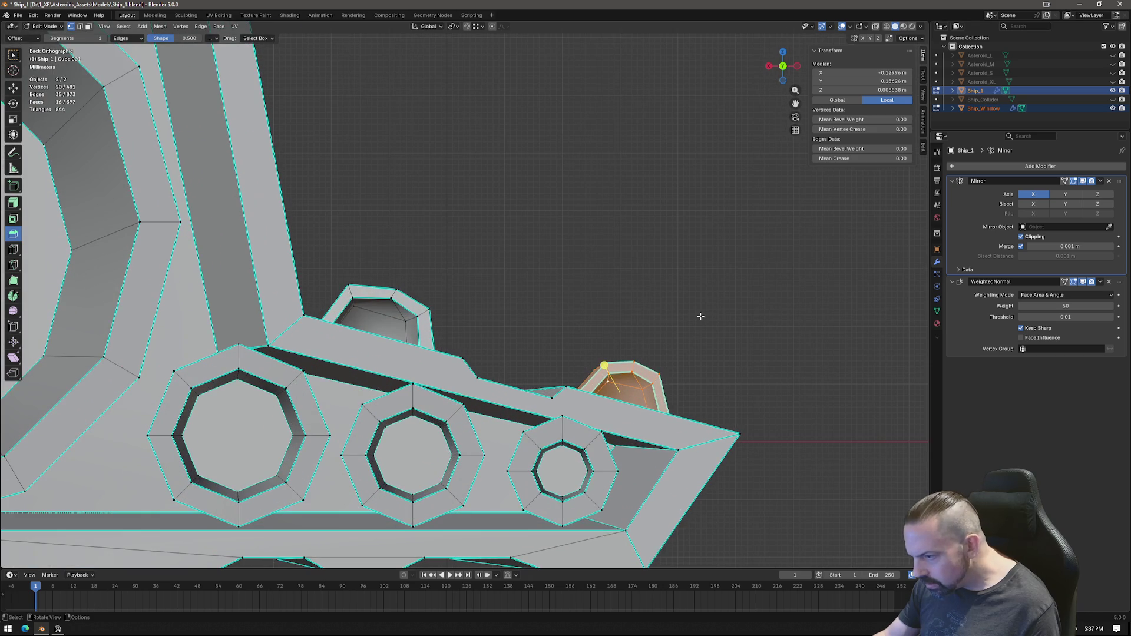
# Step: Move the window recess in back view and review the ship in Object Mode
pyautogui.press('g')
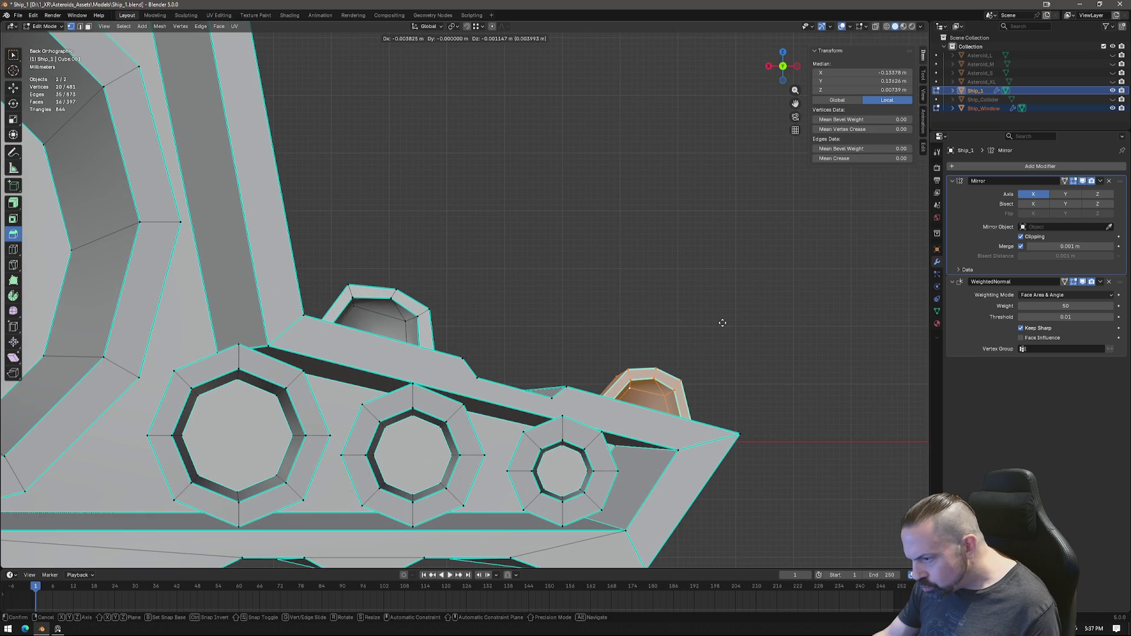
pyautogui.click(722, 322)
pyautogui.moveTo(721, 322)
pyautogui.mouseDown(button='middle')
pyautogui.moveTo(740, 344)
pyautogui.moveTo(702, 349)
pyautogui.moveTo(664, 417)
pyautogui.mouseUp(button='middle')
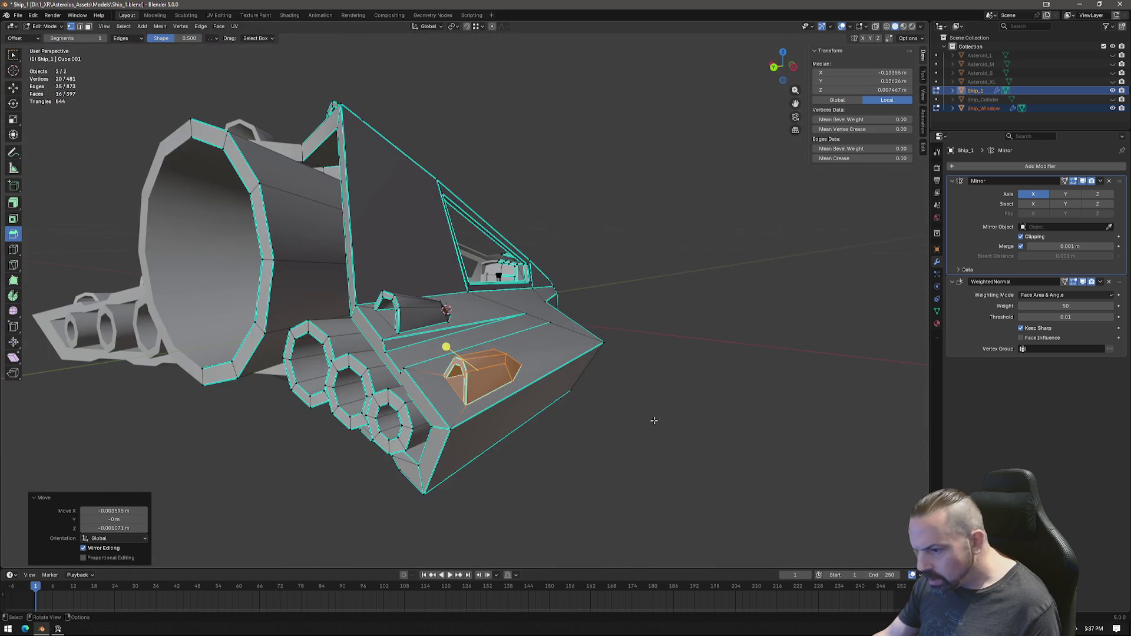
pyautogui.scroll(3, 507, 389)
pyautogui.moveTo(507, 389)
pyautogui.mouseDown(button='middle')
pyautogui.moveTo(445, 443)
pyautogui.moveTo(530, 389)
pyautogui.moveTo(484, 334)
pyautogui.mouseUp(button='middle')
pyautogui.scroll(-2, 565, 373)
pyautogui.press('Tab')
pyautogui.press('Tab')
pyautogui.scroll(3, 433, 271)
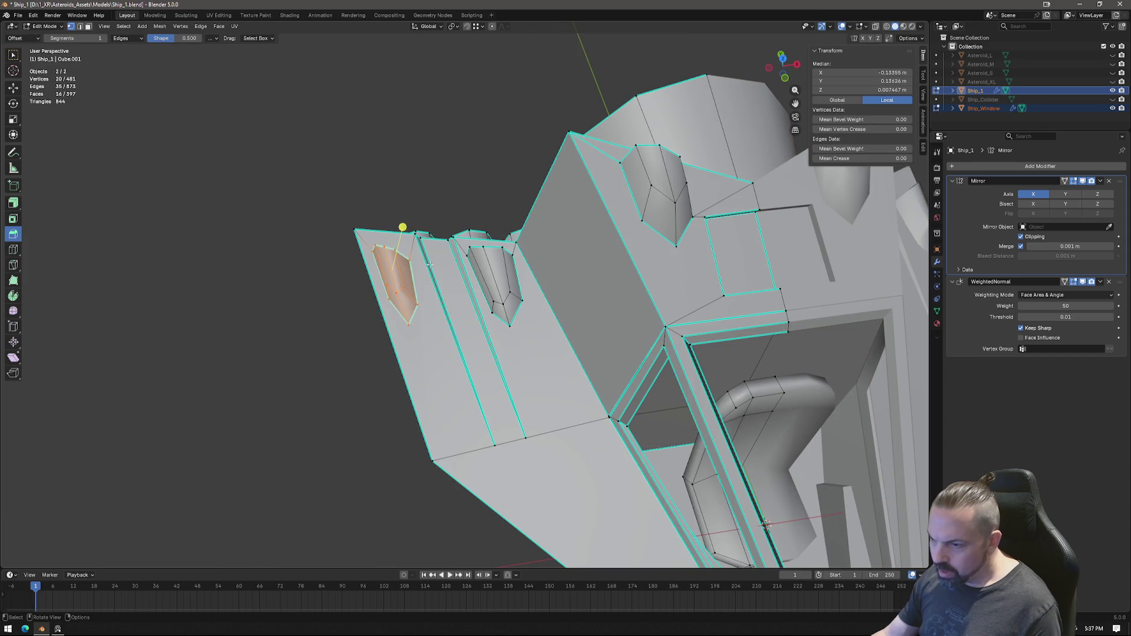
# Step: Shift the vertex at the panel's top edge with a slide then a grab, and return to Object Mode
pyautogui.click(409, 232)
pyautogui.click(417, 233)
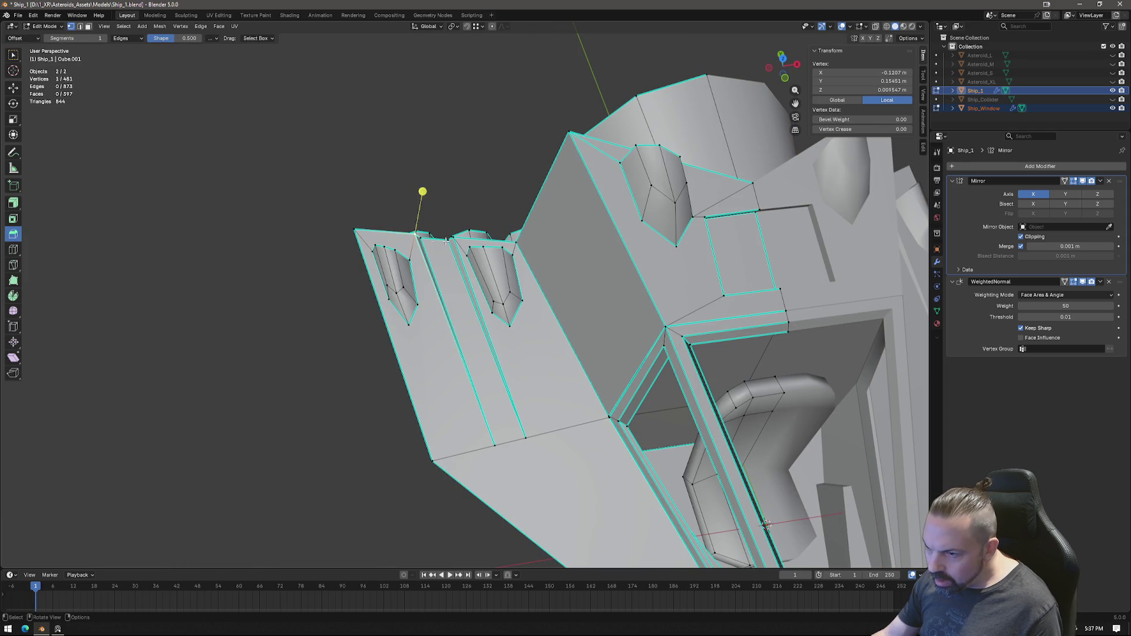
pyautogui.hotkey('shift', 'v')
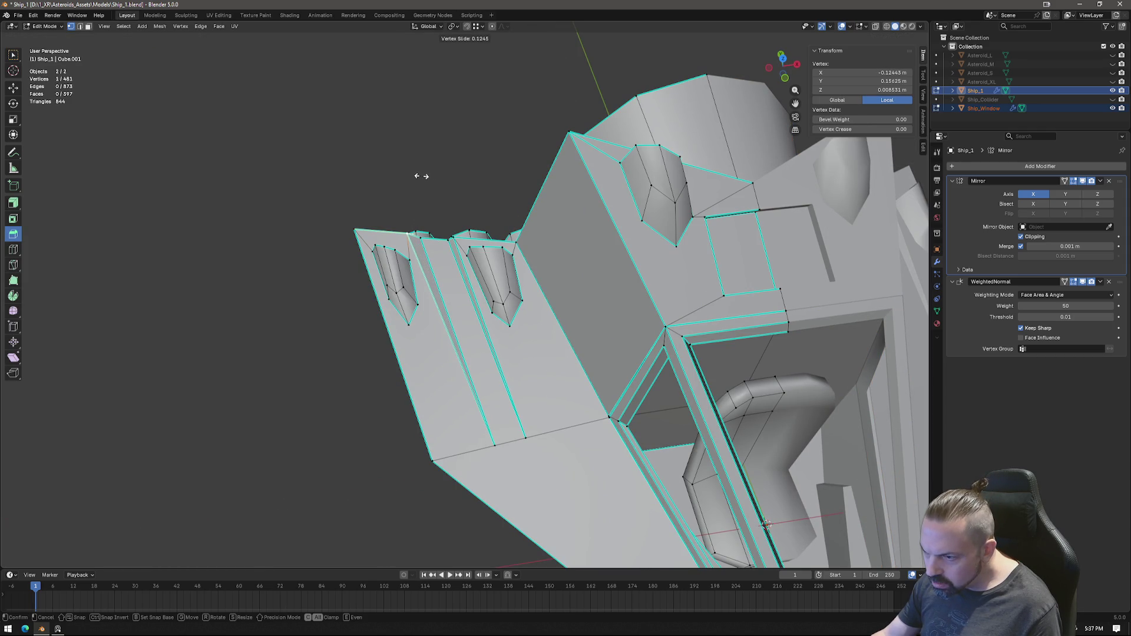
pyautogui.click(421, 176)
pyautogui.hotkey('ctrl', 'z')
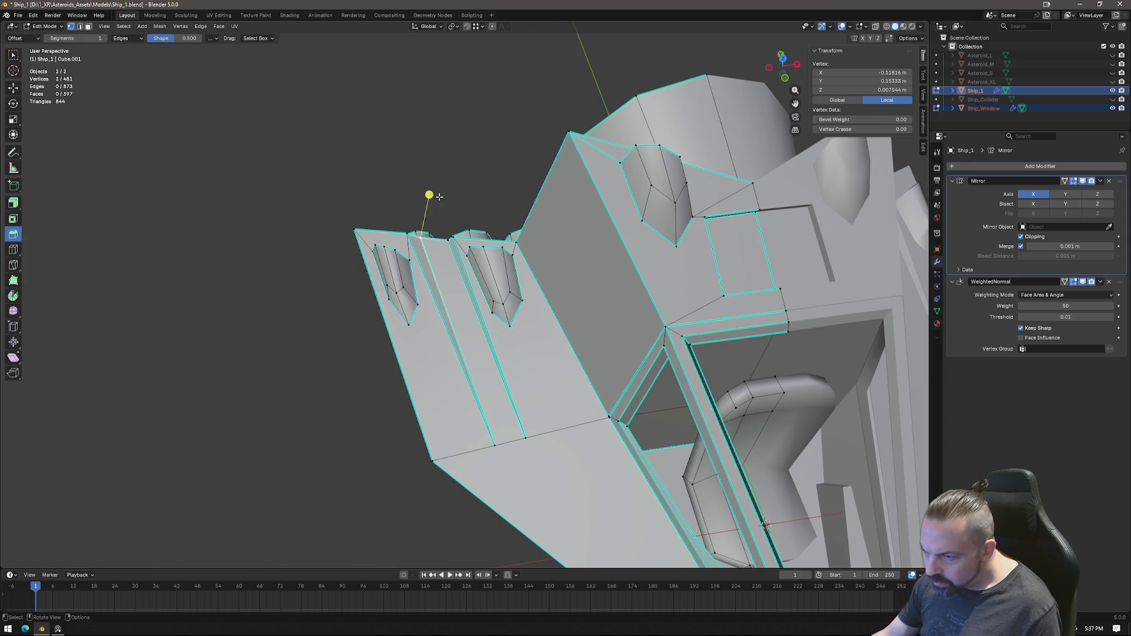
pyautogui.scroll(2, 596, 151)
pyautogui.scroll(2, 531, 138)
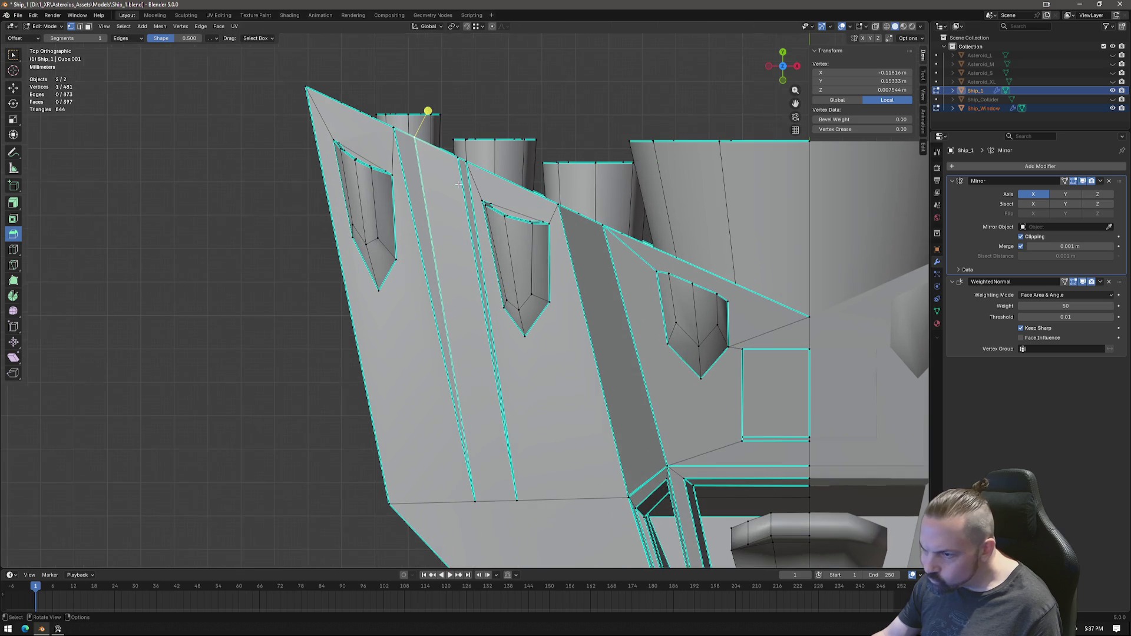
pyautogui.press('g')
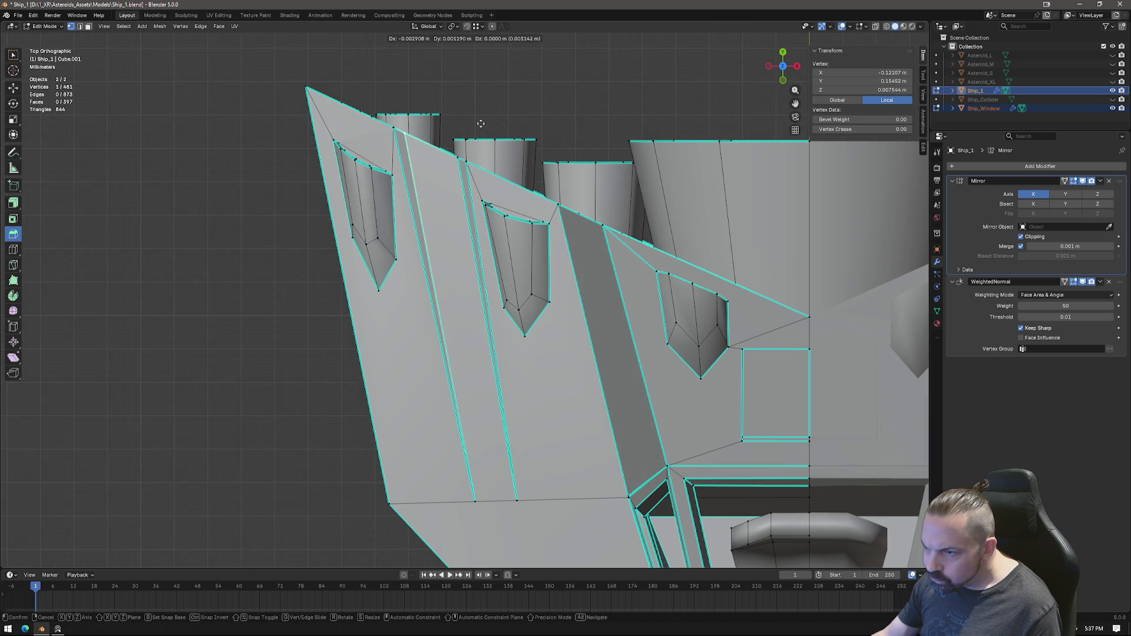
pyautogui.click(479, 123)
pyautogui.press('Tab')
pyautogui.scroll(-5, 517, 402)
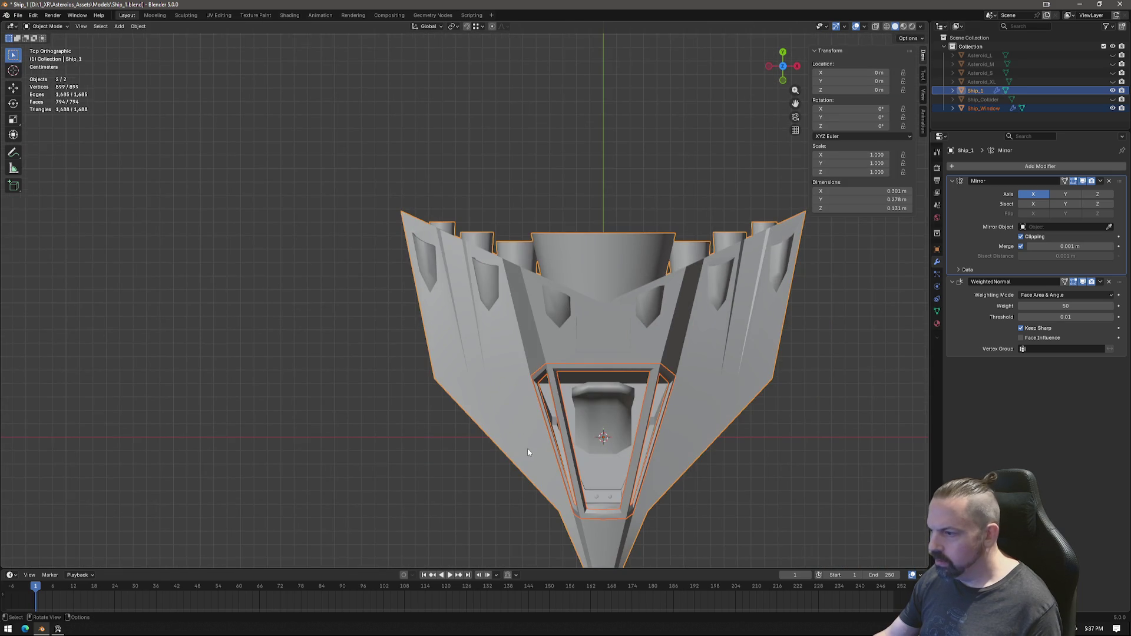
pyautogui.scroll(-1, 528, 449)
# Step: Move the panel's lower-edge vertex in top view with a grab followed by a vertex slide
pyautogui.moveTo(528, 449)
pyautogui.mouseDown(button='middle')
pyautogui.moveTo(681, 387)
pyautogui.moveTo(728, 386)
pyautogui.moveTo(733, 445)
pyautogui.moveTo(692, 411)
pyautogui.moveTo(665, 327)
pyautogui.moveTo(681, 224)
pyautogui.moveTo(525, 372)
pyautogui.moveTo(521, 409)
pyautogui.moveTo(600, 413)
pyautogui.moveTo(580, 319)
pyautogui.moveTo(619, 328)
pyautogui.moveTo(597, 288)
pyautogui.mouseUp(button='middle')
pyautogui.scroll(3, 579, 319)
pyautogui.press('Tab')
pyautogui.keyDown('shift'); pyautogui.click(577, 272); pyautogui.keyUp('shift')
pyautogui.click(783, 60)
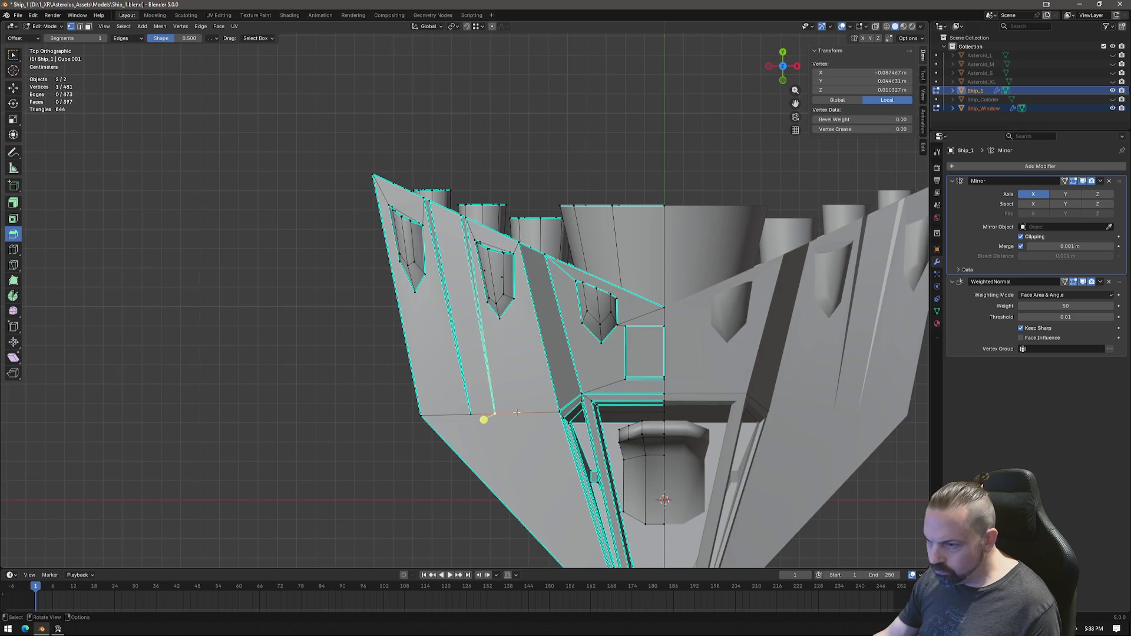
pyautogui.press('g')
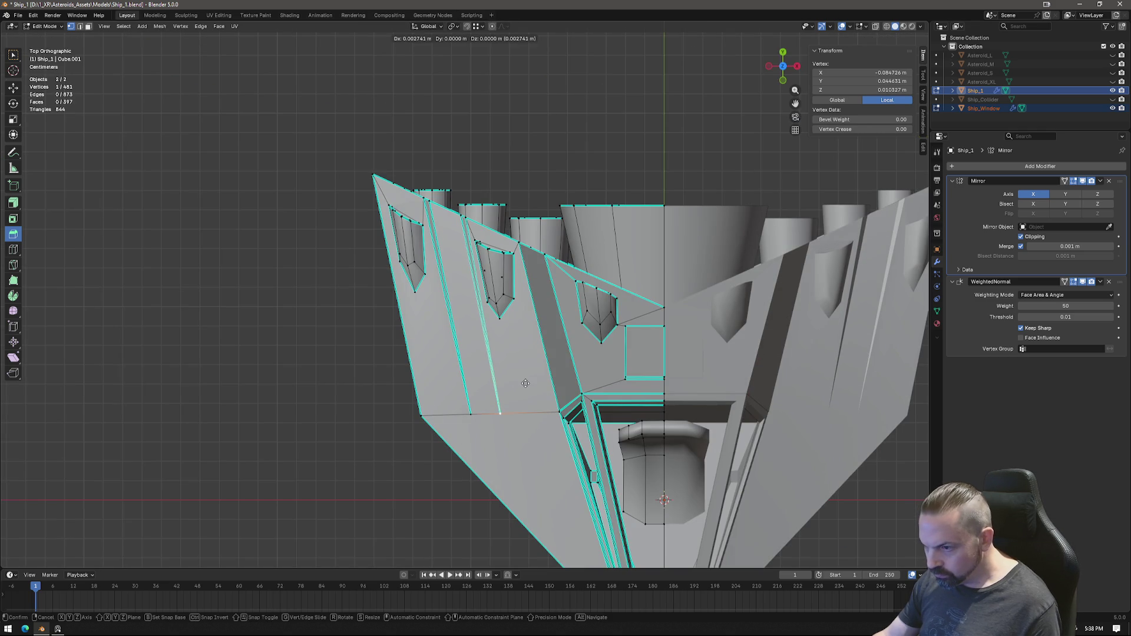
pyautogui.click(528, 384)
pyautogui.press('g')
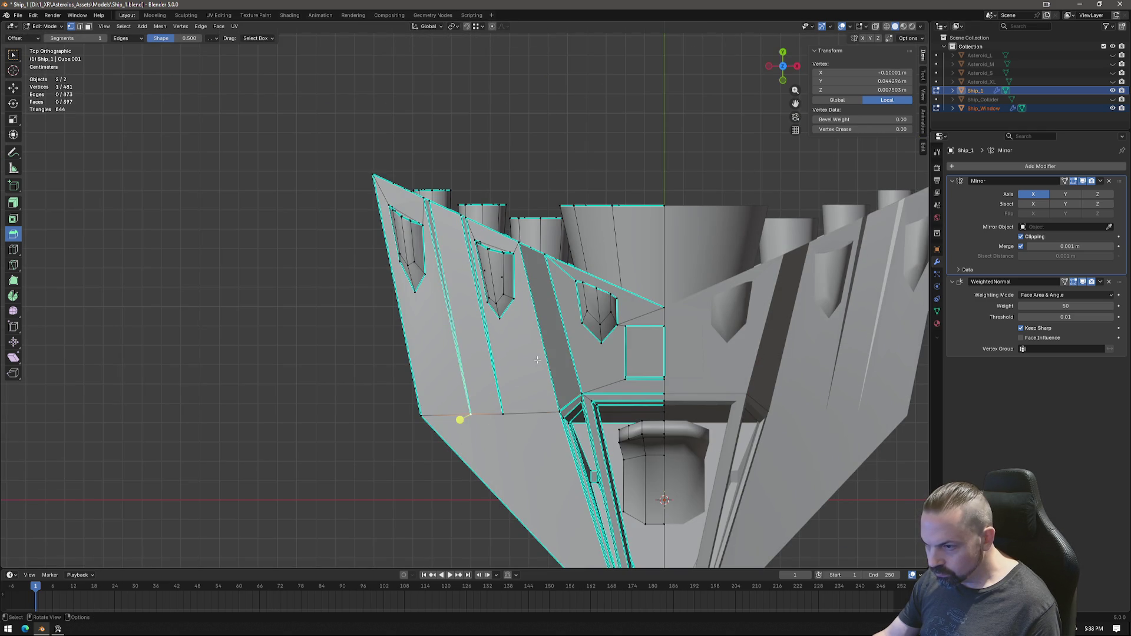
pyautogui.press('g')
pyautogui.click(545, 361)
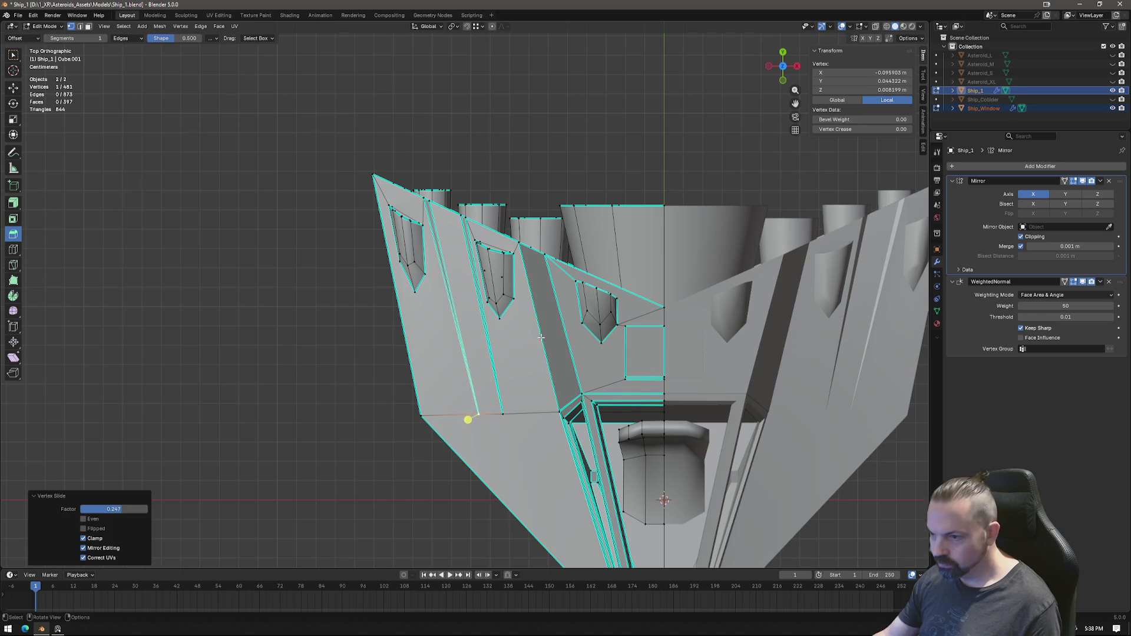
# Step: Review the whole ship in Object Mode from an angle, then resume mesh editing
pyautogui.press('Tab')
pyautogui.scroll(-6, 541, 337)
pyautogui.scroll(-2, 594, 440)
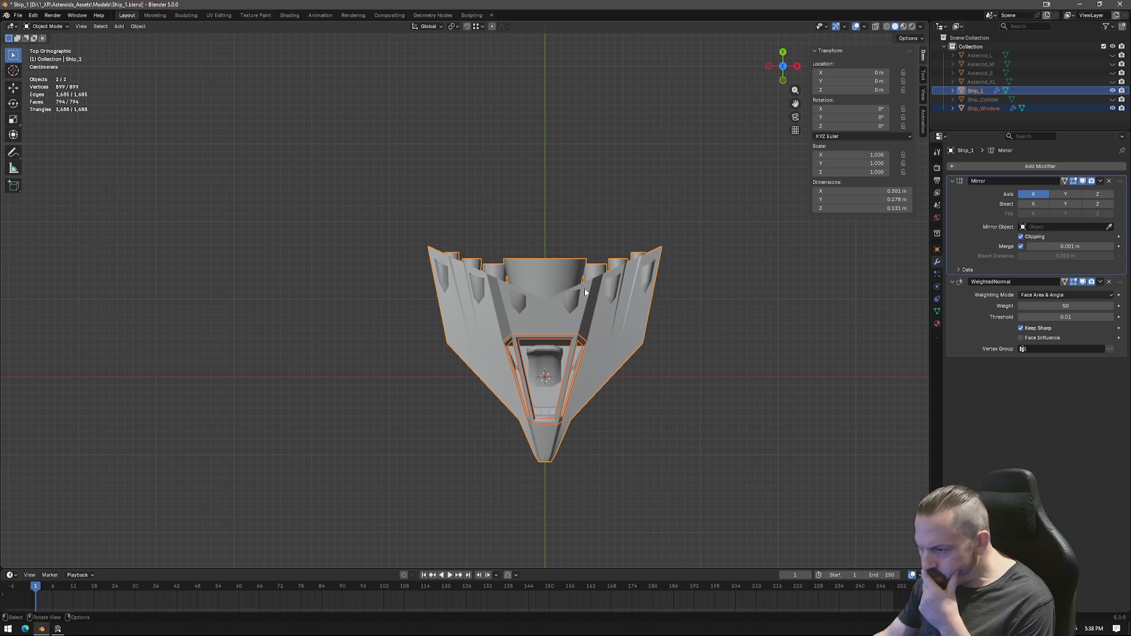
pyautogui.scroll(-1, 416, 399)
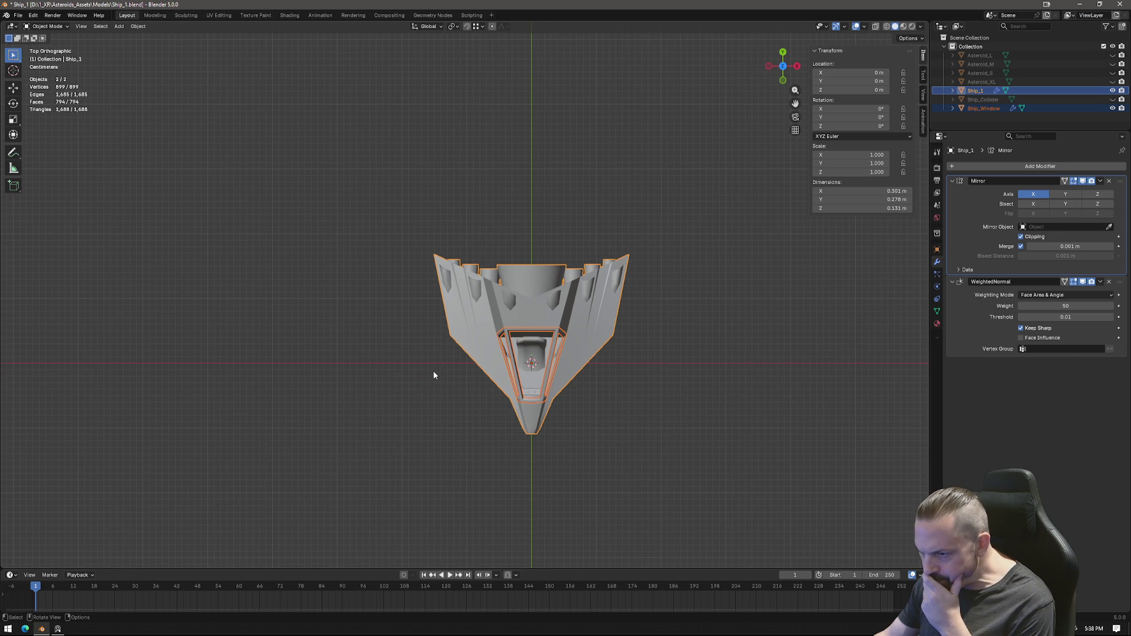
pyautogui.moveTo(418, 369)
pyautogui.mouseDown(button='middle')
pyautogui.moveTo(493, 285)
pyautogui.moveTo(532, 196)
pyautogui.moveTo(606, 181)
pyautogui.moveTo(634, 194)
pyautogui.moveTo(624, 167)
pyautogui.moveTo(459, 280)
pyautogui.moveTo(424, 330)
pyautogui.moveTo(474, 266)
pyautogui.mouseUp(button='middle')
pyautogui.scroll(3, 459, 280)
pyautogui.press('Tab')
# Step: View the hull from below and undo an accidental hide of the lower window geometry
pyautogui.click(785, 67)
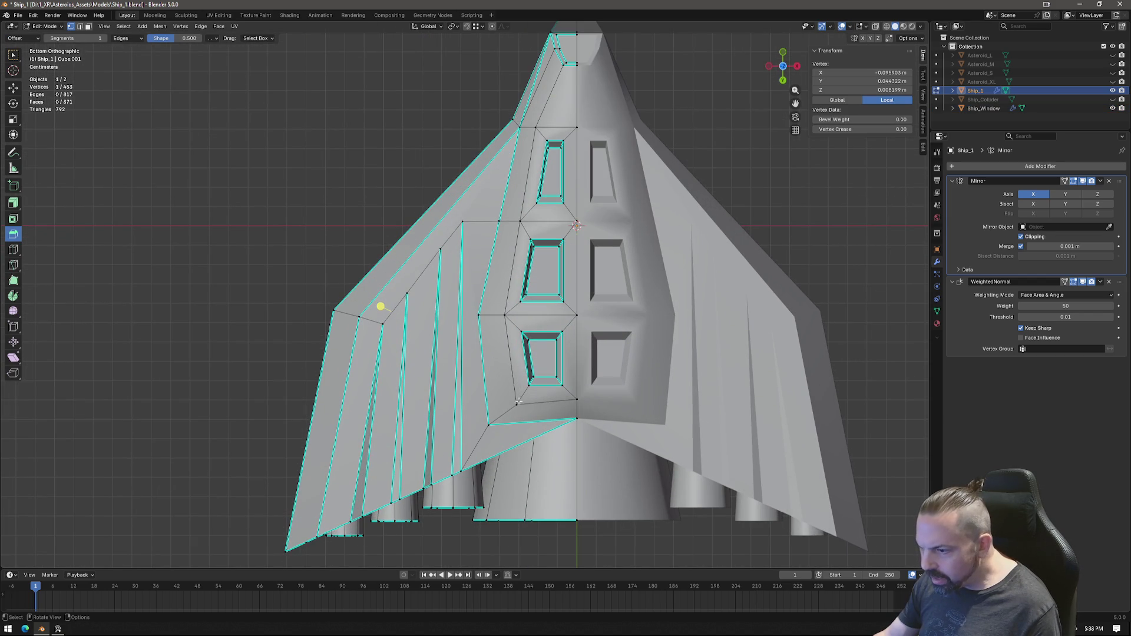
pyautogui.press('h')
pyautogui.rightClick(529, 358)
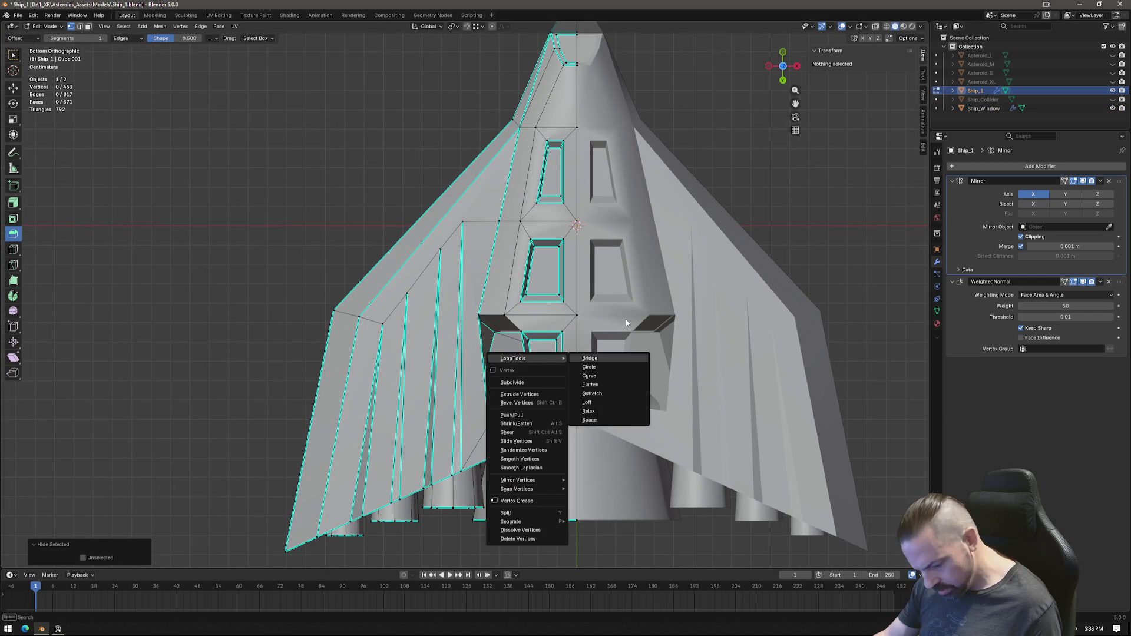
pyautogui.press('Escape')
pyautogui.hotkey('ctrl', 'z')
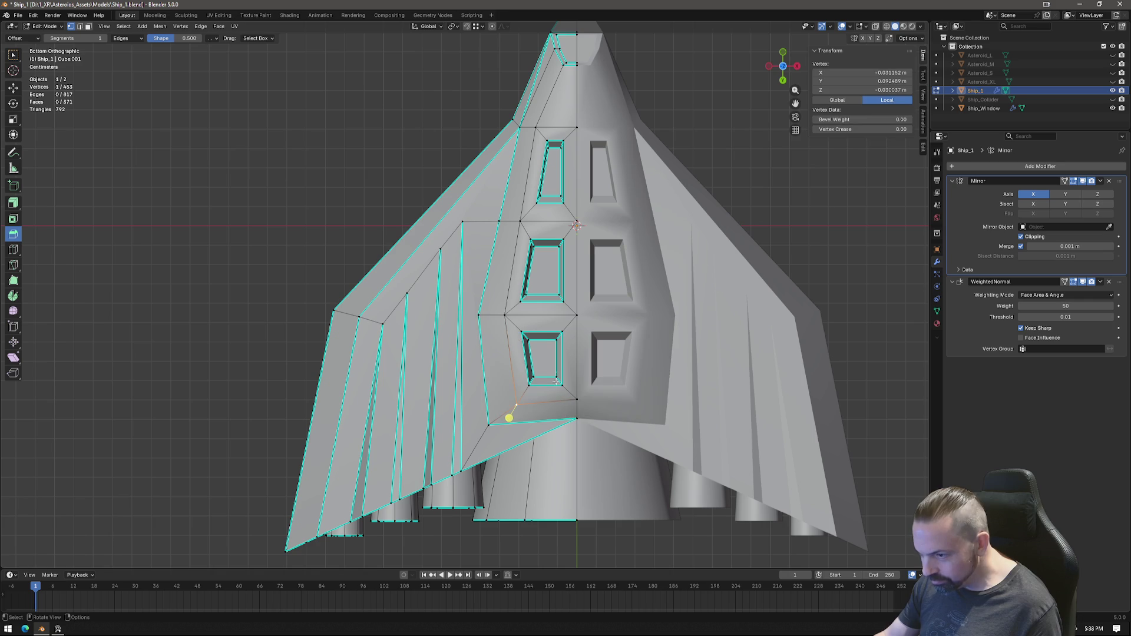
# Step: Nudge the vertex beside the lowest window recess into place over three grabs
pyautogui.press('g')
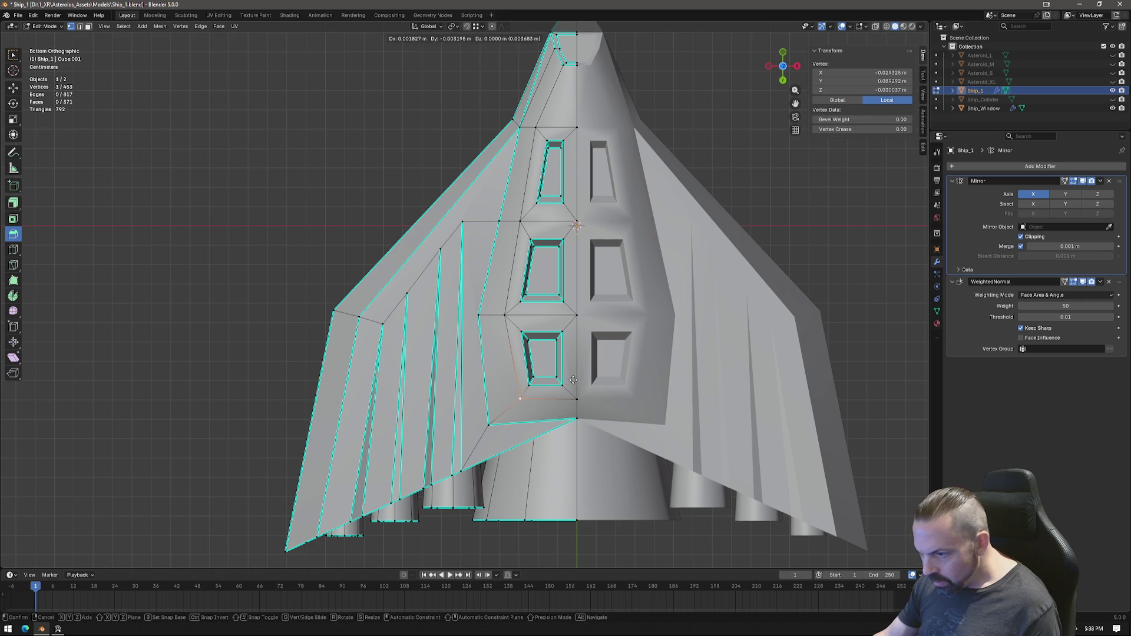
pyautogui.click(571, 380)
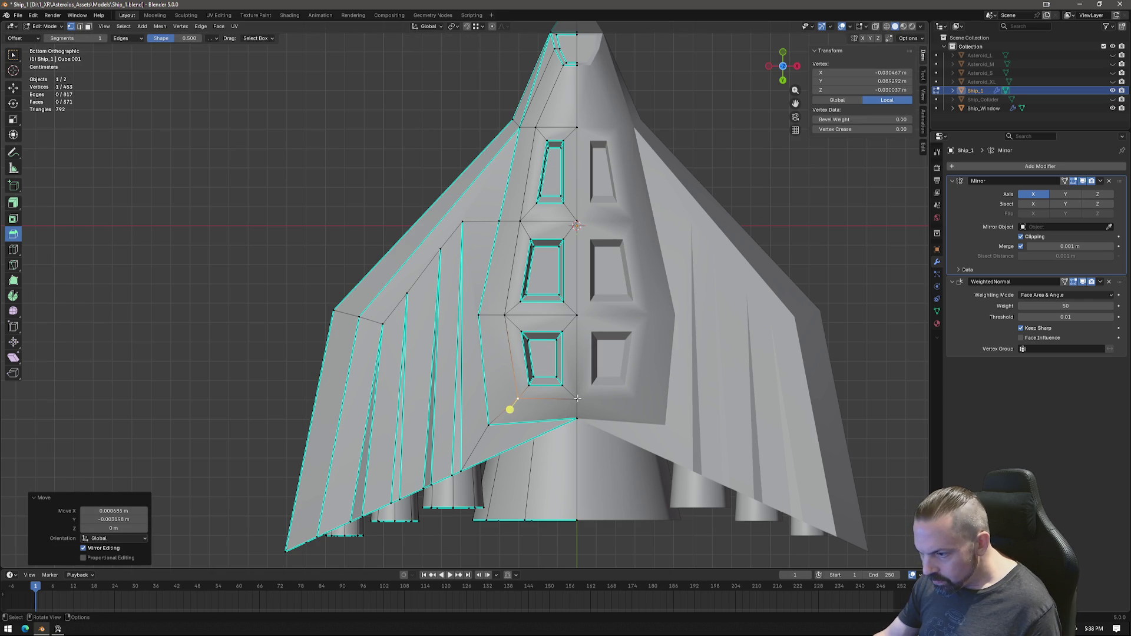
pyautogui.press('g')
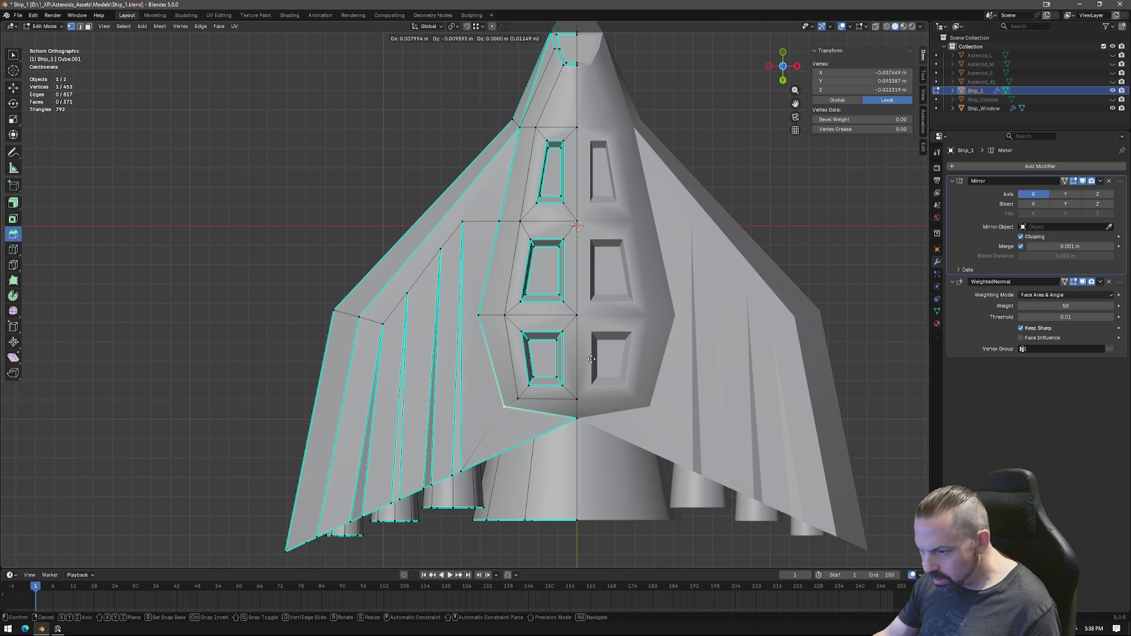
pyautogui.click(590, 359)
pyautogui.press('g')
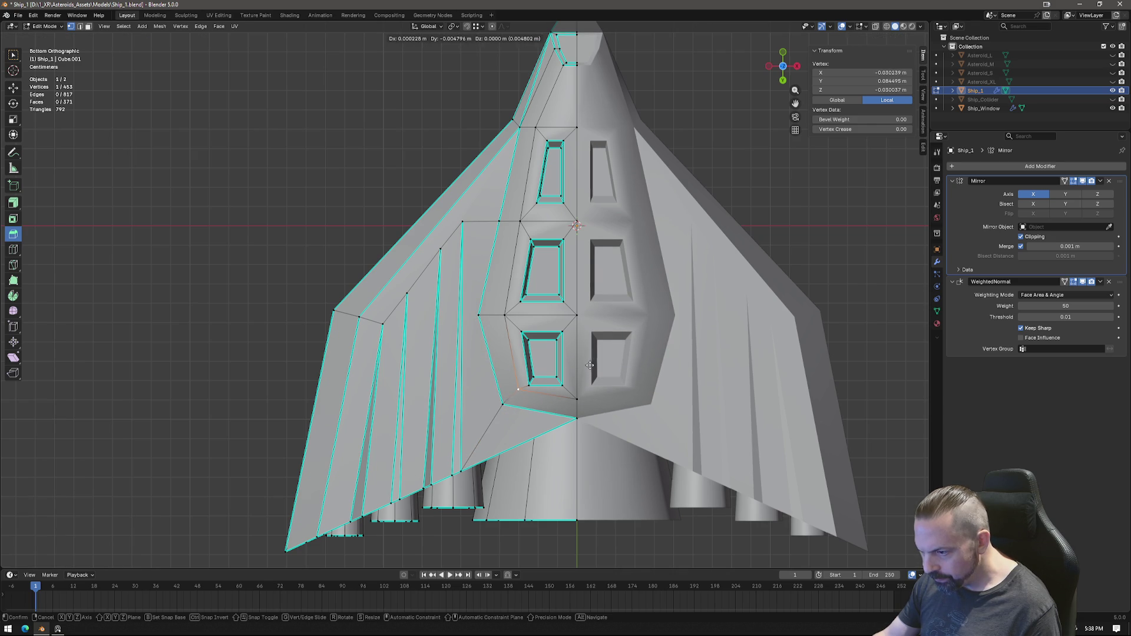
pyautogui.click(590, 365)
# Step: Reposition the edge and corner vertices of the lower window, then inspect the hull in Object Mode
pyautogui.keyDown('shift'); pyautogui.click(552, 355); pyautogui.keyUp('shift')
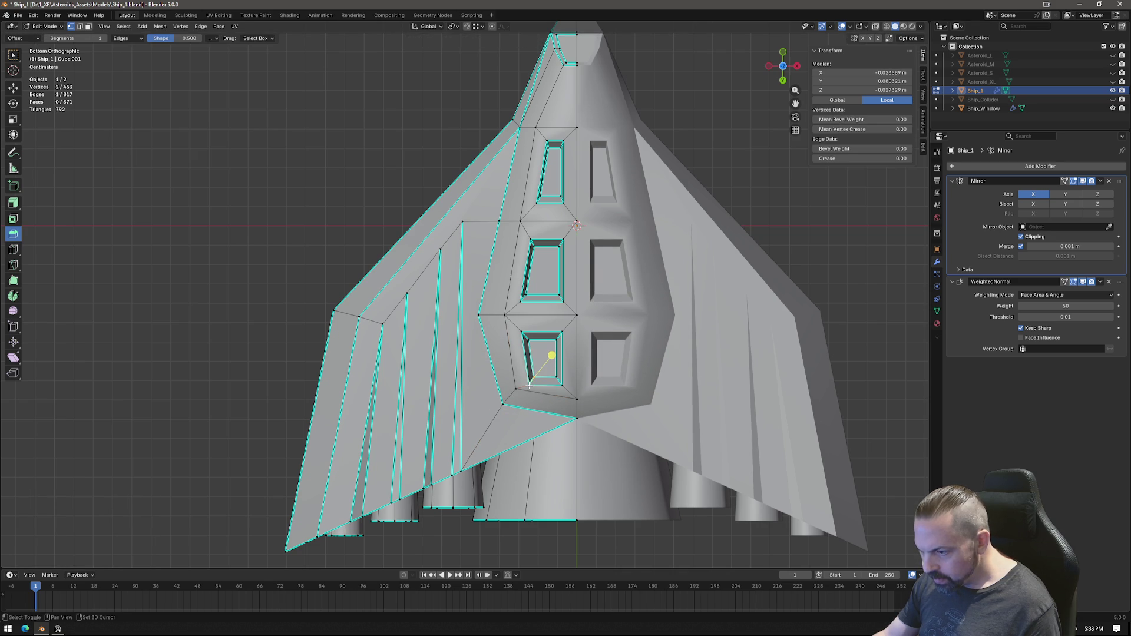
pyautogui.press('g')
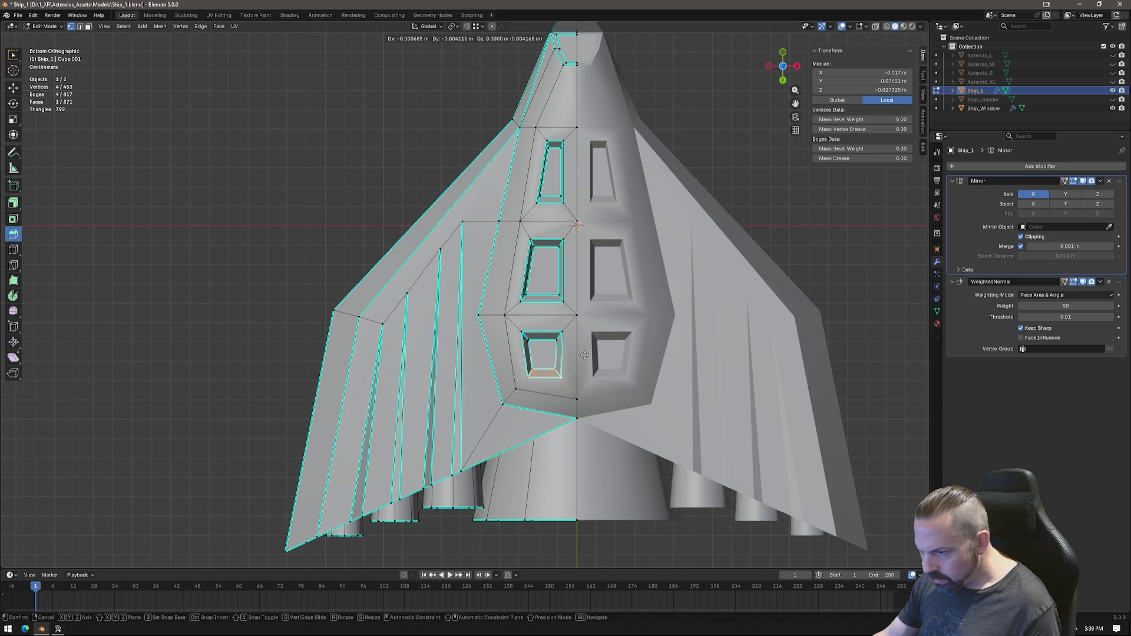
pyautogui.click(585, 355)
pyautogui.click(536, 353)
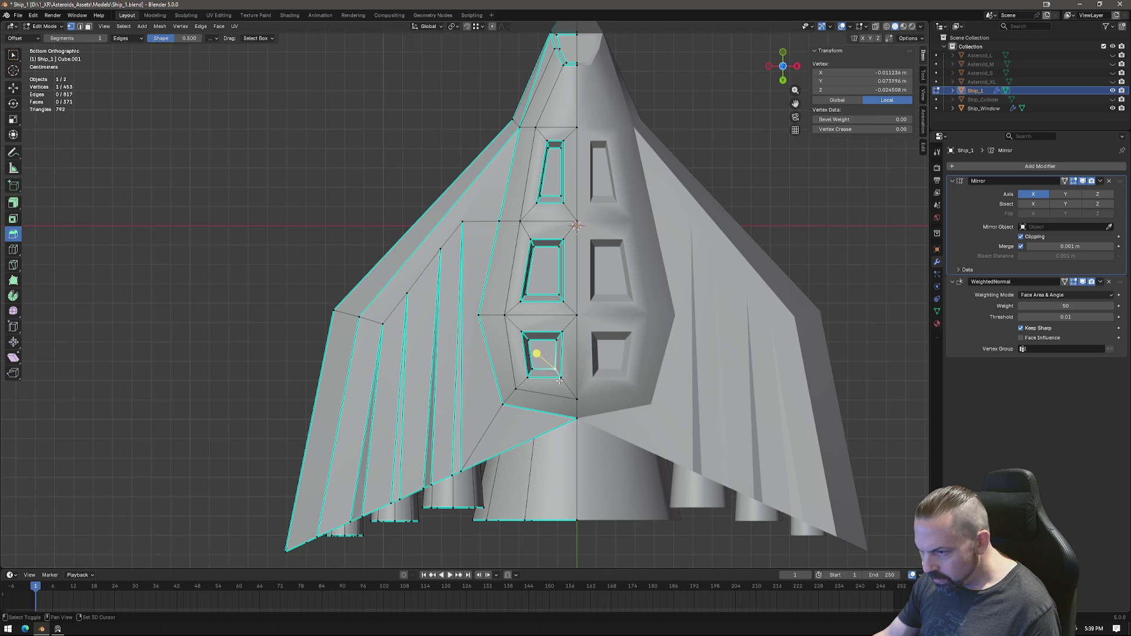
pyautogui.keyDown('shift'); pyautogui.click(559, 379); pyautogui.keyUp('shift')
pyautogui.press('g')
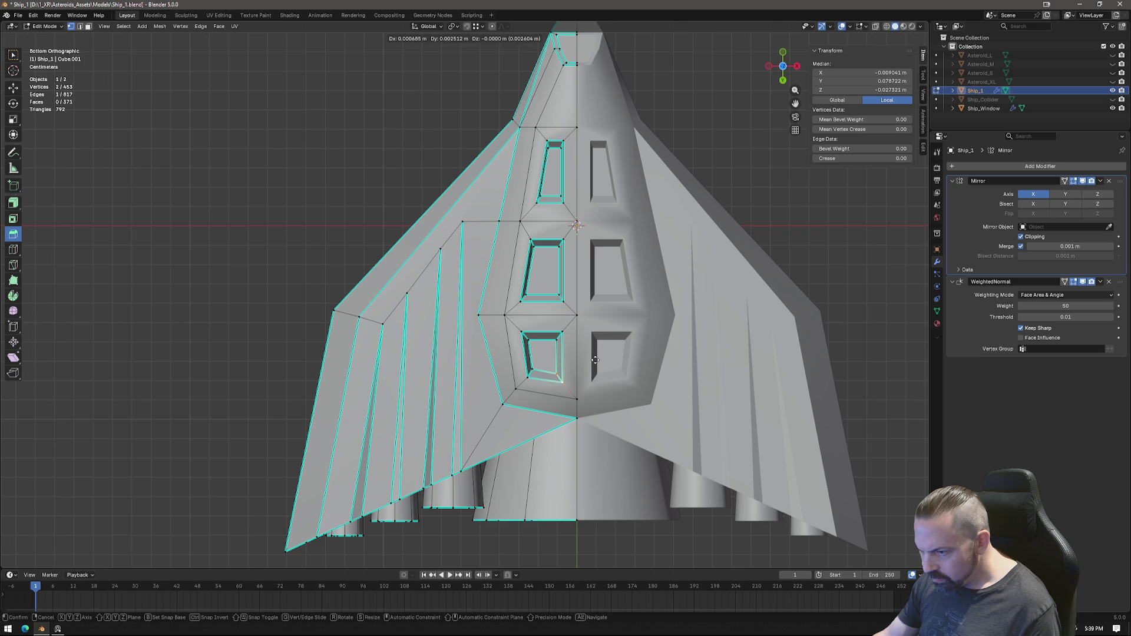
pyautogui.click(596, 360)
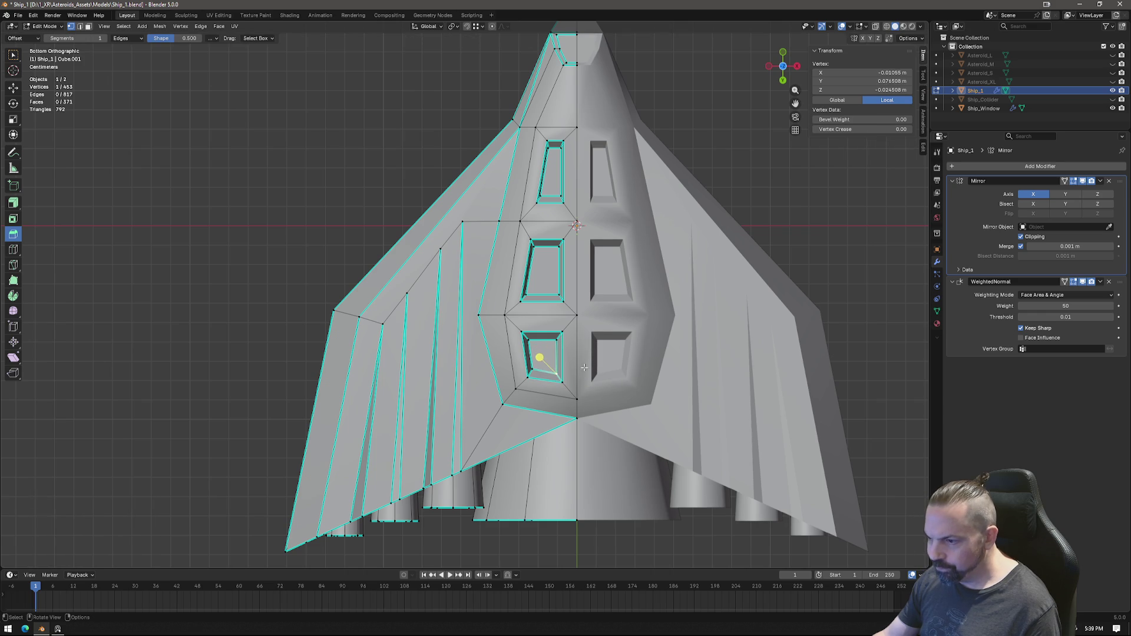
pyautogui.press('g')
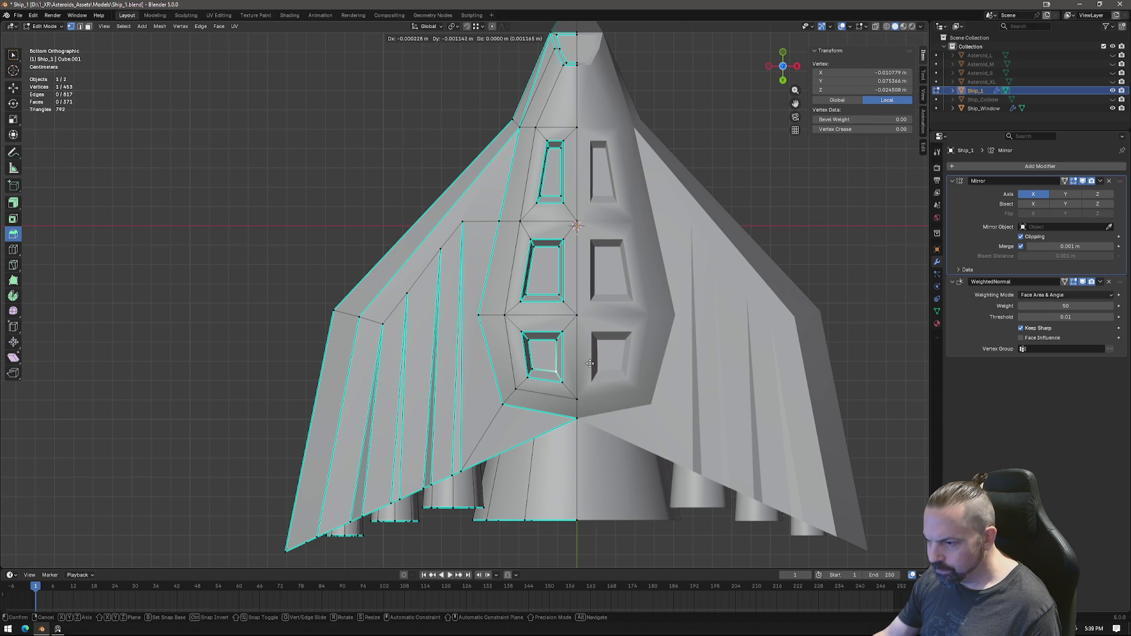
pyautogui.click(590, 364)
pyautogui.scroll(-2, 530, 354)
pyautogui.press('Tab')
pyautogui.moveTo(531, 344)
pyautogui.mouseDown(button='middle')
pyautogui.moveTo(560, 204)
pyautogui.moveTo(554, 229)
pyautogui.moveTo(483, 220)
pyautogui.moveTo(483, 292)
pyautogui.moveTo(518, 332)
pyautogui.moveTo(669, 333)
pyautogui.moveTo(609, 389)
pyautogui.moveTo(574, 328)
pyautogui.moveTo(593, 337)
pyautogui.moveTo(561, 362)
pyautogui.moveTo(590, 343)
pyautogui.mouseUp(button='middle')
pyautogui.scroll(4, 595, 378)
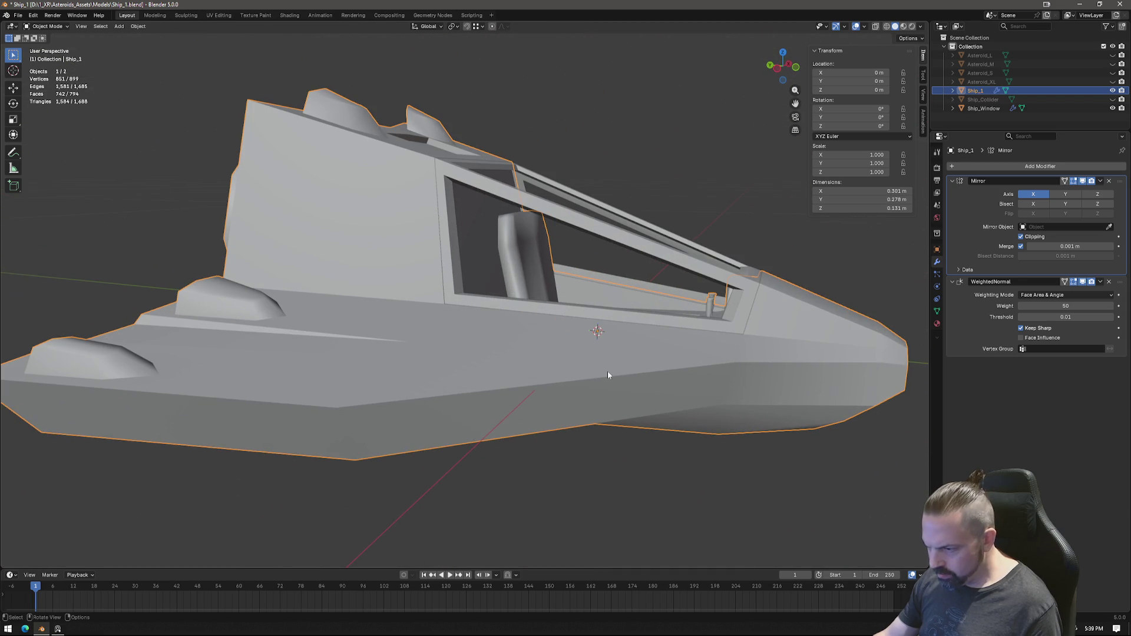
# Step: Check the Asteroids reference artwork, return to Blender and re-enter Edit Mode on the hull
pyautogui.click(58, 630)
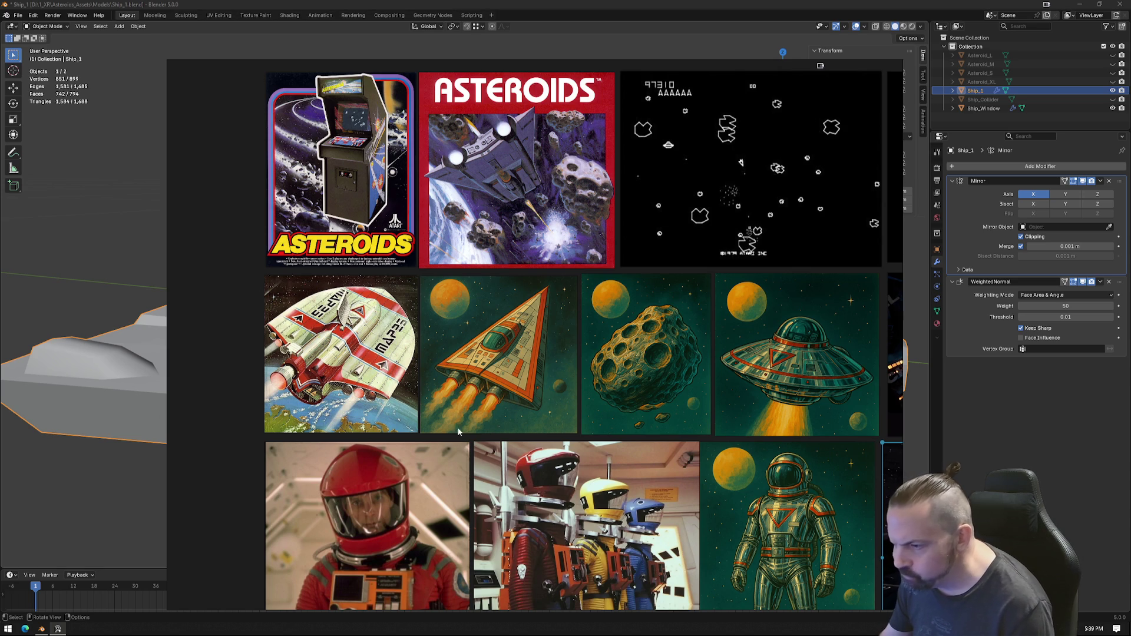
pyautogui.click(42, 630)
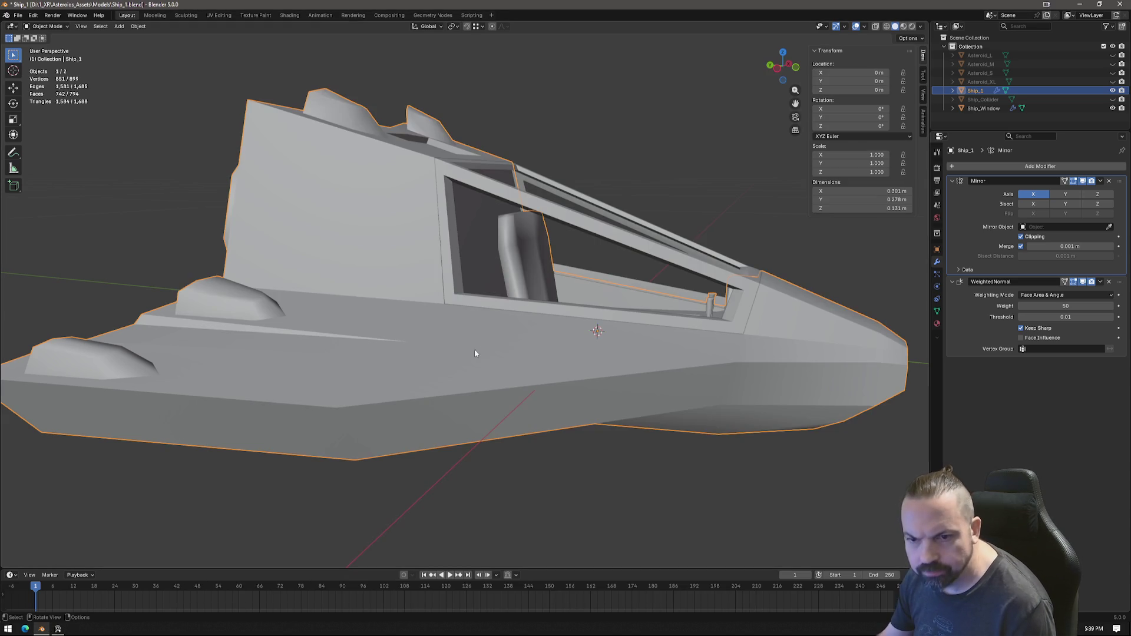
pyautogui.moveTo(603, 357)
pyautogui.mouseDown(button='middle')
pyautogui.moveTo(470, 360)
pyautogui.moveTo(634, 363)
pyautogui.moveTo(559, 367)
pyautogui.moveTo(516, 352)
pyautogui.moveTo(603, 355)
pyautogui.moveTo(484, 369)
pyautogui.moveTo(392, 320)
pyautogui.moveTo(383, 384)
pyautogui.moveTo(379, 367)
pyautogui.moveTo(432, 387)
pyautogui.mouseUp(button='middle')
pyautogui.press('Tab')
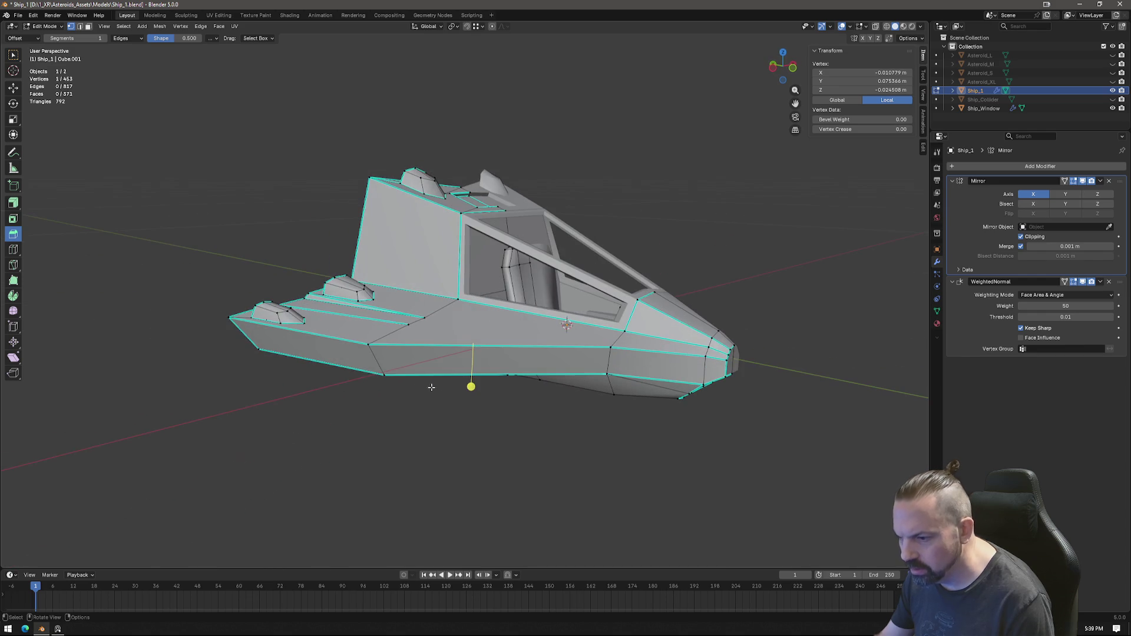
# Step: Move a pair of hull vertices in front orthographic view
pyautogui.keyDown('shift'); pyautogui.click(251, 348); pyautogui.keyUp('shift')
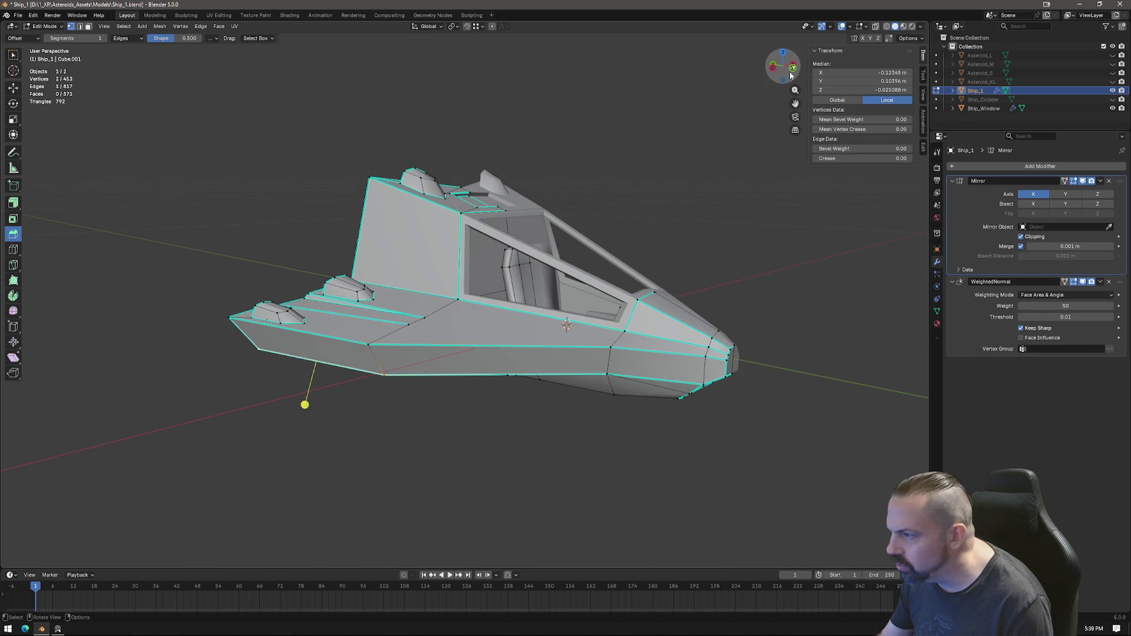
pyautogui.click(791, 75)
pyautogui.press('g')
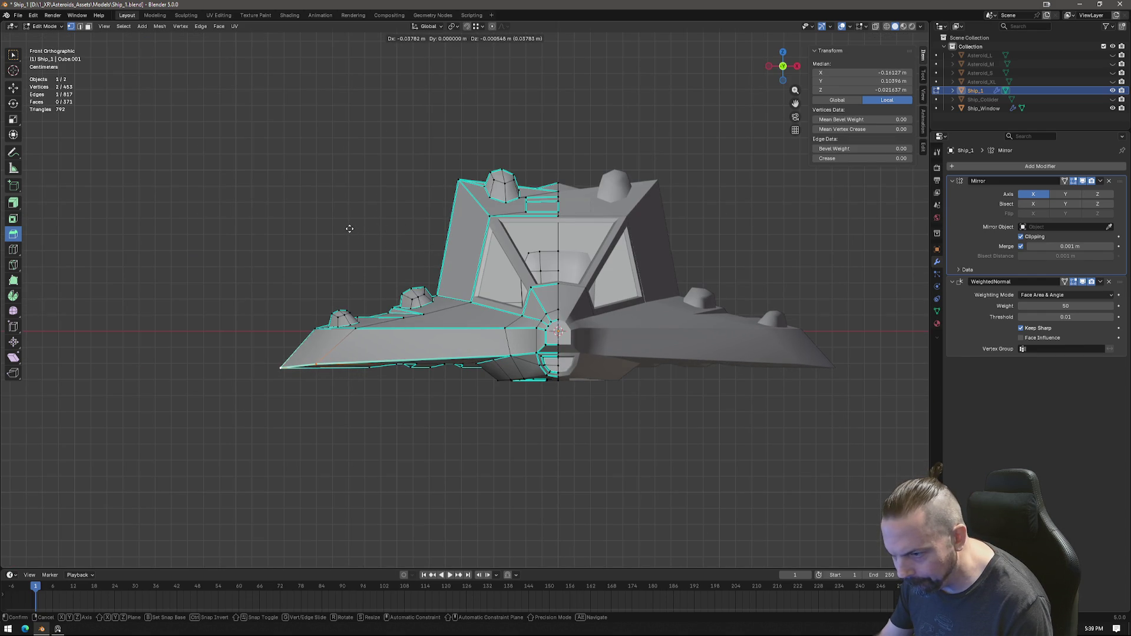
pyautogui.click(348, 230)
pyautogui.moveTo(349, 229)
pyautogui.mouseDown(button='middle')
pyautogui.moveTo(577, 323)
pyautogui.moveTo(636, 390)
pyautogui.moveTo(581, 397)
pyautogui.moveTo(446, 347)
pyautogui.moveTo(514, 343)
pyautogui.mouseUp(button='middle')
# Step: Reposition a single hull vertex first in front view, then from directly above
pyautogui.click(515, 328)
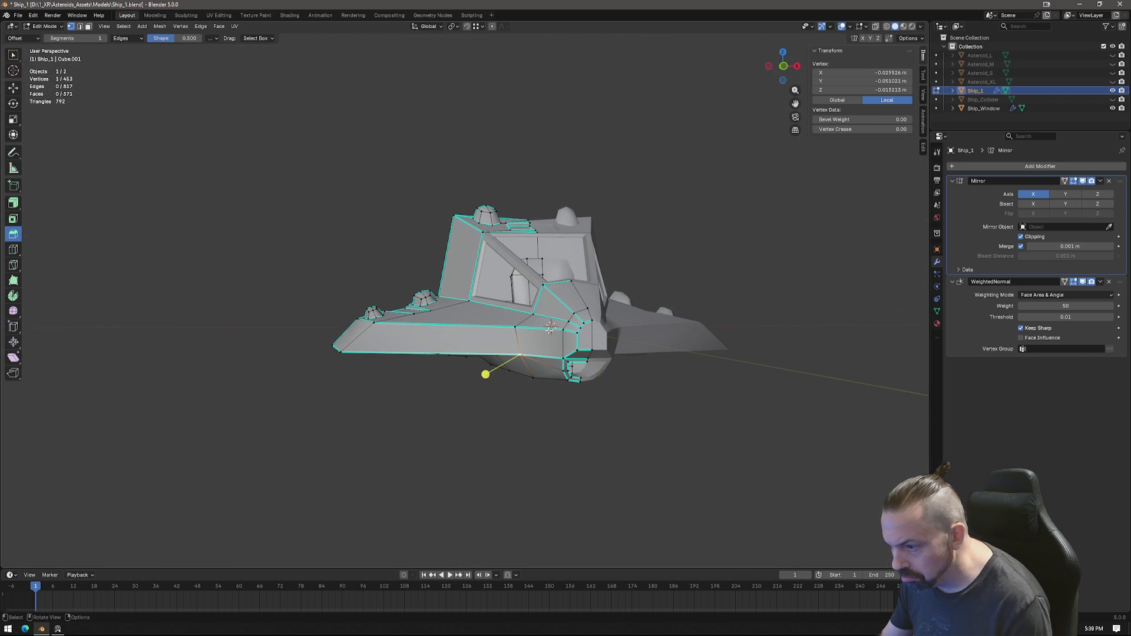
pyautogui.click(783, 67)
pyautogui.press('g')
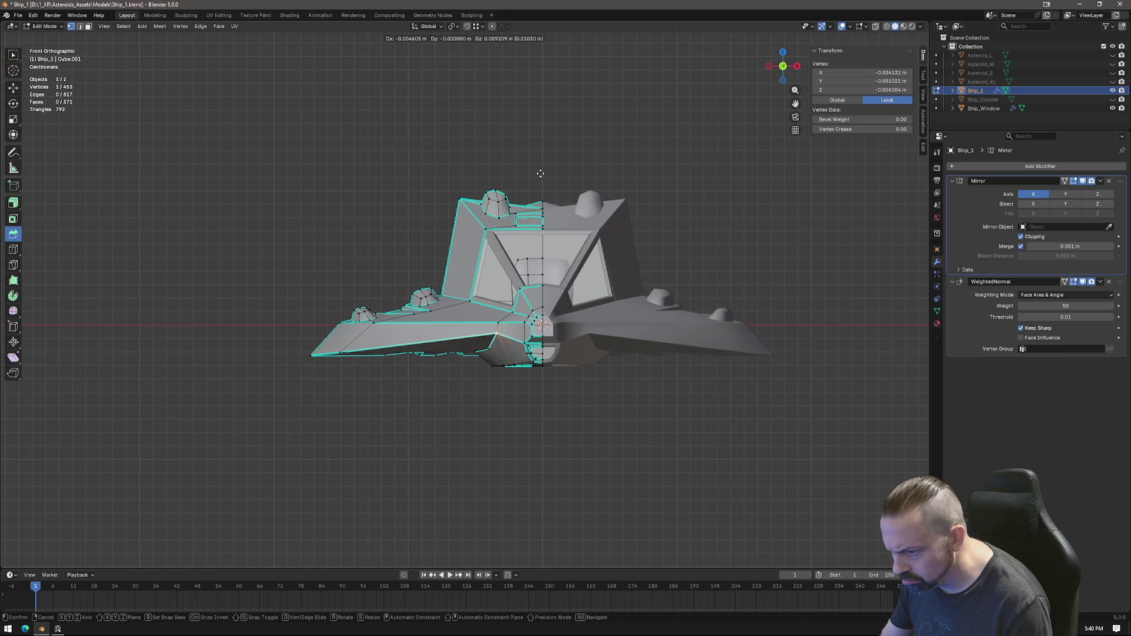
pyautogui.click(540, 174)
pyautogui.moveTo(541, 173)
pyautogui.mouseDown(button='middle')
pyautogui.moveTo(479, 304)
pyautogui.moveTo(524, 339)
pyautogui.moveTo(530, 203)
pyautogui.mouseUp(button='middle')
pyautogui.press('KP_7')
pyautogui.scroll(6, 524, 338)
pyautogui.press('g')
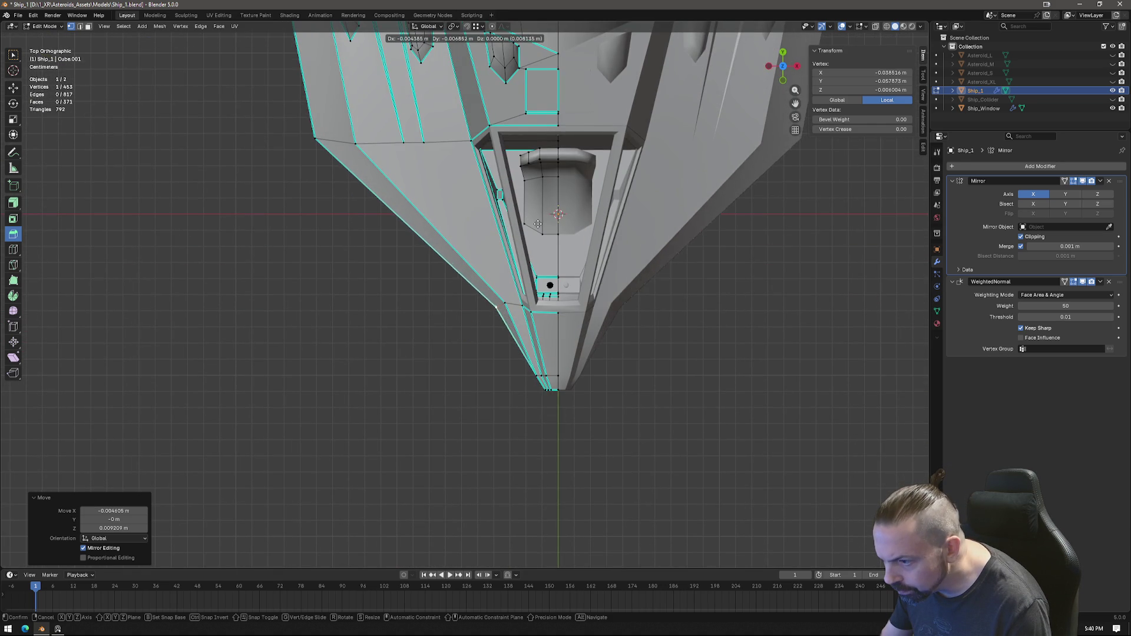
pyautogui.click(542, 224)
pyautogui.scroll(-3, 496, 383)
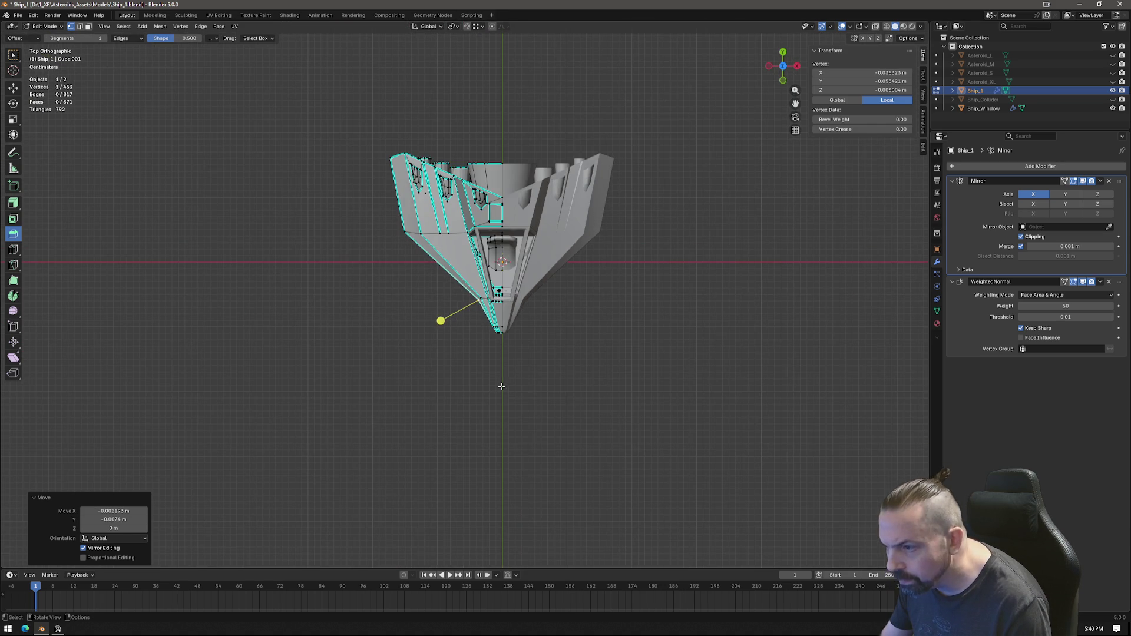
# Step: Move another hull vertex and orbit to the ship's side
pyautogui.click(399, 235)
pyautogui.scroll(4, 460, 266)
pyautogui.press('g')
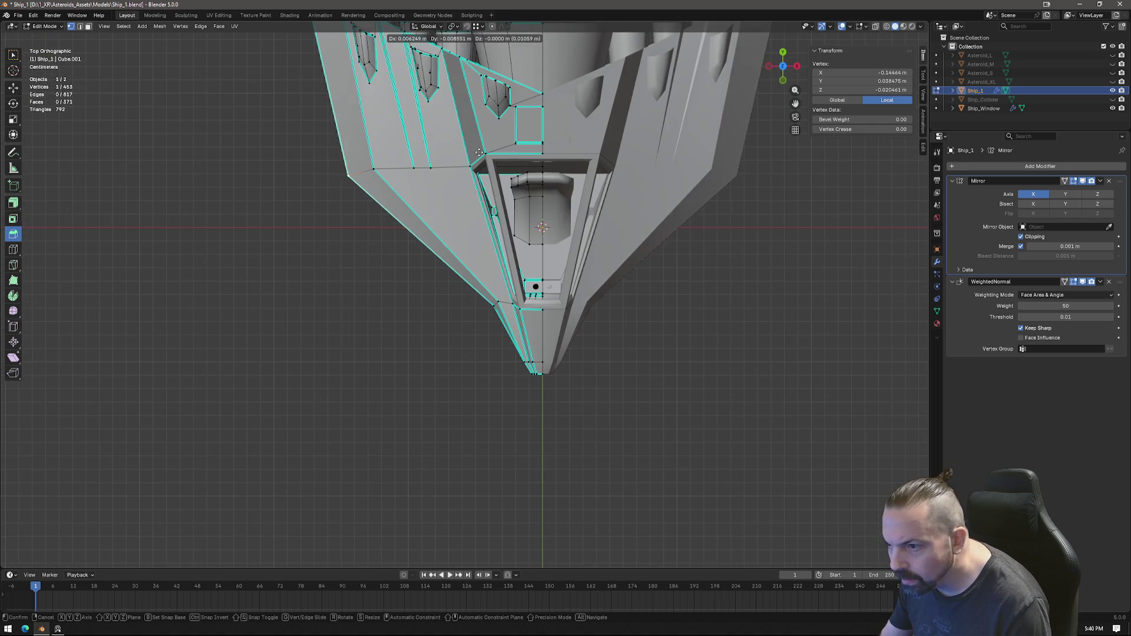
pyautogui.click(535, 286)
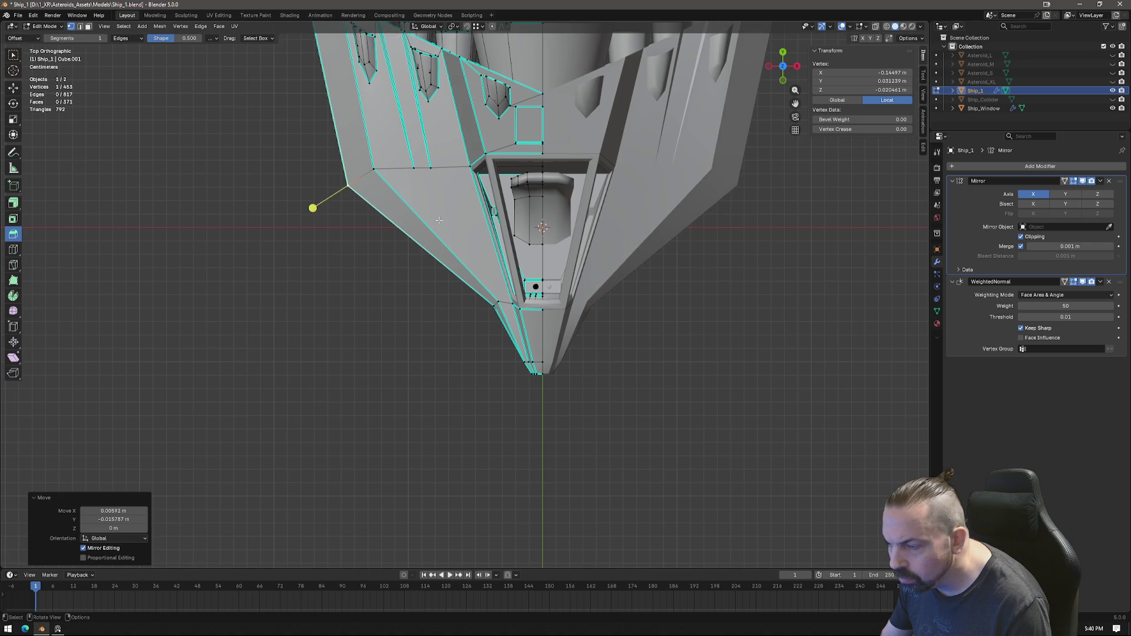
pyautogui.scroll(-4, 445, 309)
pyautogui.moveTo(446, 333); pyautogui.dragTo(641, 234, button='middle')
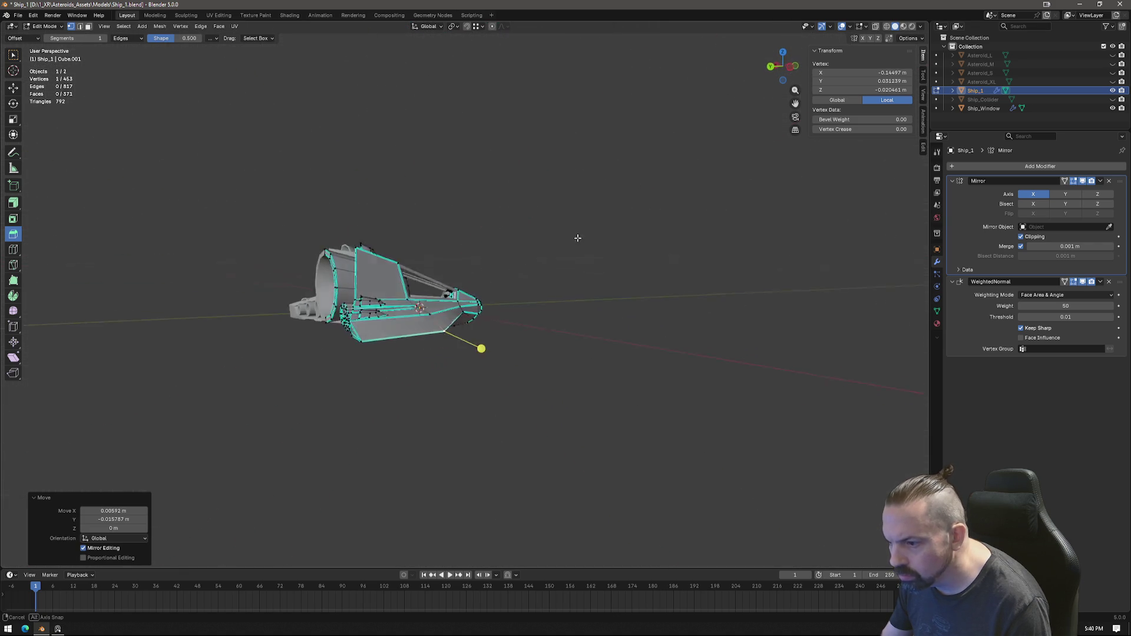
pyautogui.scroll(5, 641, 233)
pyautogui.keyDown('shift'); pyautogui.moveTo(616, 273); pyautogui.dragTo(555, 227, button='middle'); pyautogui.keyUp('shift')
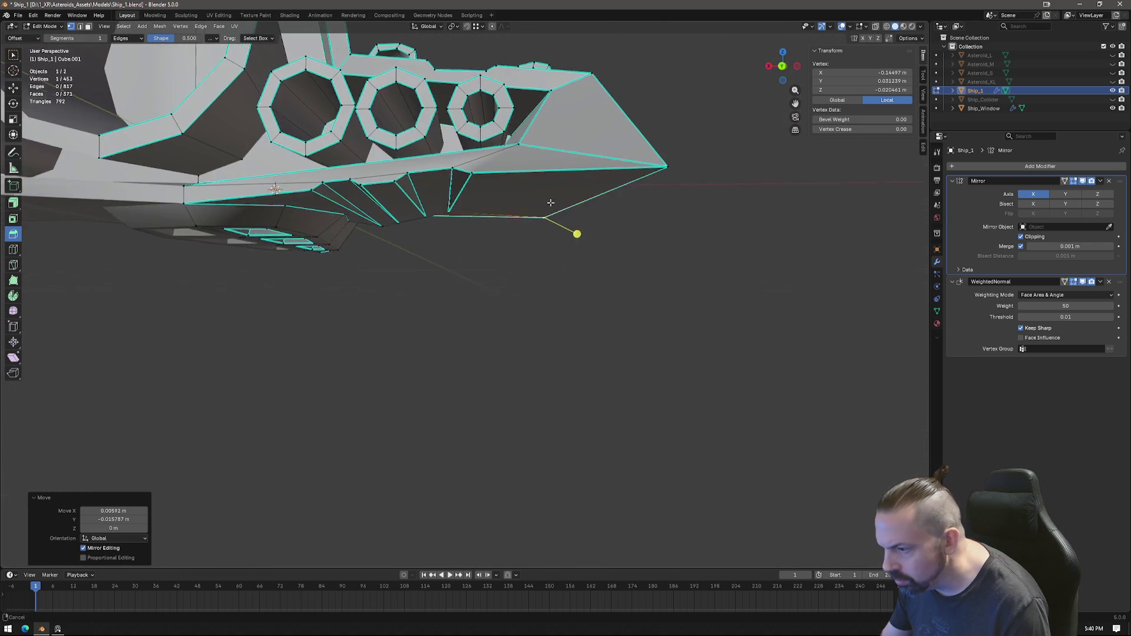
# Step: In back view pull the wing's pointed-tip vertex pair inward and slightly lower
pyautogui.click(782, 68)
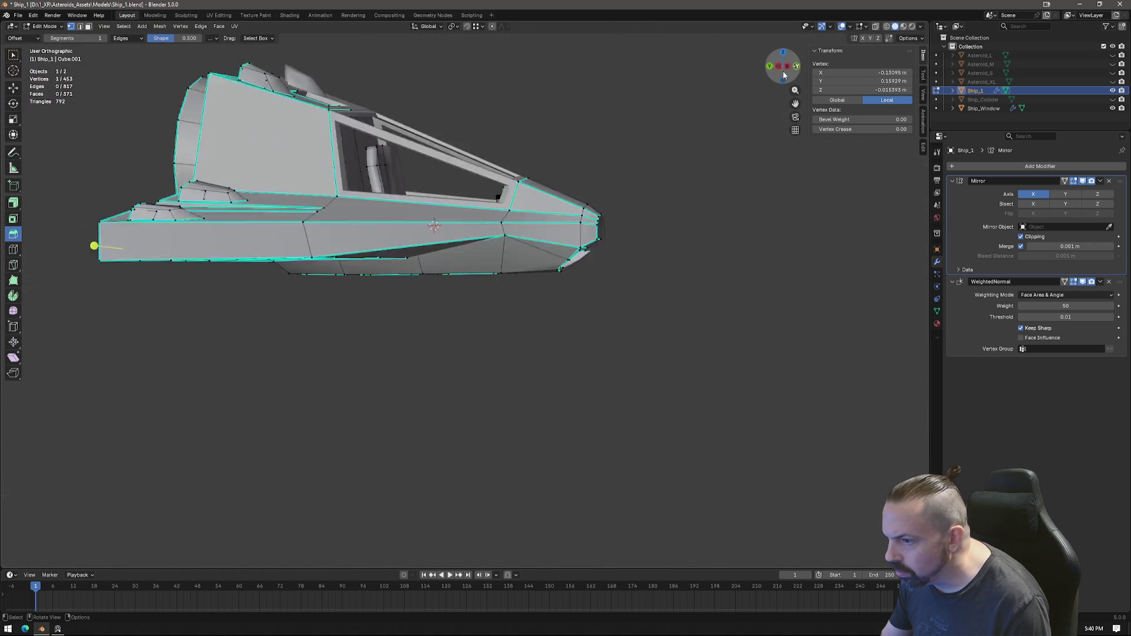
pyautogui.click(782, 67)
pyautogui.scroll(2, 518, 222)
pyautogui.press('g')
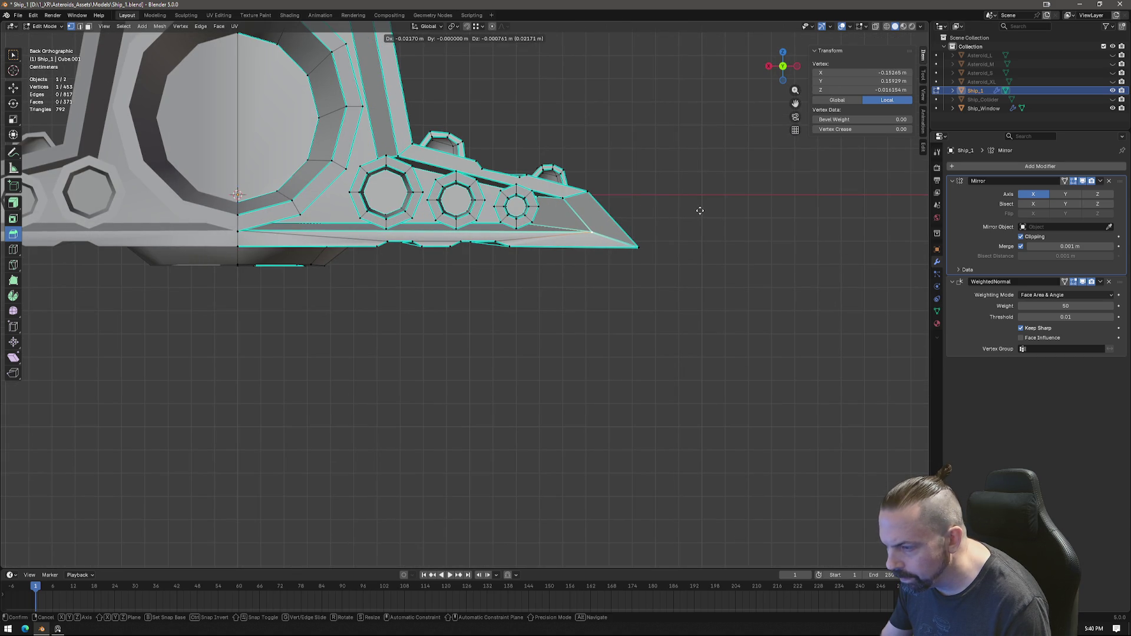
pyautogui.click(700, 211)
pyautogui.keyDown('shift'); pyautogui.click(561, 199); pyautogui.keyUp('shift')
pyautogui.press('g')
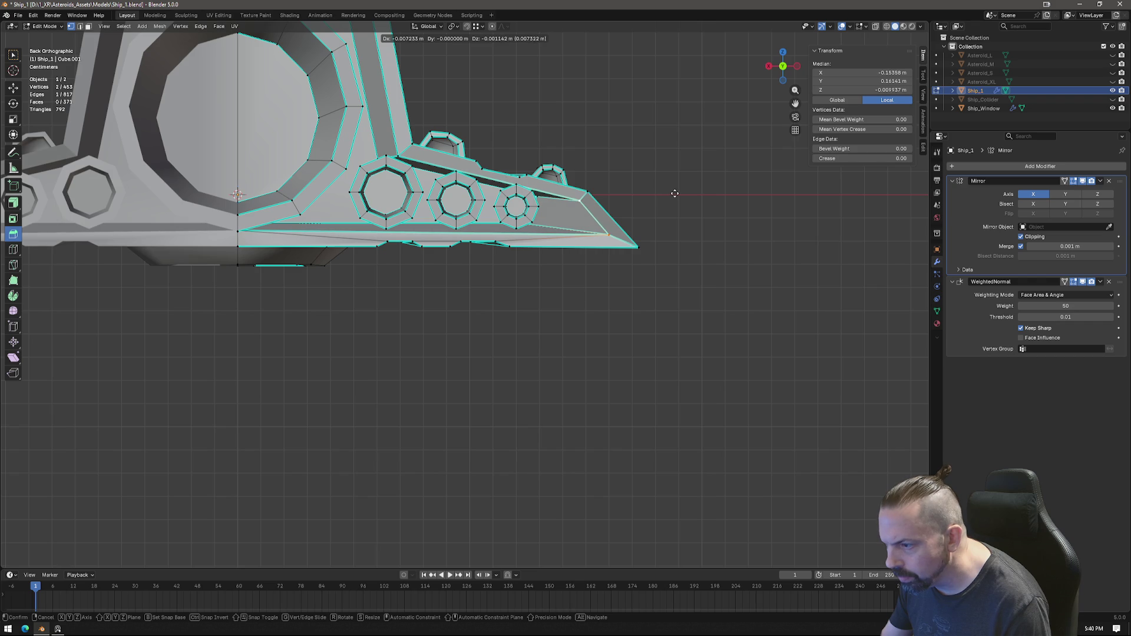
pyautogui.click(671, 193)
pyautogui.moveTo(657, 245)
pyautogui.mouseDown(button='middle')
pyautogui.moveTo(460, 300)
pyautogui.moveTo(470, 285)
pyautogui.mouseUp(button='middle')
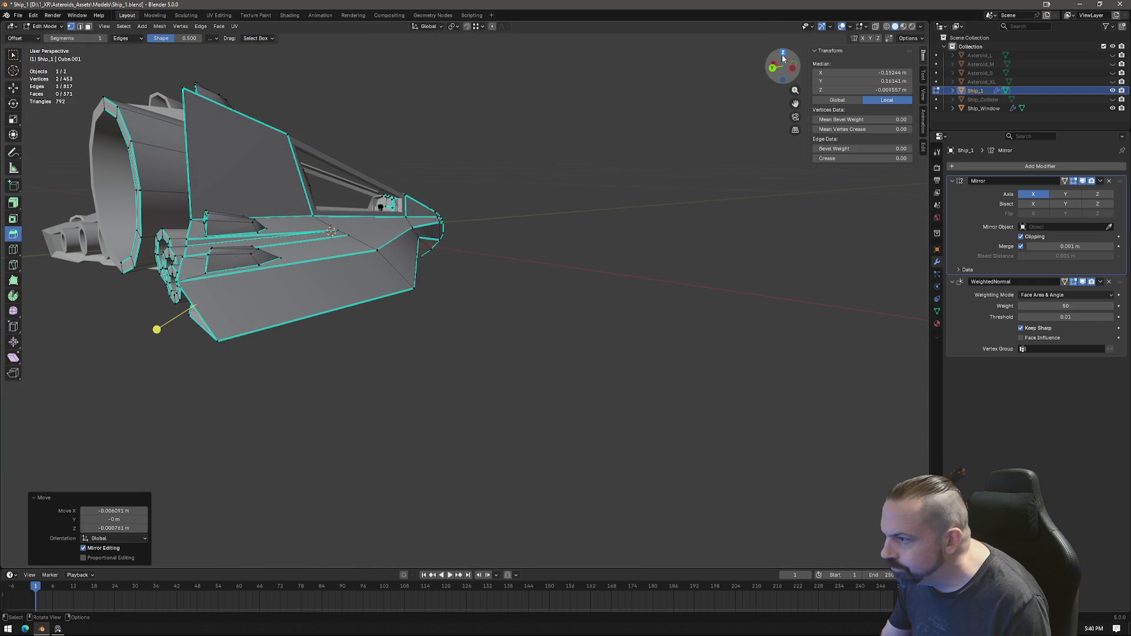
# Step: In top view with X-ray on, pull the wing edge and tip vertices farther out for a sharper point
pyautogui.click(783, 54)
pyautogui.scroll(3, 489, 302)
pyautogui.scroll(1, 489, 303)
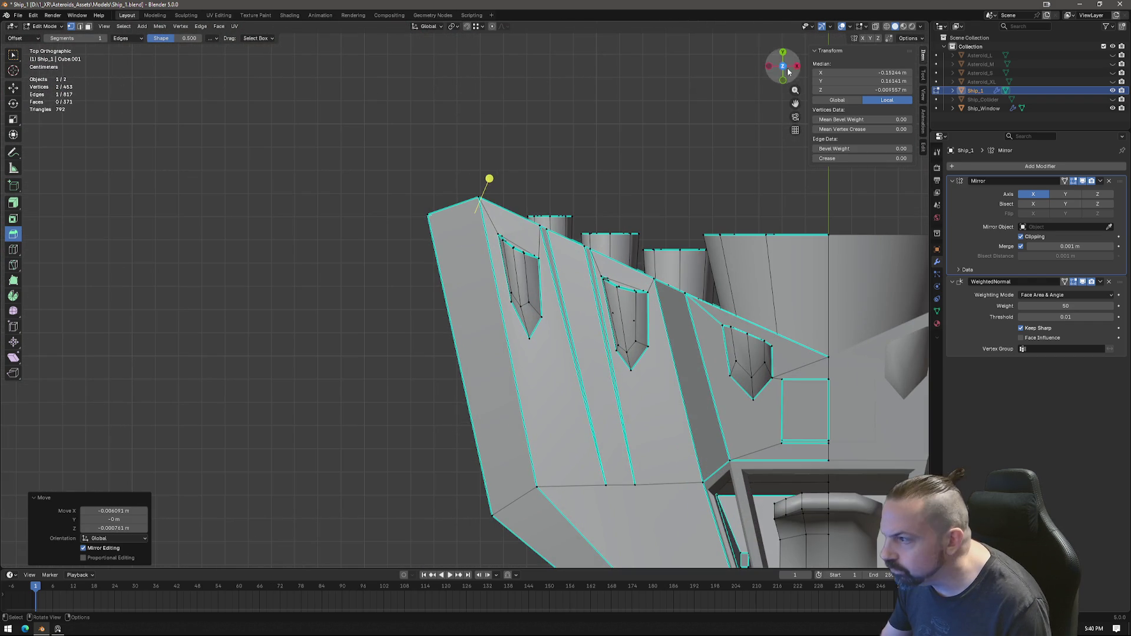
pyautogui.hotkey('alt', 'z')
pyautogui.press('g')
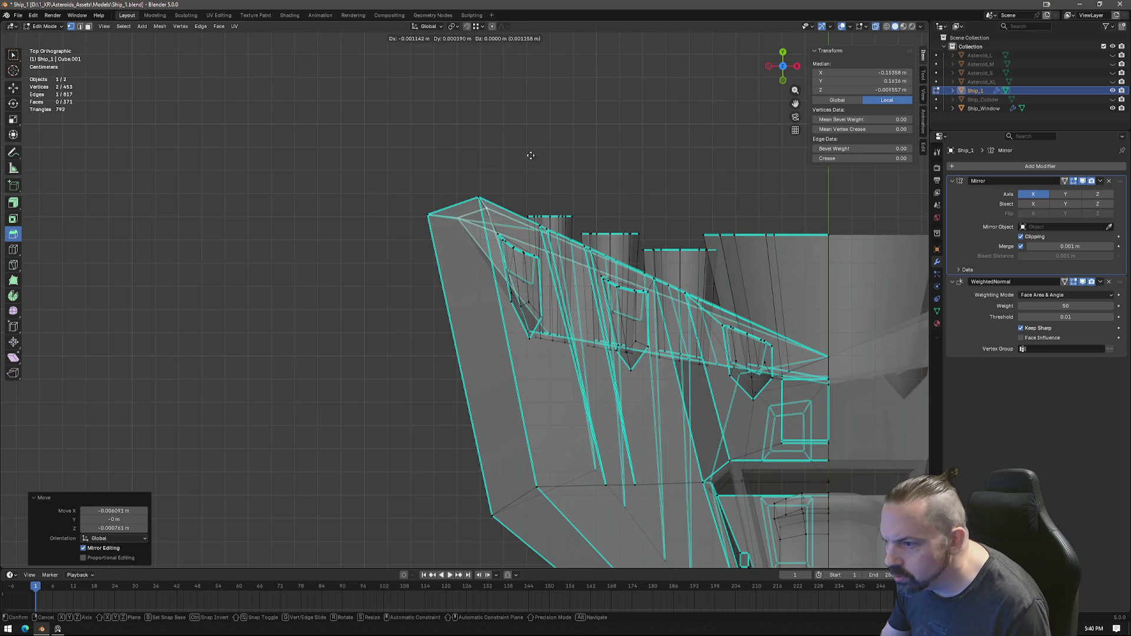
pyautogui.click(528, 148)
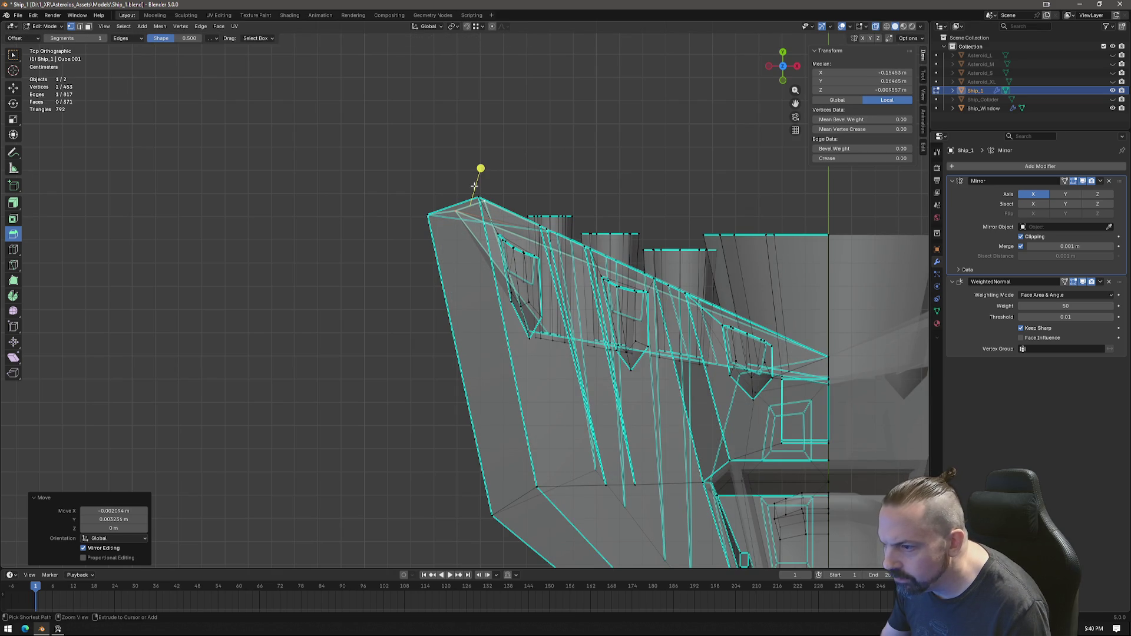
pyautogui.click(484, 228)
pyautogui.press('g')
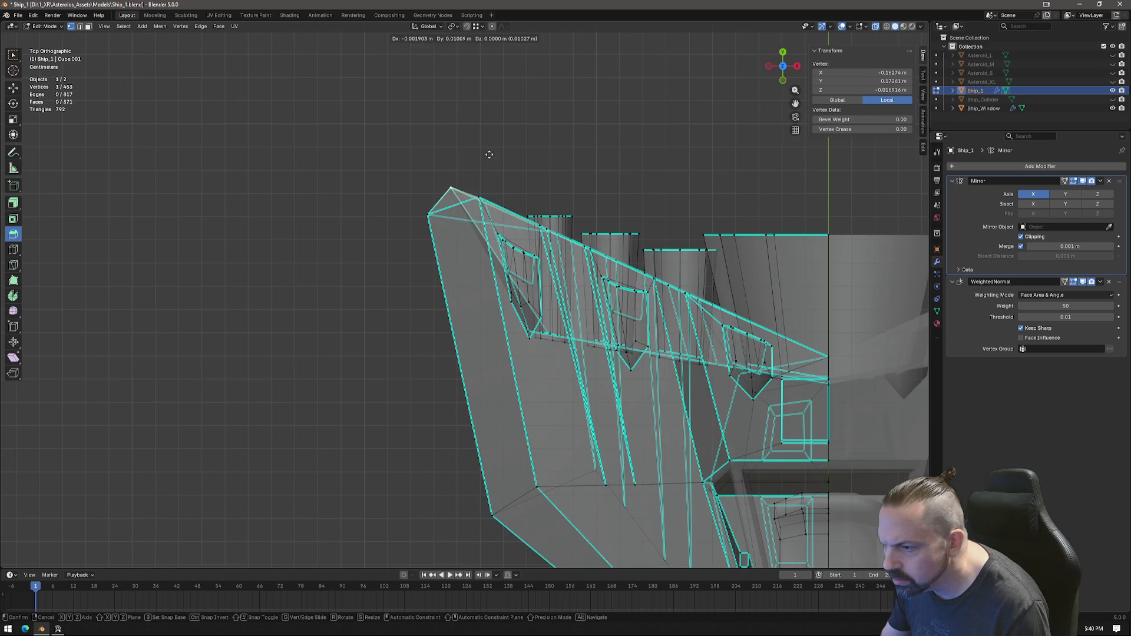
pyautogui.click(489, 152)
pyautogui.press('g')
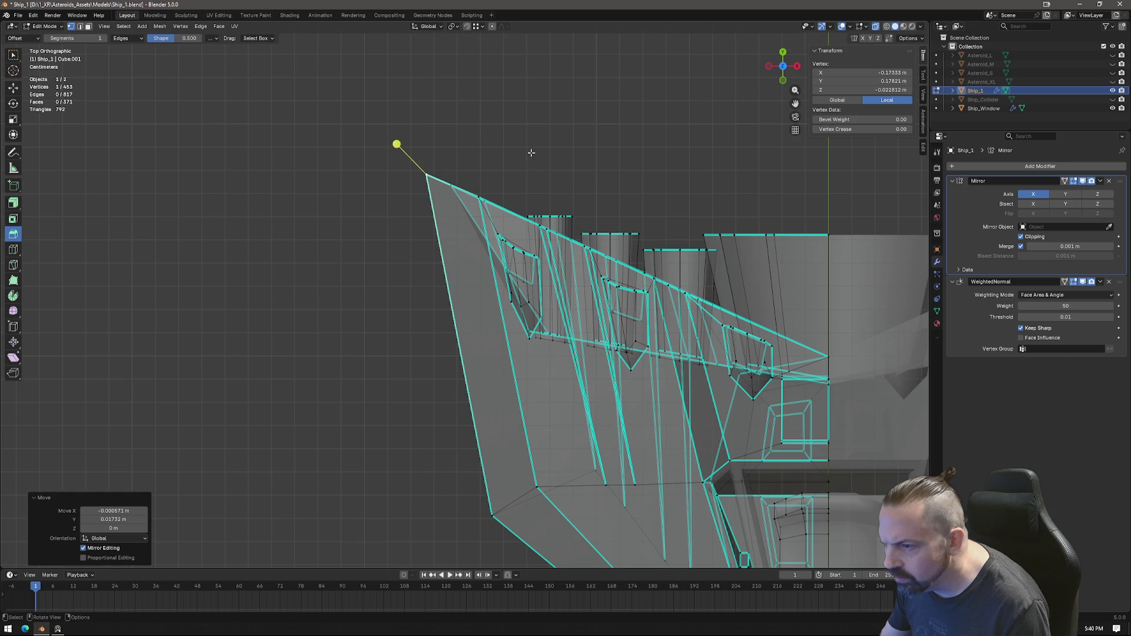
pyautogui.click(532, 152)
pyautogui.scroll(-3, 532, 152)
pyautogui.scroll(-1, 531, 152)
# Step: Return to opaque shading and check the reshaped wing tip from several angles
pyautogui.moveTo(508, 262)
pyautogui.mouseDown(button='middle')
pyautogui.moveTo(501, 287)
pyautogui.moveTo(498, 273)
pyautogui.moveTo(457, 273)
pyautogui.moveTo(501, 289)
pyautogui.mouseUp(button='middle')
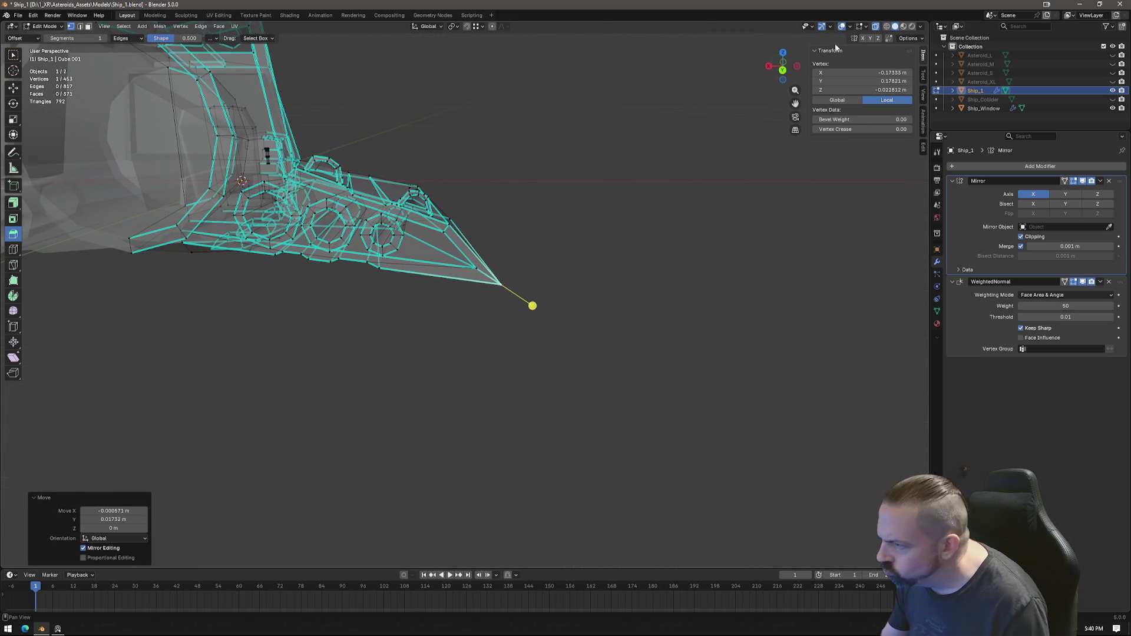
pyautogui.hotkey('alt', 'z')
pyautogui.moveTo(679, 169)
pyautogui.mouseDown(button='middle')
pyautogui.moveTo(509, 225)
pyautogui.moveTo(543, 240)
pyautogui.moveTo(542, 222)
pyautogui.moveTo(554, 233)
pyautogui.moveTo(493, 234)
pyautogui.moveTo(466, 288)
pyautogui.mouseUp(button='middle')
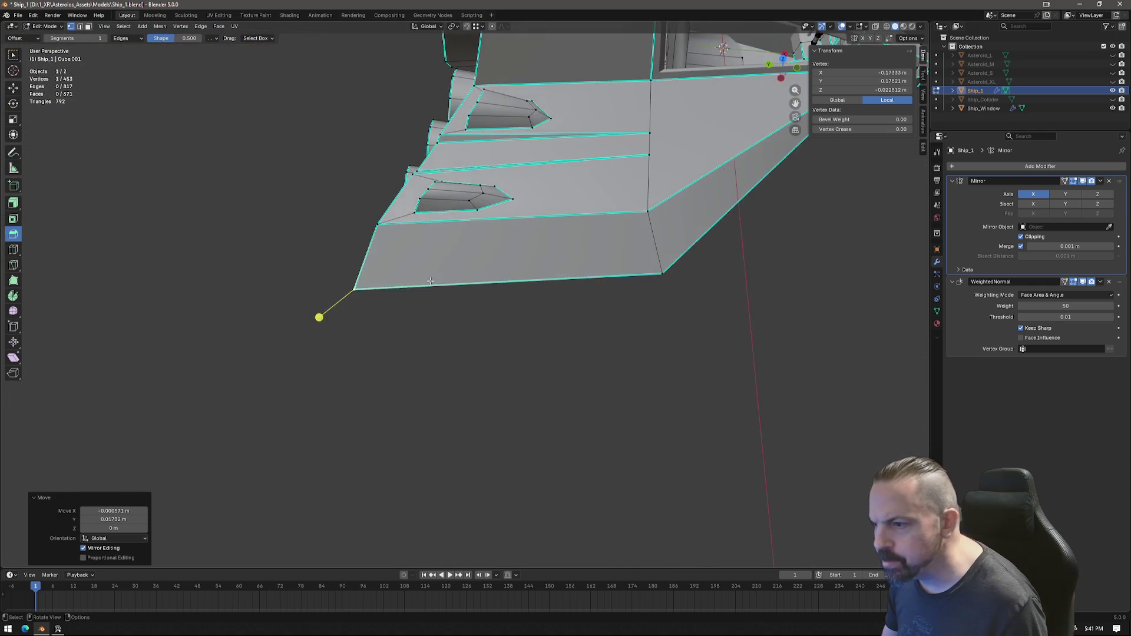
pyautogui.keyDown('shift'); pyautogui.click(466, 289); pyautogui.keyUp('shift')
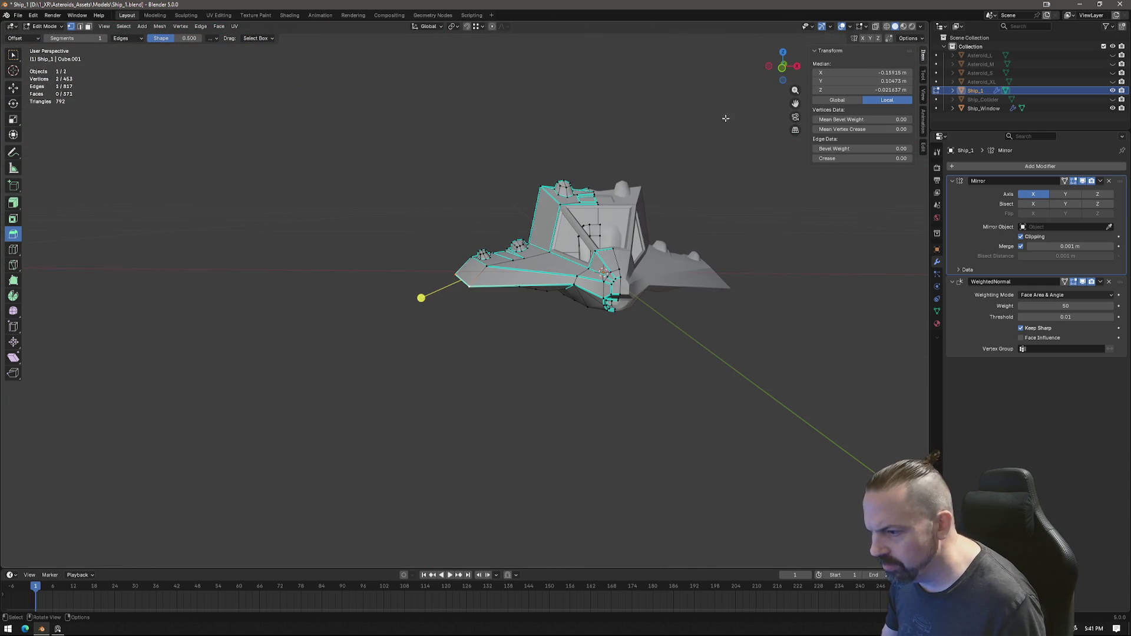
# Step: From Top view, nudge the selected wing-tip top edge vertices into a slightly new position
pyautogui.click(782, 52)
pyautogui.scroll(2, 552, 274)
pyautogui.scroll(2, 553, 276)
pyautogui.press('g')
pyautogui.click(548, 273)
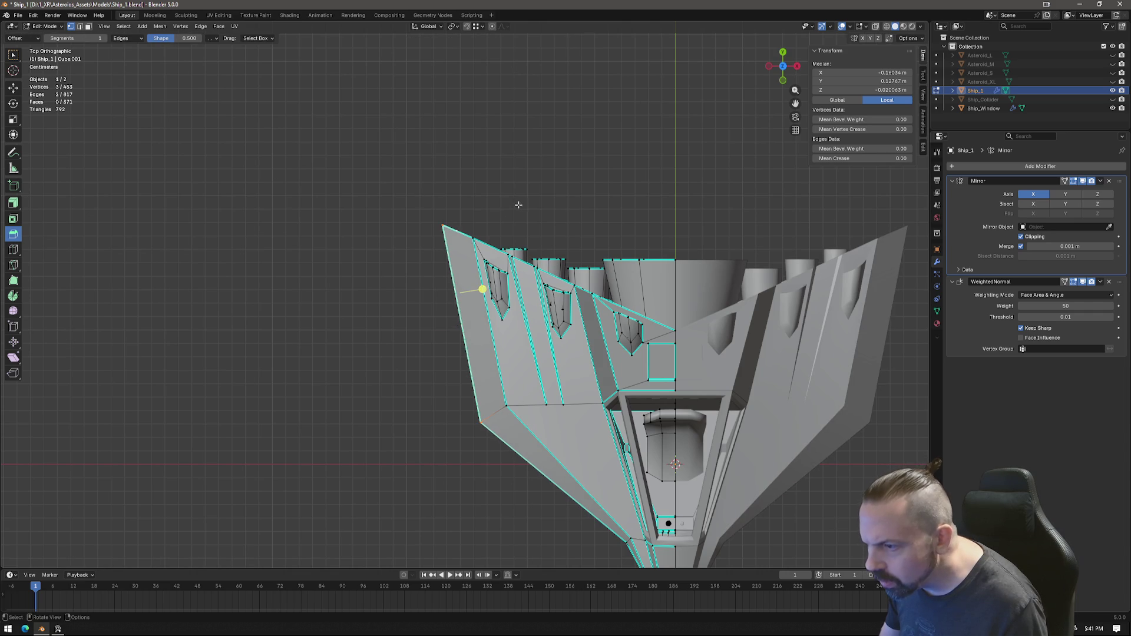
pyautogui.press('g')
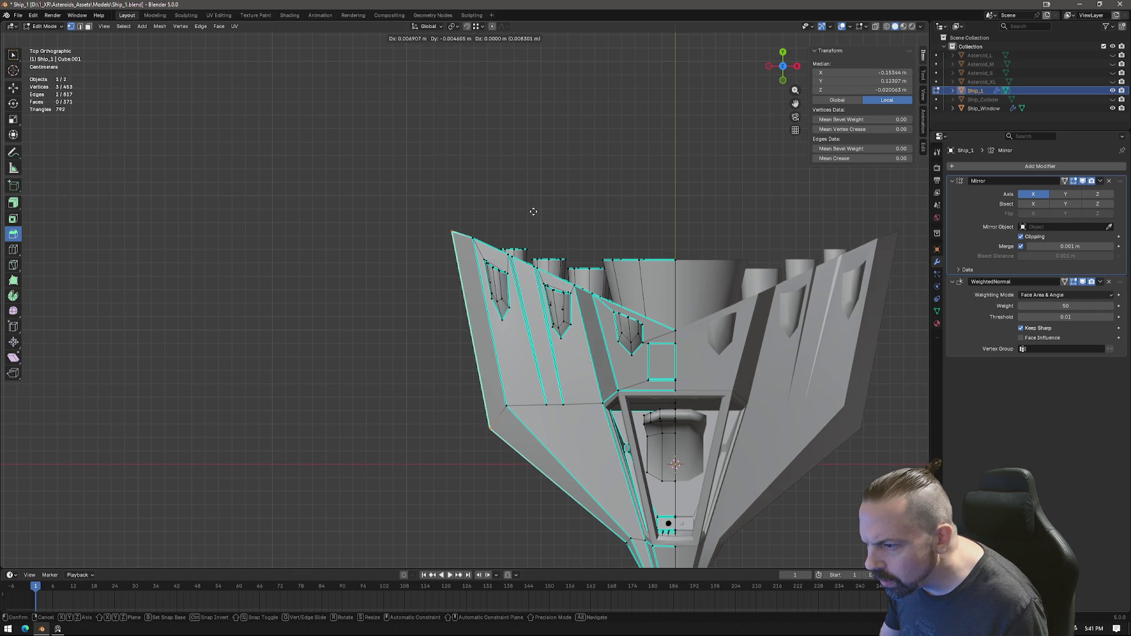
pyautogui.click(535, 209)
# Step: Shift the hull's lower corner vertex slightly, then check the wing from the side
pyautogui.click(491, 425)
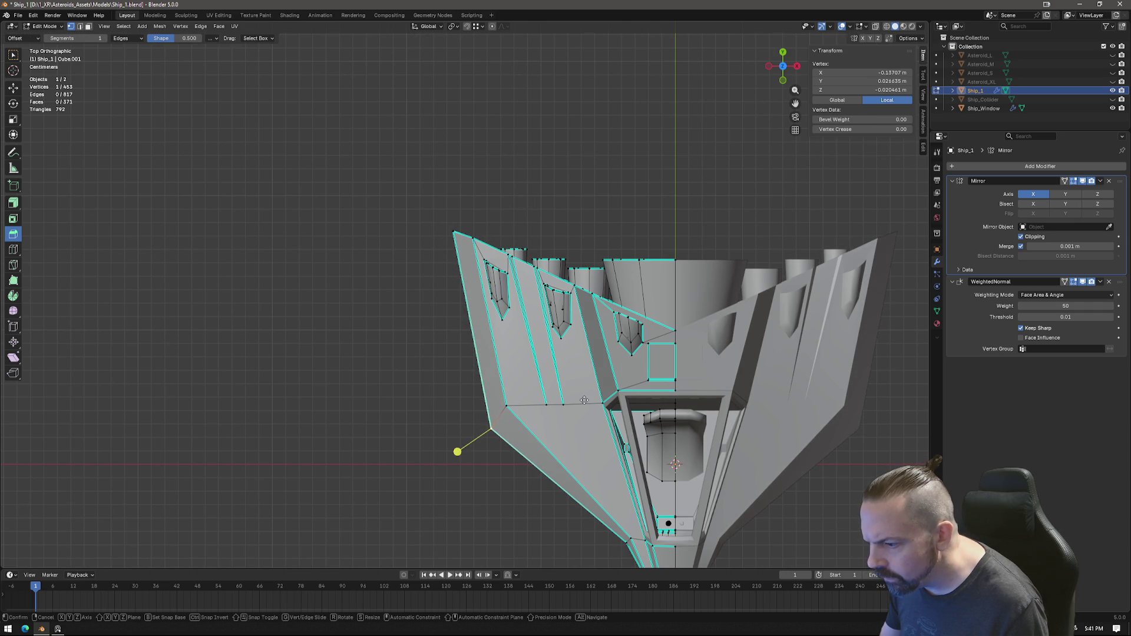
pyautogui.press('g')
pyautogui.click(582, 390)
pyautogui.scroll(-3, 548, 416)
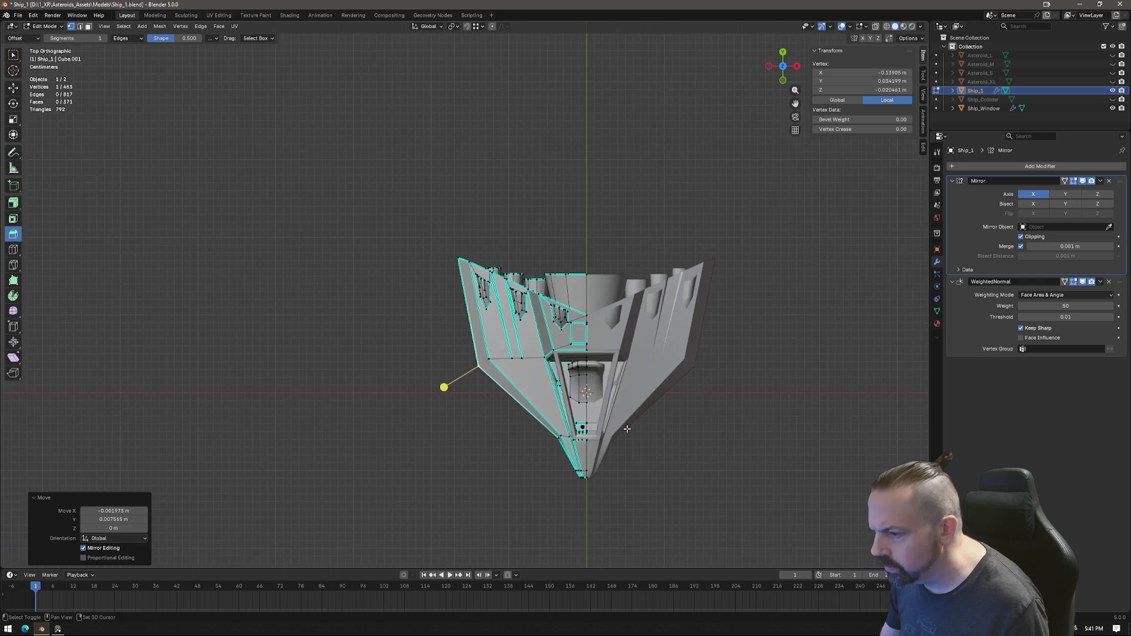
pyautogui.keyDown('shift'); pyautogui.moveTo(513, 477); pyautogui.dragTo(494, 351, button='middle'); pyautogui.keyUp('shift')
pyautogui.moveTo(560, 286)
pyautogui.mouseDown(button='middle')
pyautogui.moveTo(622, 303)
pyautogui.moveTo(680, 278)
pyautogui.mouseUp(button='middle')
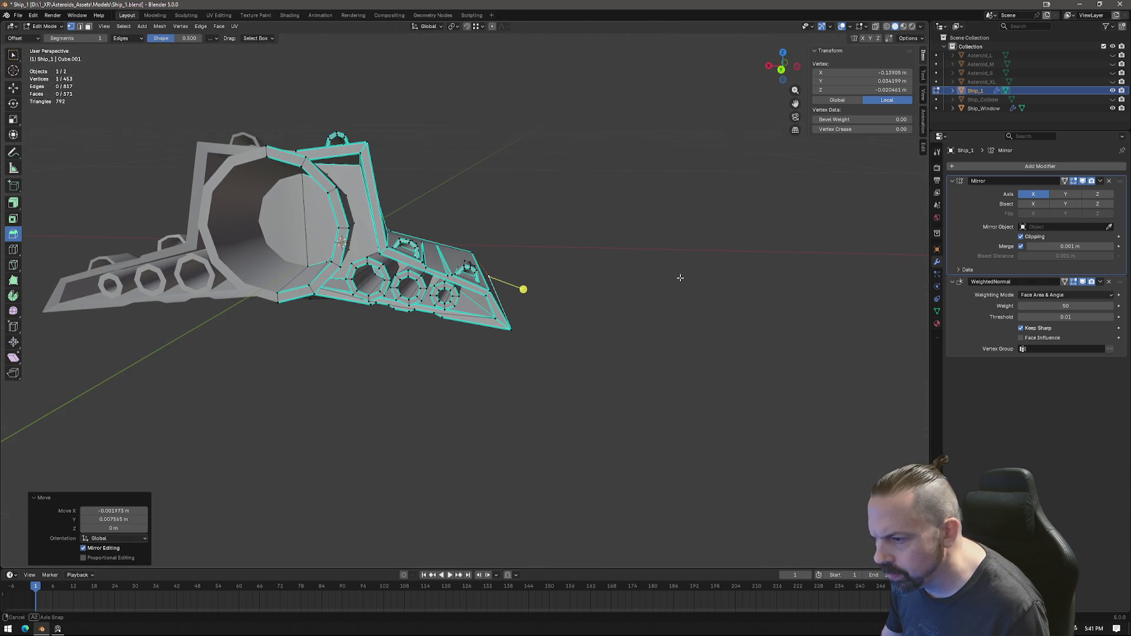
pyautogui.scroll(2, 584, 303)
# Step: Reposition the fin-tip and lower fin vertices in Back view to reshape the fin outline
pyautogui.keyDown('shift'); pyautogui.click(500, 299); pyautogui.keyUp('shift')
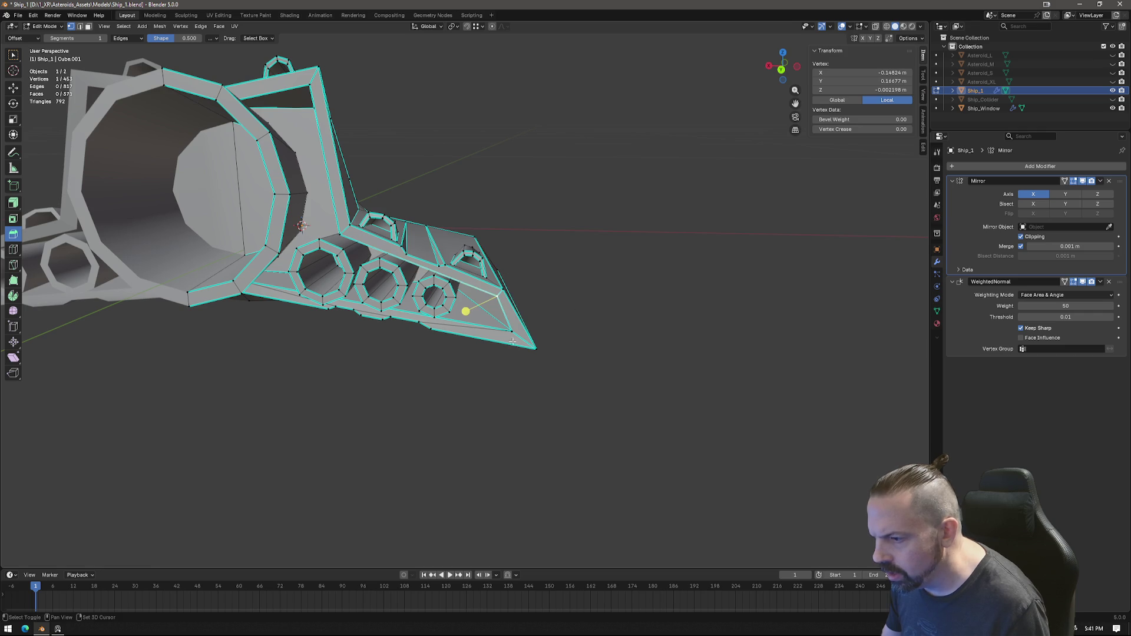
pyautogui.click(782, 68)
pyautogui.scroll(2, 729, 148)
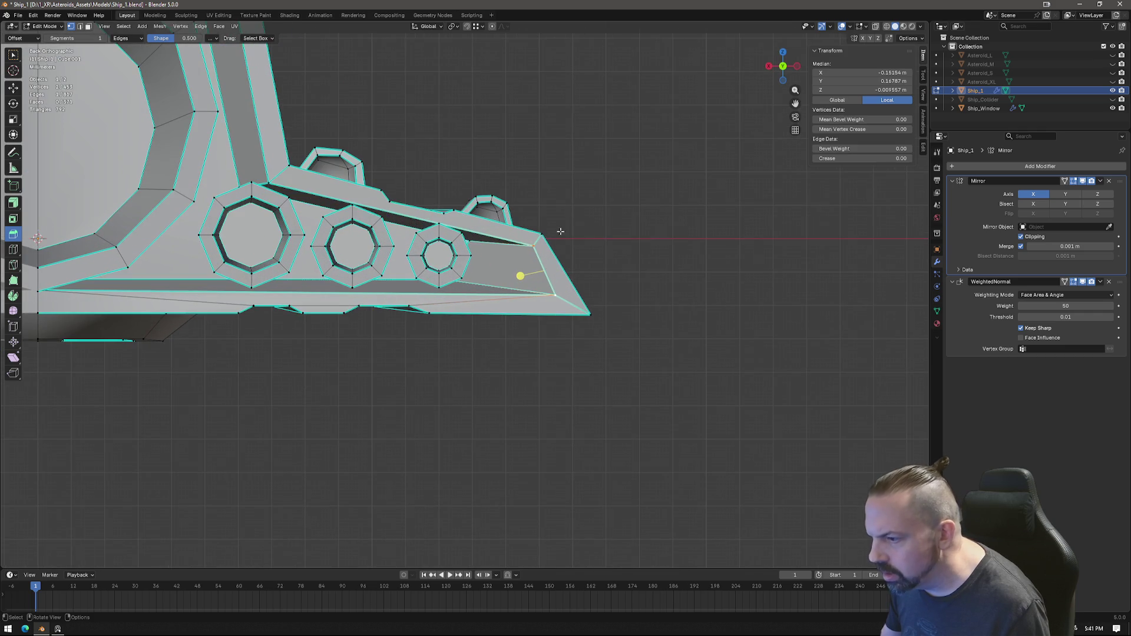
pyautogui.press('g')
pyautogui.click(547, 216)
pyautogui.click(518, 287)
pyautogui.press('g')
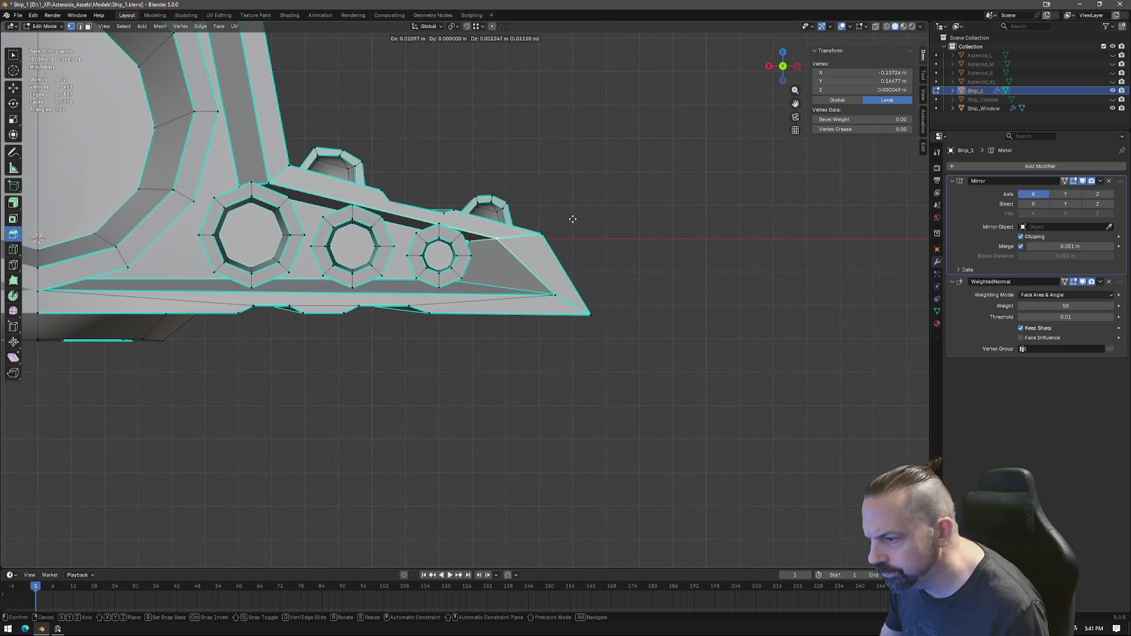
pyautogui.click(577, 219)
pyautogui.click(536, 292)
pyautogui.press('g')
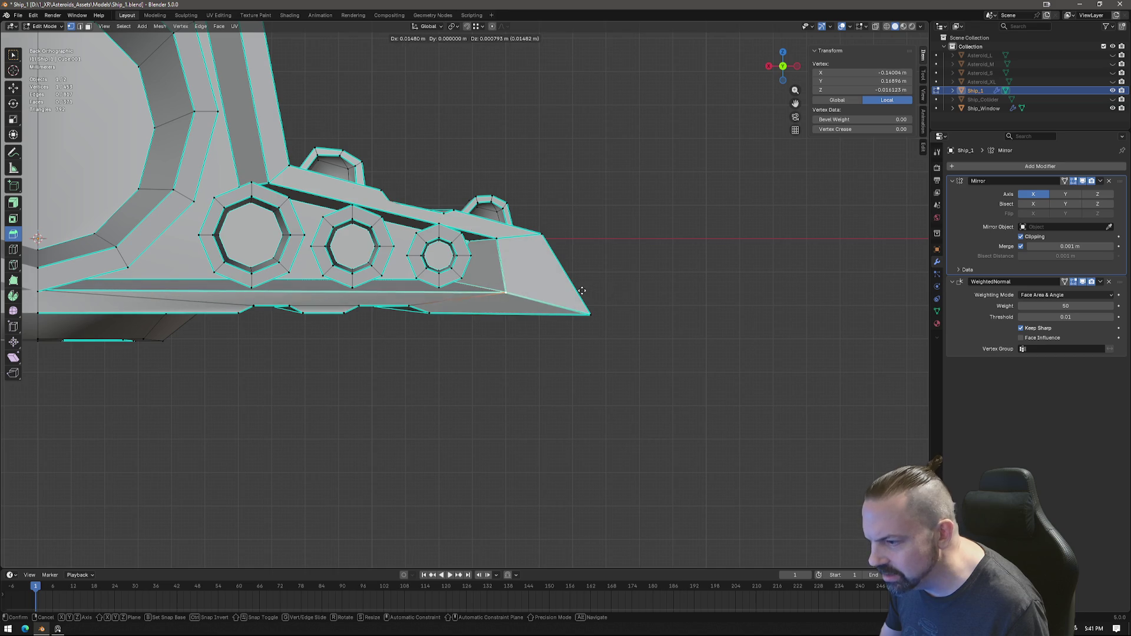
pyautogui.scroll(-2, 575, 290)
pyautogui.click(475, 296)
# Step: From Top view, move the wing's top corner vertex to its final position
pyautogui.moveTo(474, 295)
pyautogui.mouseDown(button='middle')
pyautogui.moveTo(561, 328)
pyautogui.moveTo(523, 344)
pyautogui.moveTo(515, 306)
pyautogui.moveTo(551, 231)
pyautogui.moveTo(588, 230)
pyautogui.mouseUp(button='middle')
pyautogui.scroll(5, 515, 306)
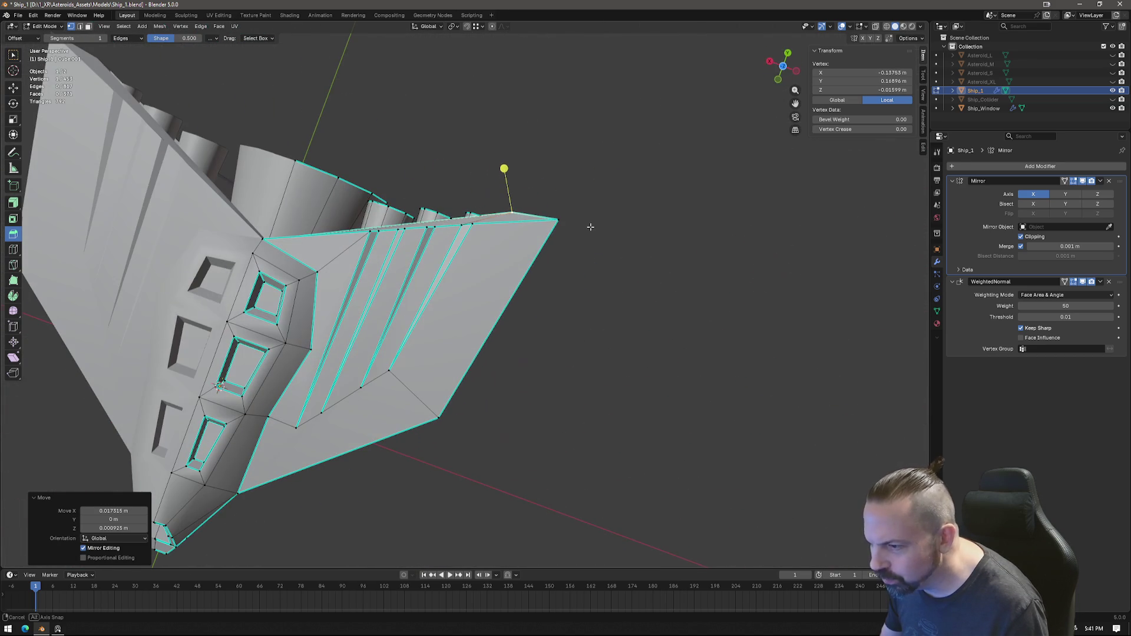
pyautogui.click(785, 68)
pyautogui.scroll(2, 421, 146)
pyautogui.scroll(2, 421, 146)
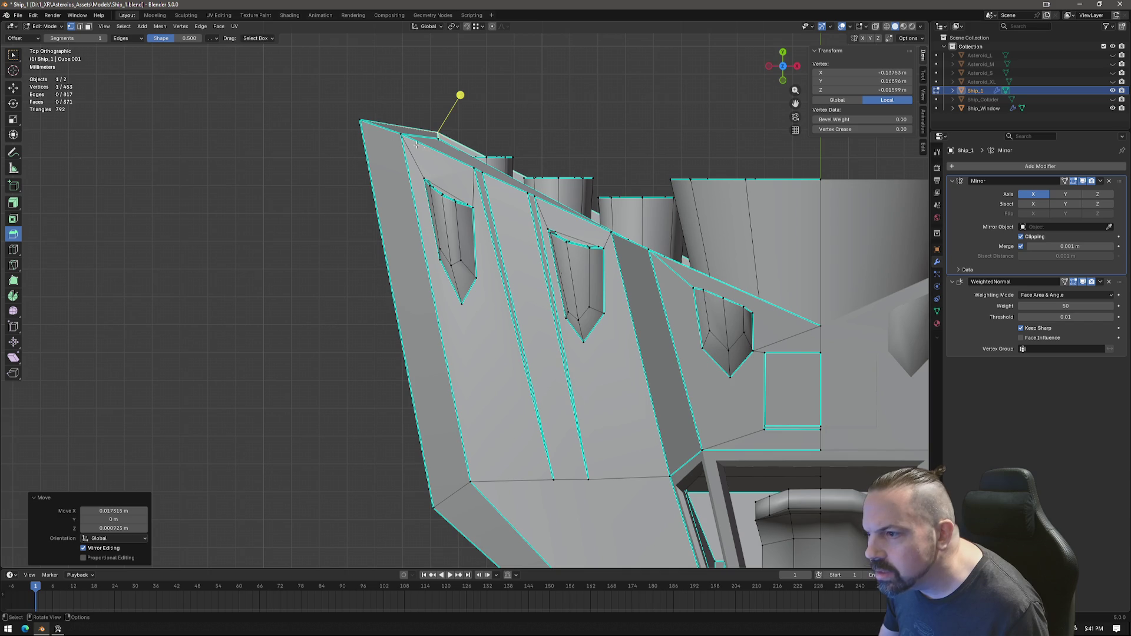
pyautogui.click(383, 108)
pyautogui.press('g')
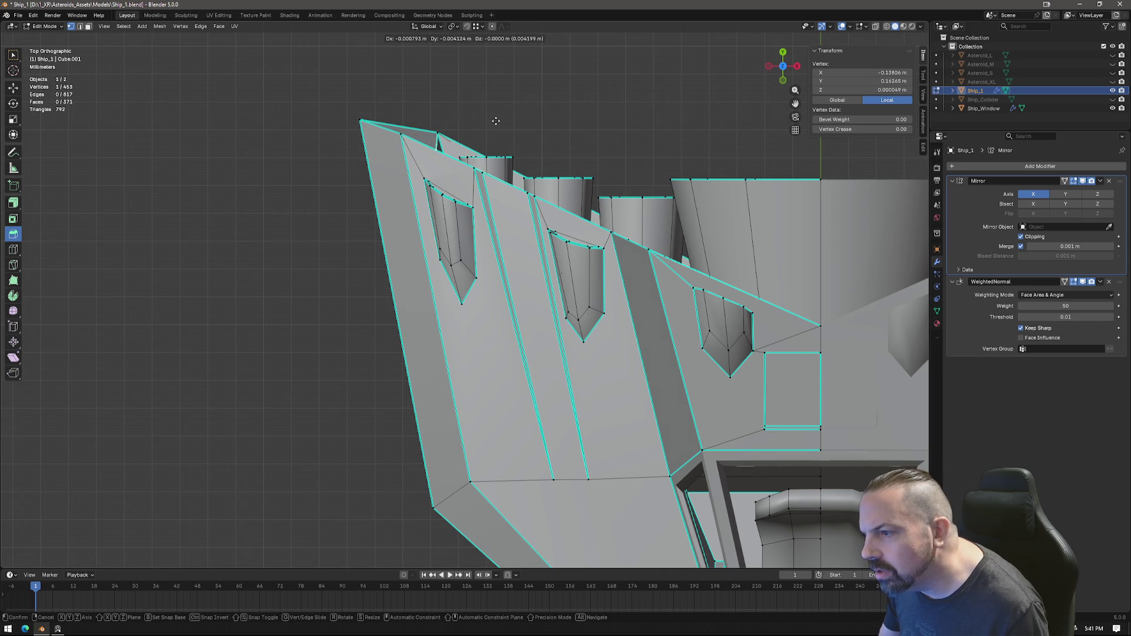
pyautogui.click(495, 121)
pyautogui.press('g')
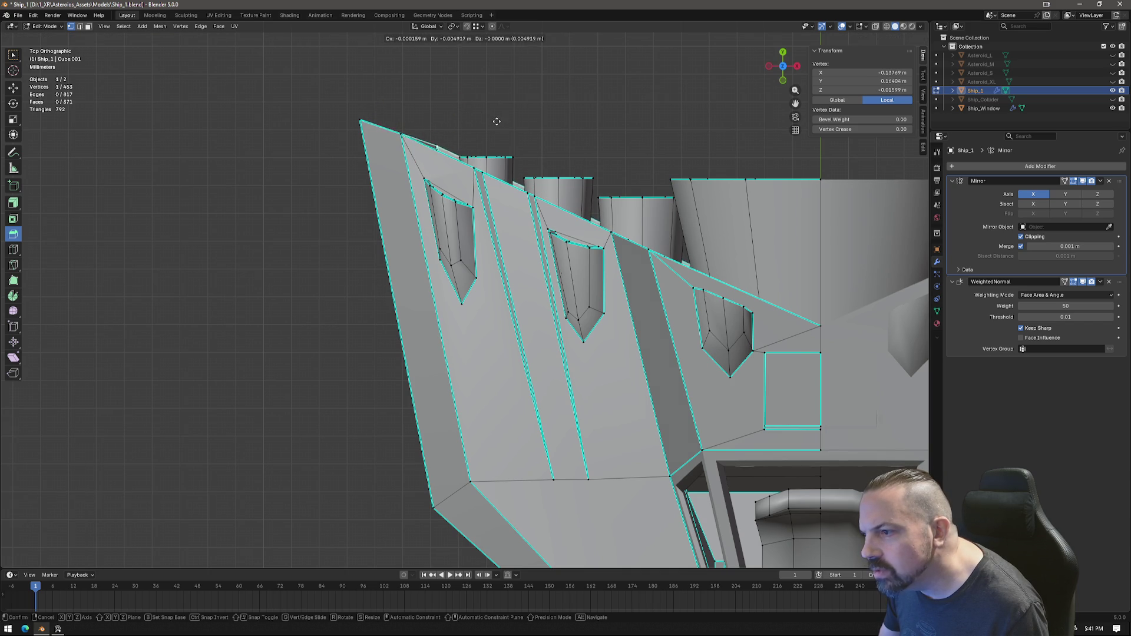
pyautogui.click(497, 124)
pyautogui.moveTo(496, 125)
pyautogui.mouseDown(button='middle')
pyautogui.moveTo(454, 294)
pyautogui.moveTo(529, 316)
pyautogui.mouseUp(button='middle')
# Step: In face select mode, select the nose block's front and side faces
pyautogui.press('3')
pyautogui.click(454, 294)
pyautogui.keyDown('shift'); pyautogui.click(497, 291); pyautogui.keyUp('shift')
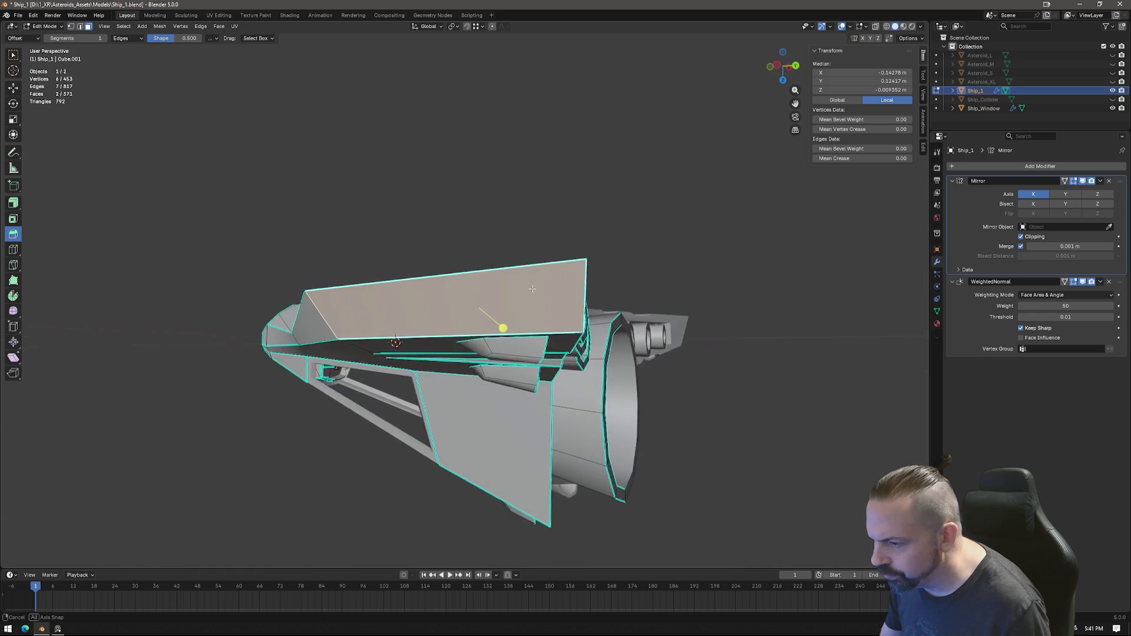
# Step: Knife-cut a small rectangular panel into the nose block's side face
pyautogui.press('k')
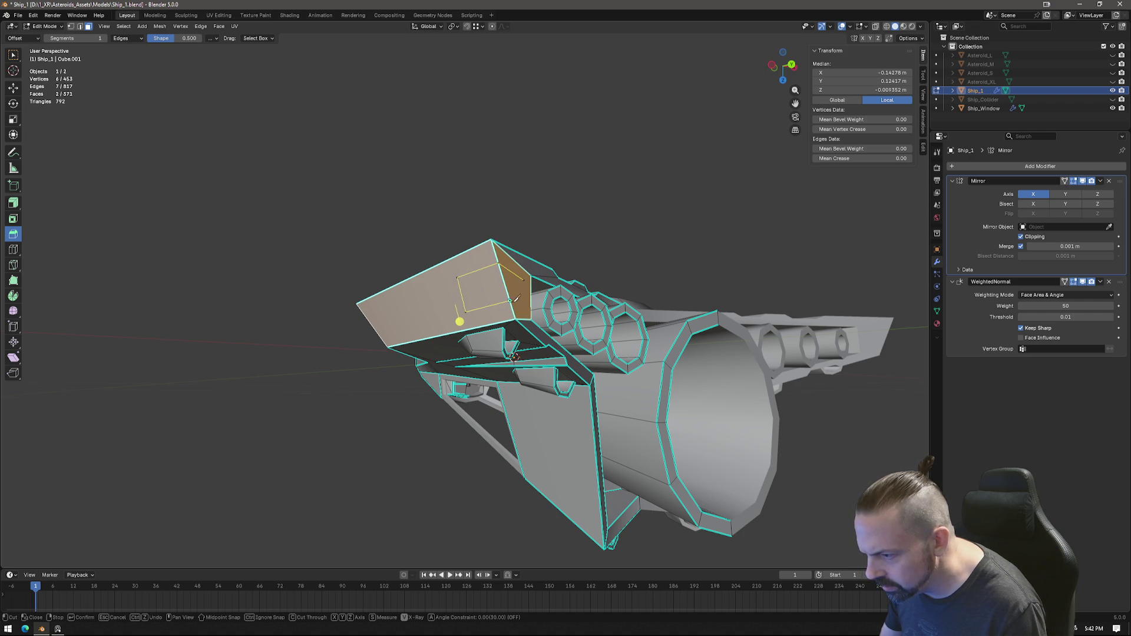
pyautogui.press('Return')
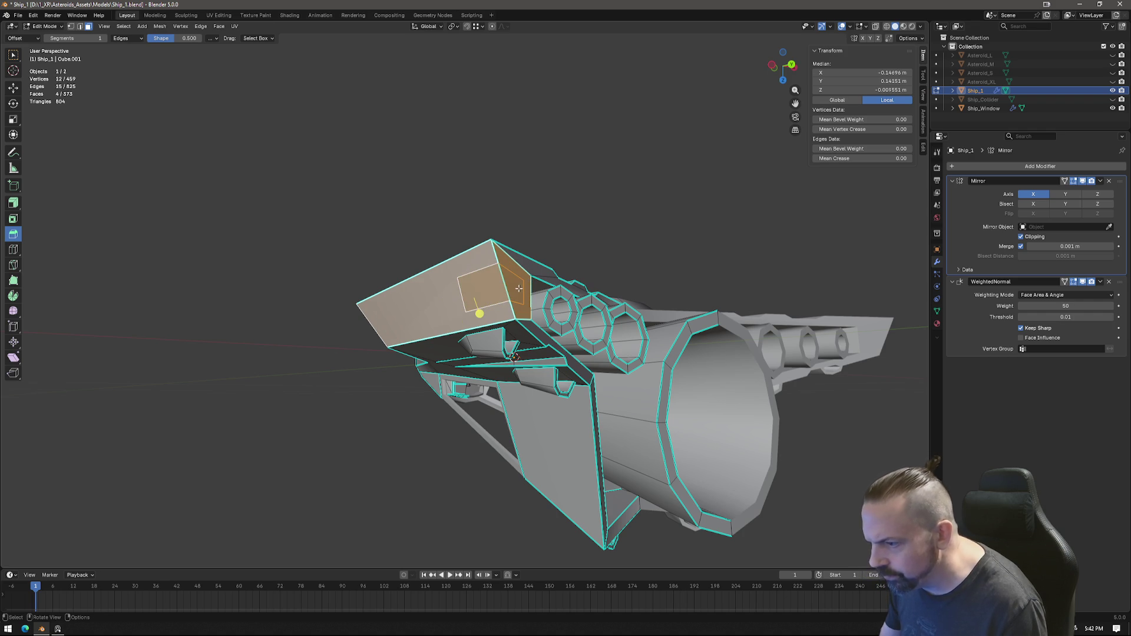
pyautogui.click(501, 305)
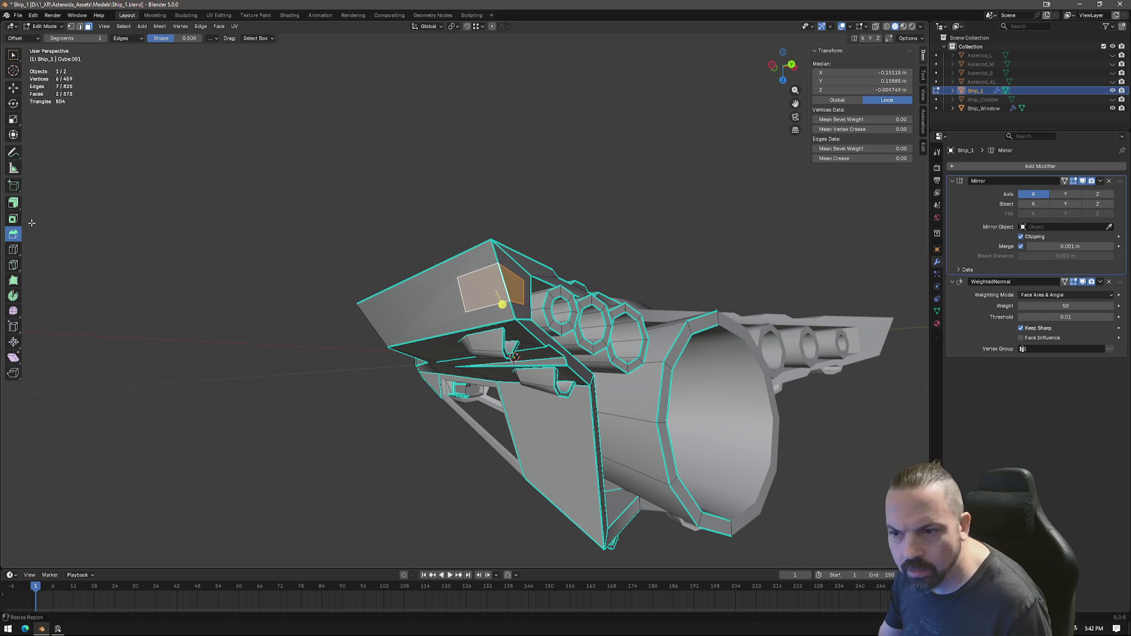
# Step: Push the new panel face out slightly along its normal with Shrink/Fatten
pyautogui.click(13, 204)
pyautogui.moveTo(501, 303); pyautogui.dragTo(502, 299)
pyautogui.moveTo(502, 299)
pyautogui.mouseDown(button='middle')
pyautogui.moveTo(360, 352)
pyautogui.moveTo(478, 371)
pyautogui.moveTo(822, 63)
pyautogui.mouseUp(button='middle')
pyautogui.click(480, 378)
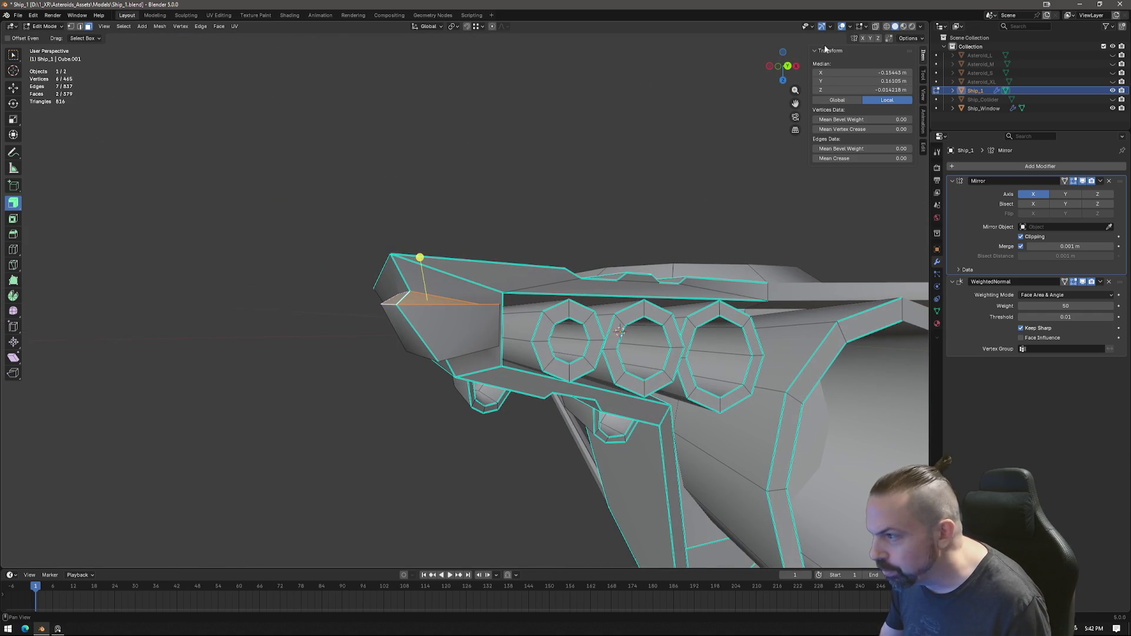
# Step: Flatten the nose face and the narrow side face vertically with S Z 0
pyautogui.click(789, 66)
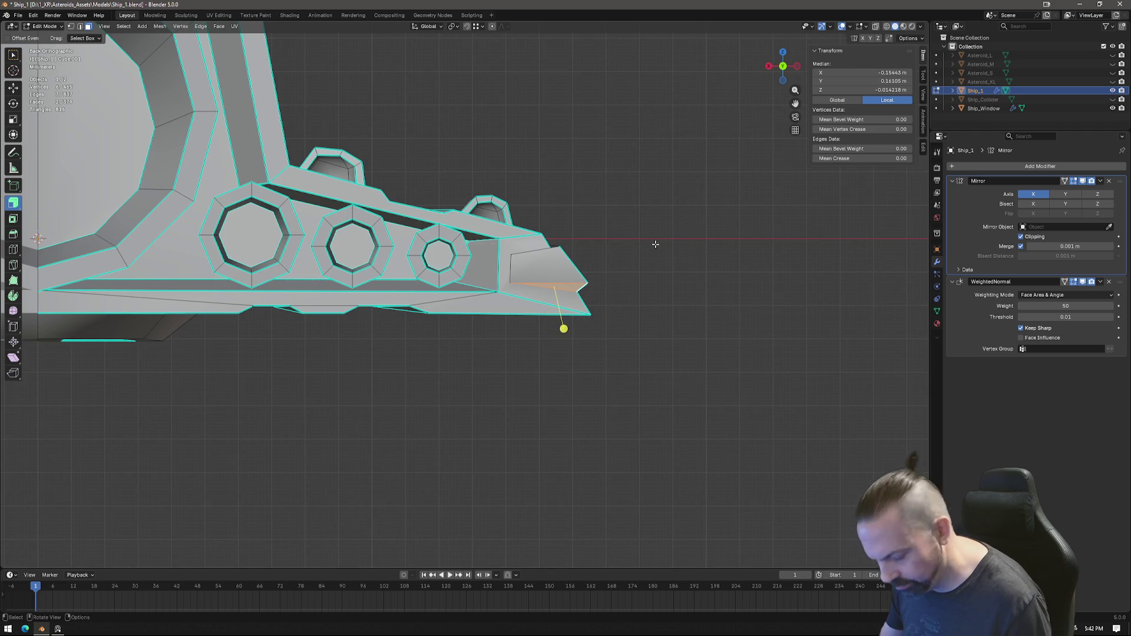
pyautogui.write('sz0')
pyautogui.press('Return')
pyautogui.moveTo(559, 240)
pyautogui.mouseDown(button='middle')
pyautogui.moveTo(577, 287)
pyautogui.moveTo(611, 321)
pyautogui.mouseUp(button='middle')
pyautogui.click(566, 301)
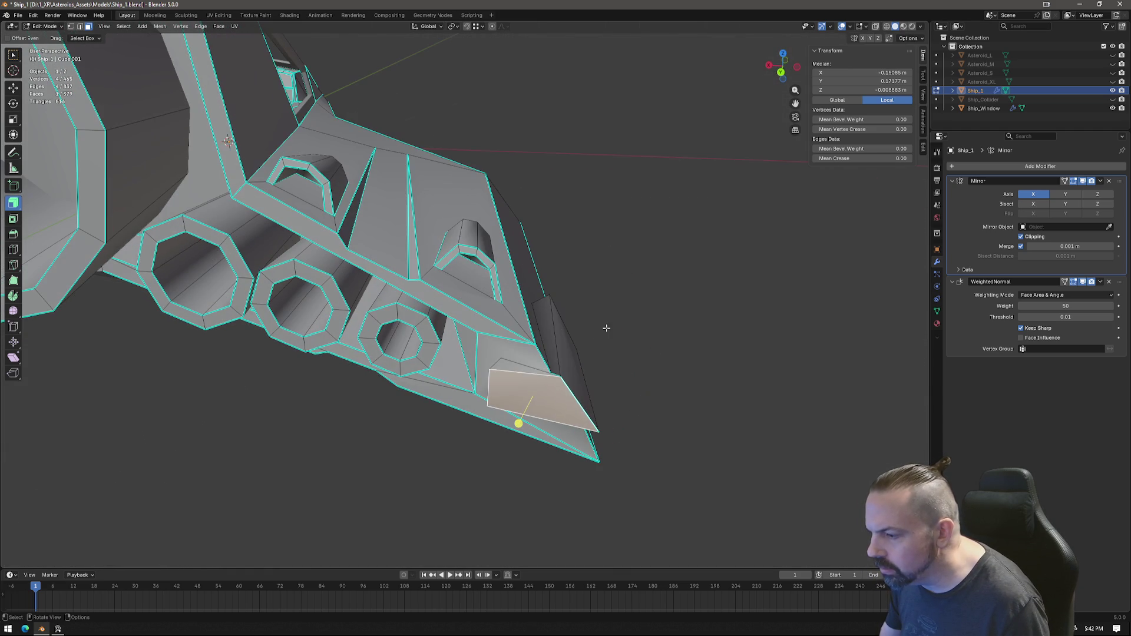
pyautogui.click(541, 336)
pyautogui.write('sz0')
pyautogui.press('Return')
pyautogui.moveTo(644, 324); pyautogui.dragTo(584, 291, button='middle')
# Step: In Back view, shift the cut panel's upper corner vertices to fit the wing's slant
pyautogui.press('1')
pyautogui.click(561, 275)
pyautogui.click(781, 66)
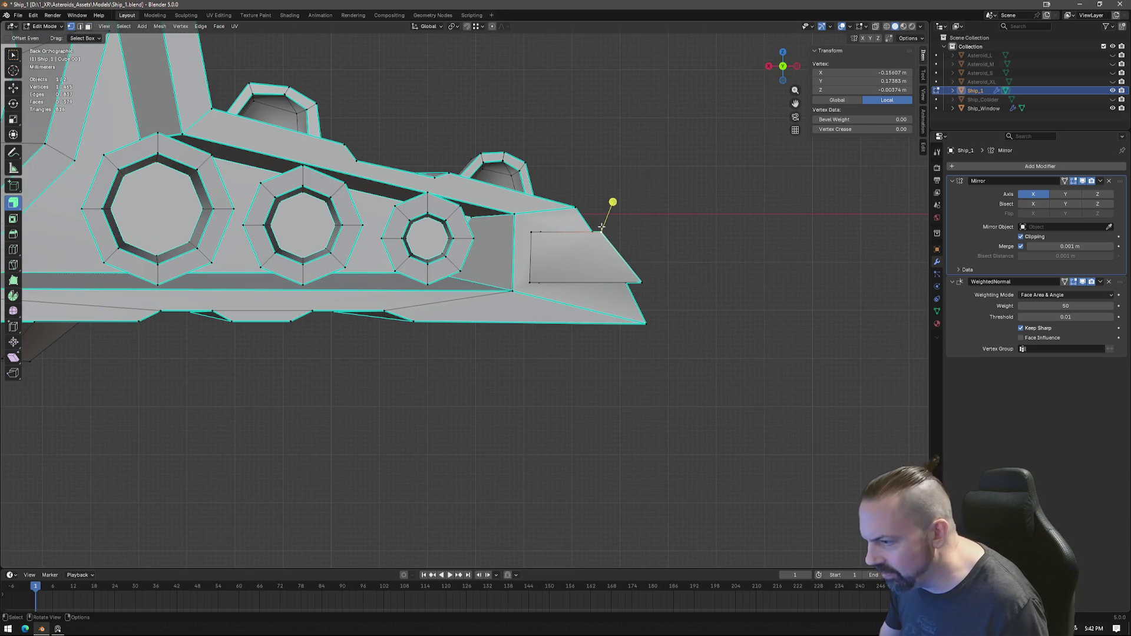
pyautogui.press('g')
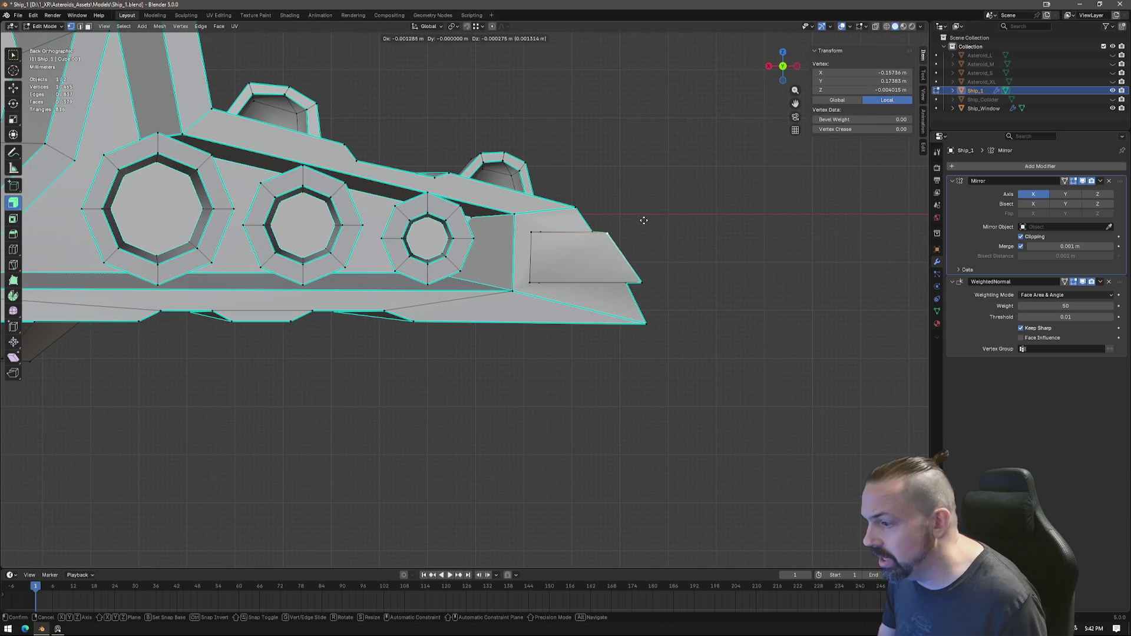
pyautogui.click(639, 253)
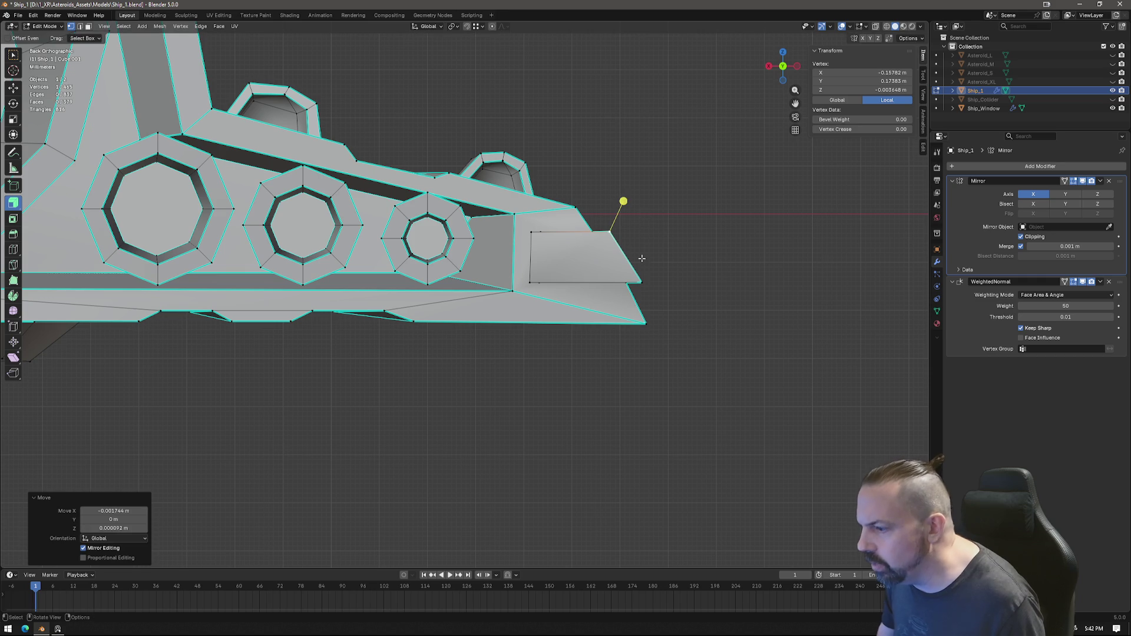
pyautogui.hotkey('ctrl', 'z')
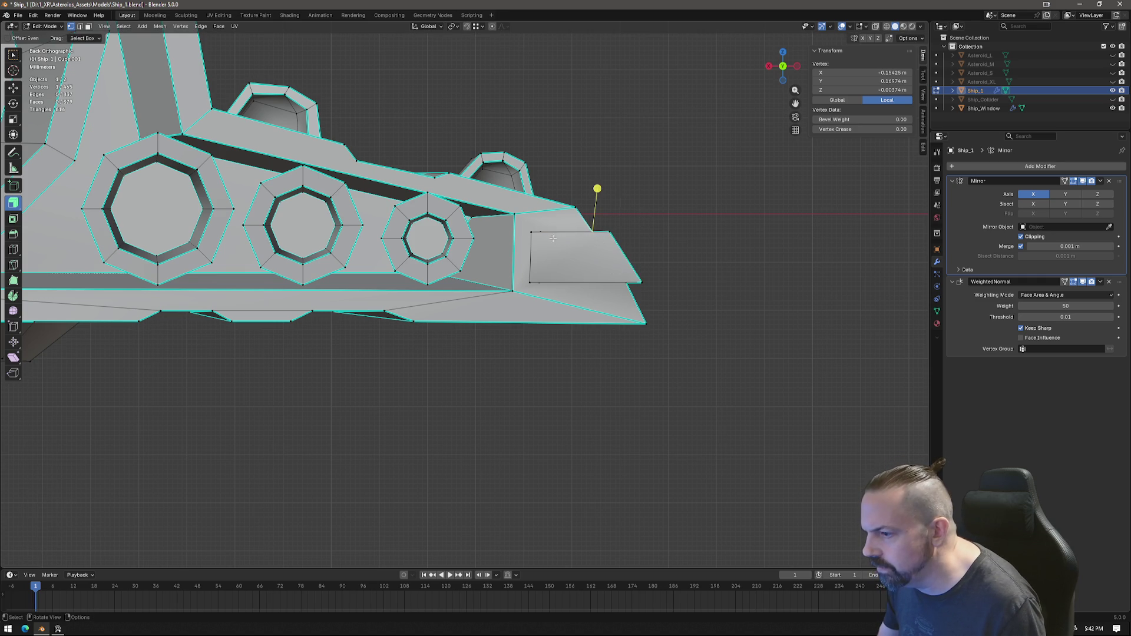
pyautogui.keyDown('shift'); pyautogui.click(528, 283); pyautogui.keyUp('shift')
pyautogui.press('g')
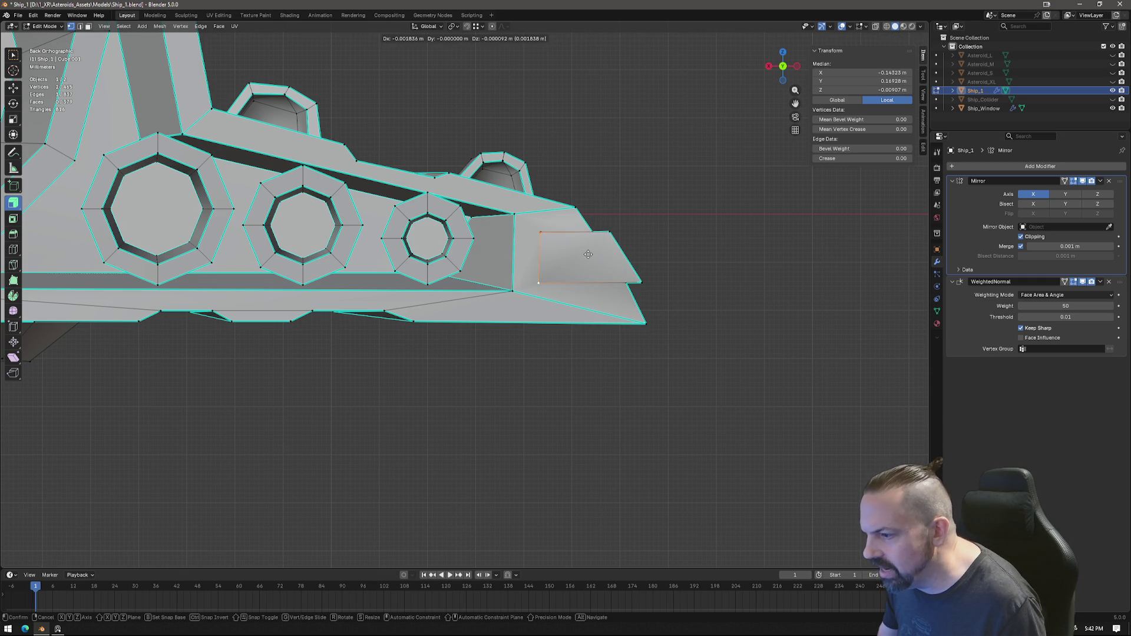
pyautogui.click(589, 255)
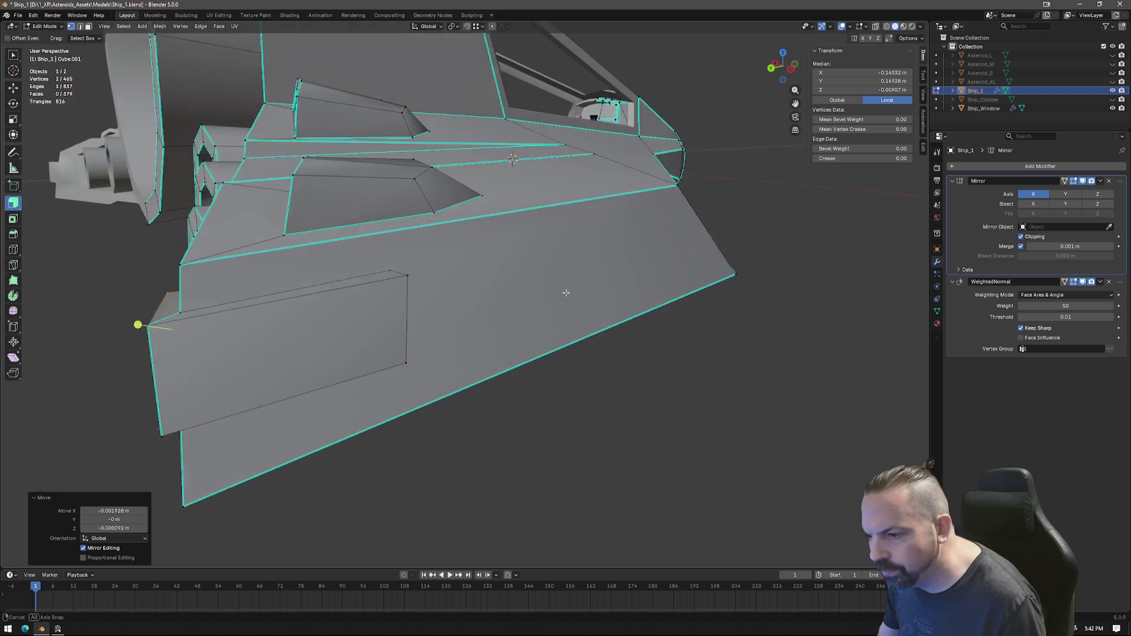
# Step: Gather the wing-tip vertices and move them from Top view to reshape the tip
pyautogui.moveTo(623, 284); pyautogui.dragTo(310, 254, button='middle')
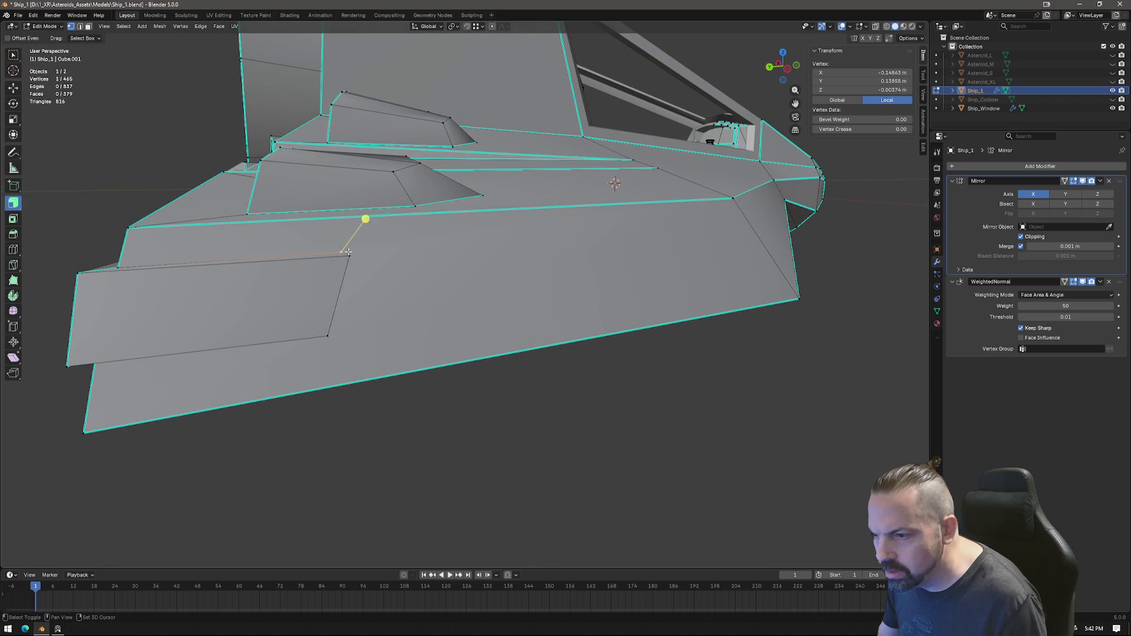
pyautogui.keyDown('shift'); pyautogui.click(327, 335); pyautogui.keyUp('shift')
pyautogui.moveTo(328, 336)
pyautogui.mouseDown(button='middle')
pyautogui.moveTo(266, 265)
pyautogui.moveTo(319, 265)
pyautogui.mouseUp(button='middle')
pyautogui.keyDown('shift'); pyautogui.click(261, 227); pyautogui.keyUp('shift')
pyautogui.press('KP_7')
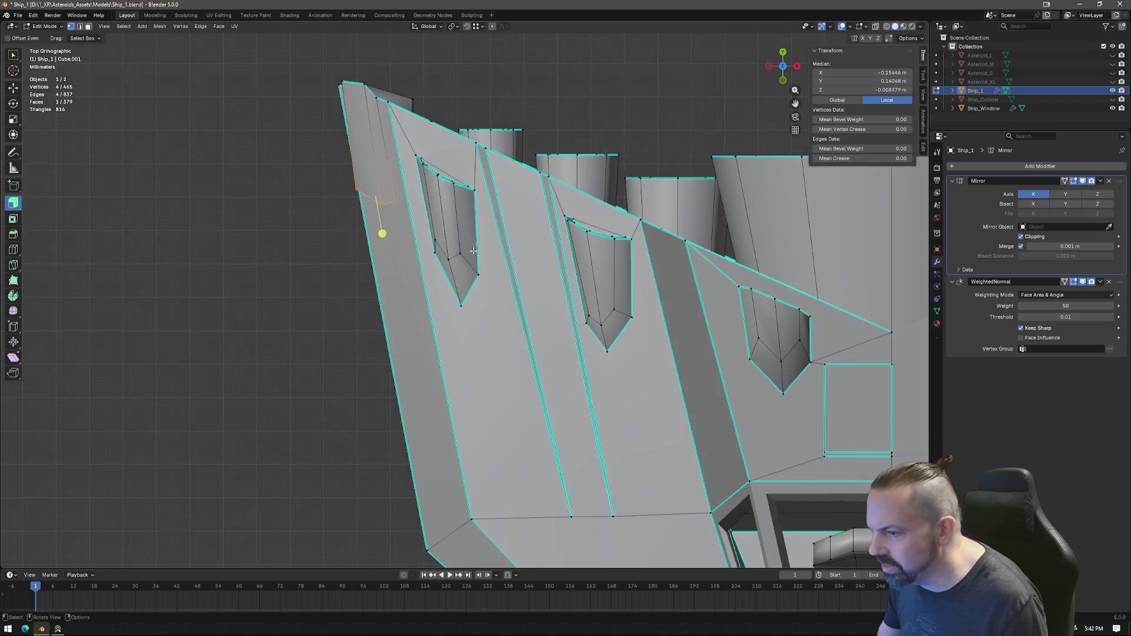
pyautogui.keyDown('shift'); pyautogui.moveTo(442, 136); pyautogui.dragTo(493, 262, button='middle'); pyautogui.keyUp('shift')
pyautogui.press('g')
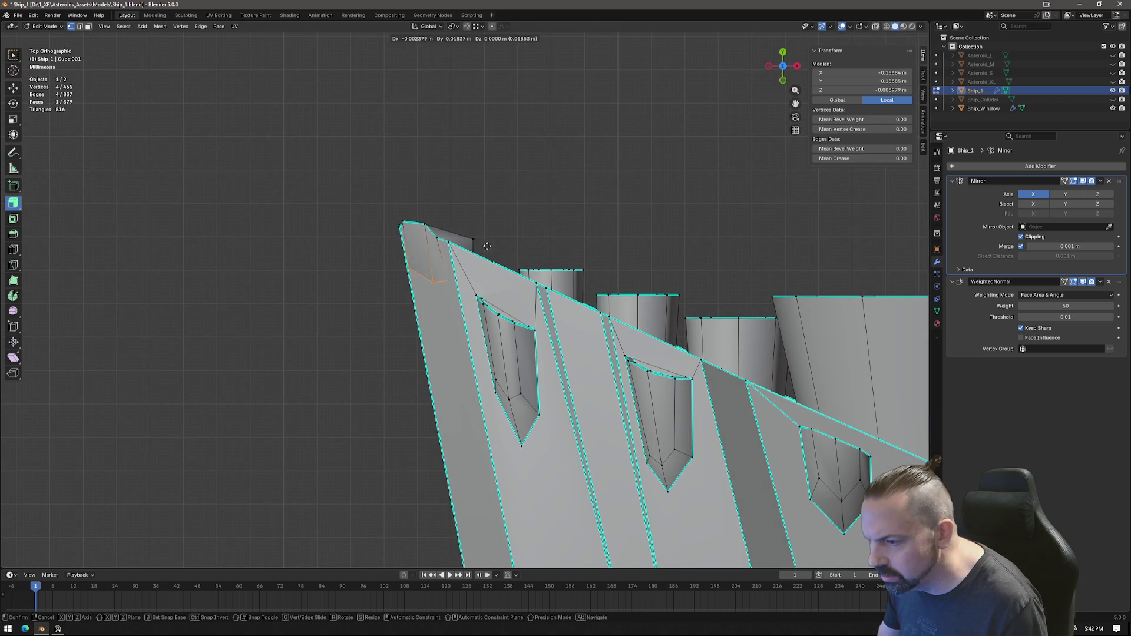
pyautogui.click(484, 242)
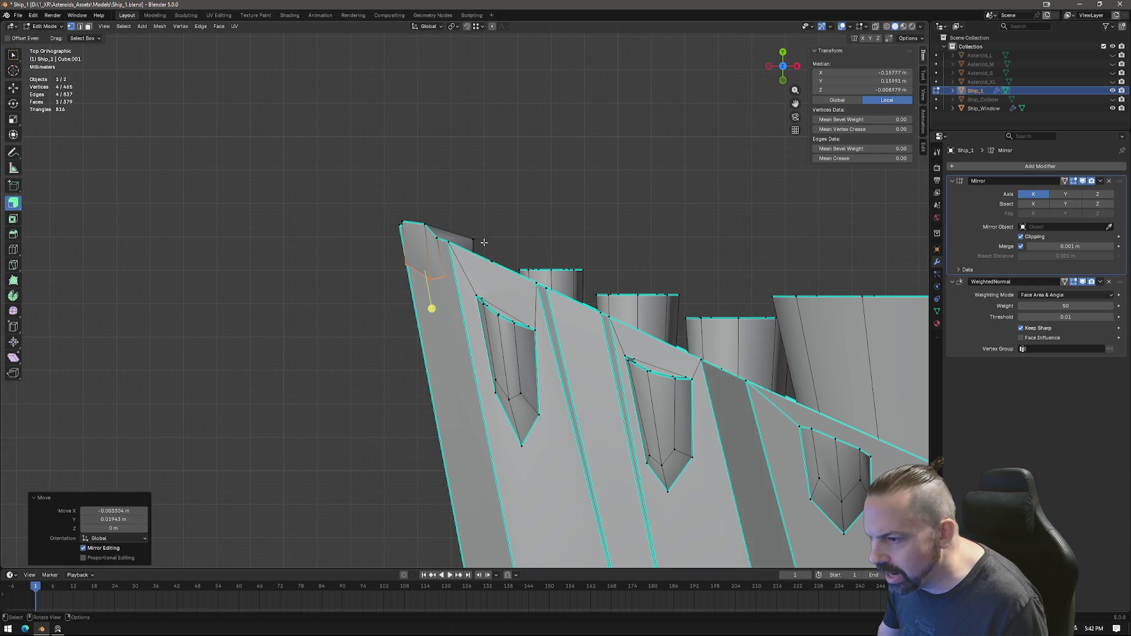
pyautogui.click(429, 276)
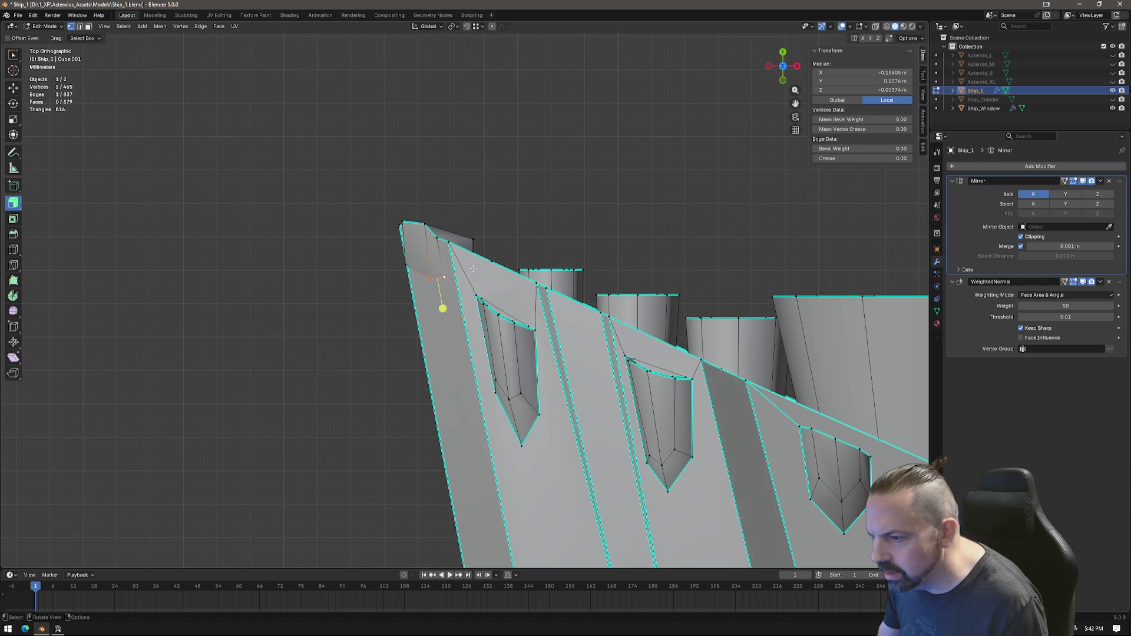
pyautogui.press('g')
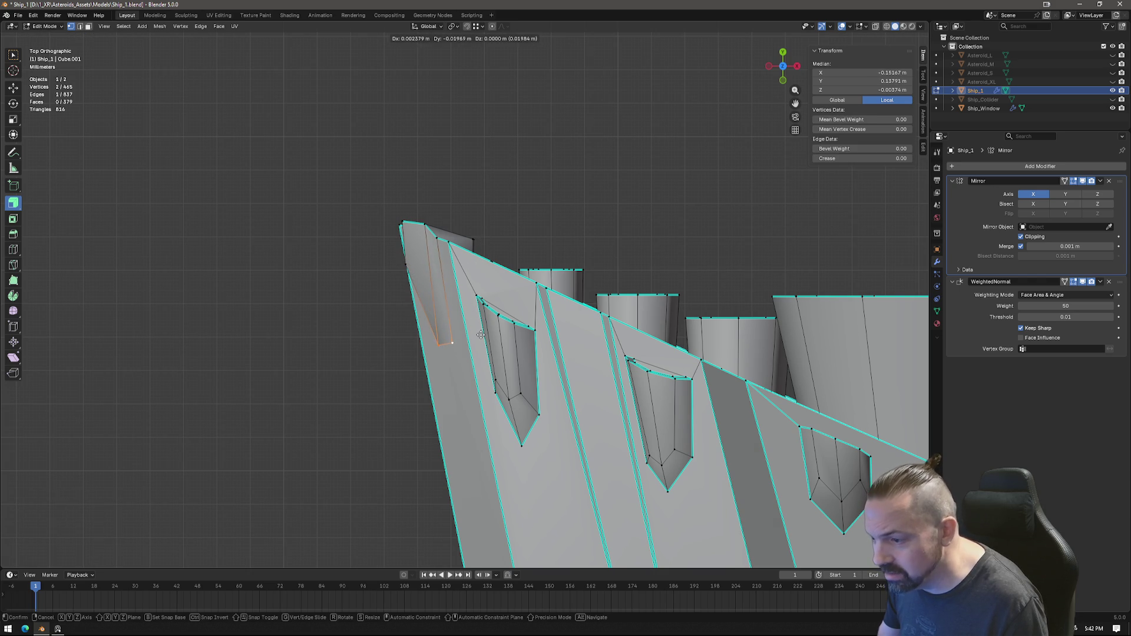
pyautogui.click(481, 327)
# Step: With X-ray on, nudge the nose-edge vertices individually and in pairs into place
pyautogui.click(439, 335)
pyautogui.press('g')
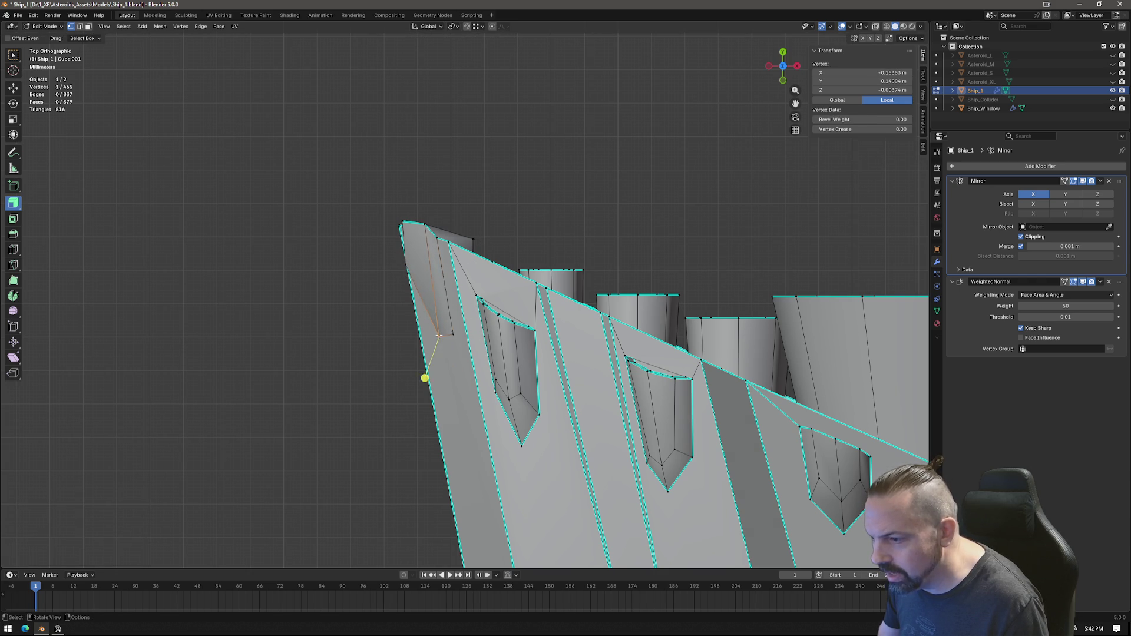
pyautogui.click(414, 349)
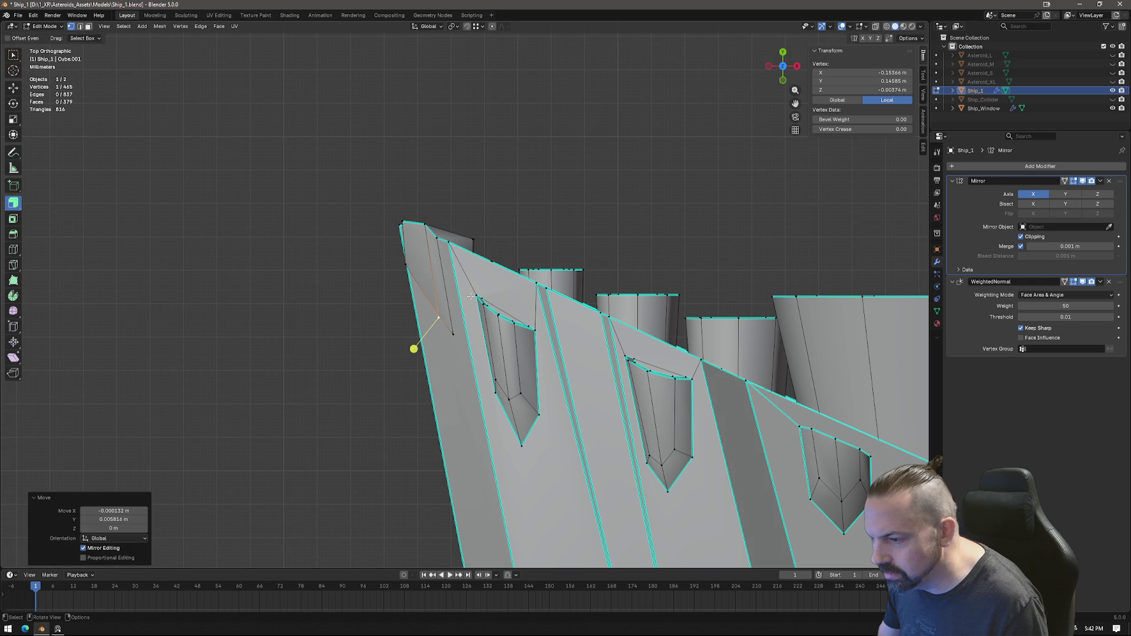
pyautogui.hotkey('ctrl', 'z')
pyautogui.hotkey('alt', 'z')
pyautogui.keyDown('shift'); pyautogui.click(424, 267); pyautogui.keyUp('shift')
pyautogui.press('g')
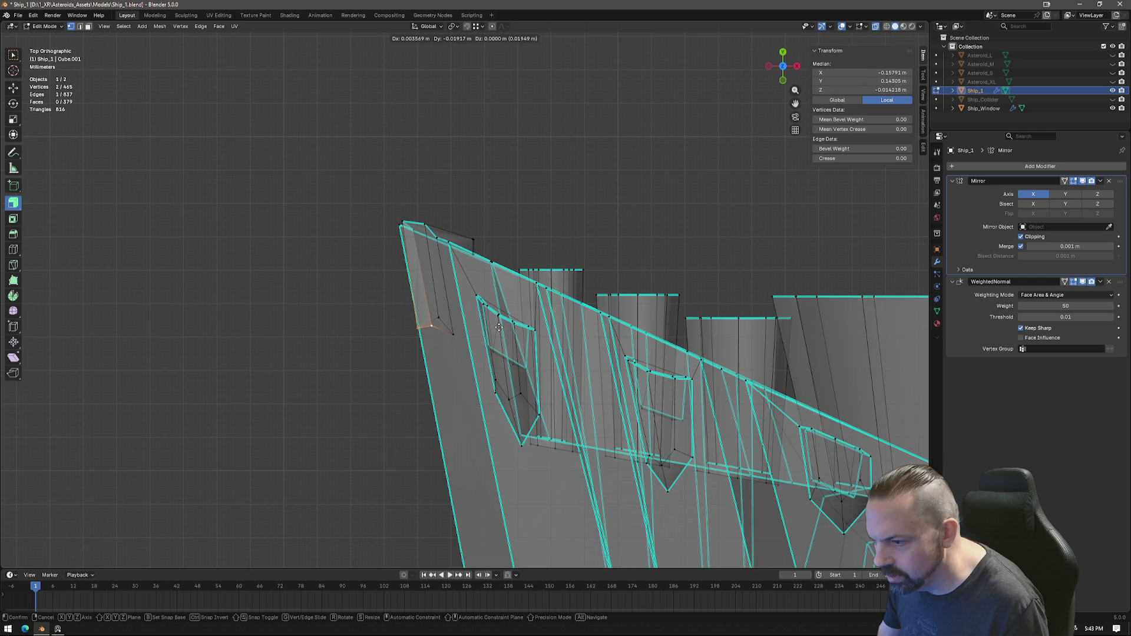
pyautogui.click(499, 331)
pyautogui.click(417, 334)
pyautogui.press('g')
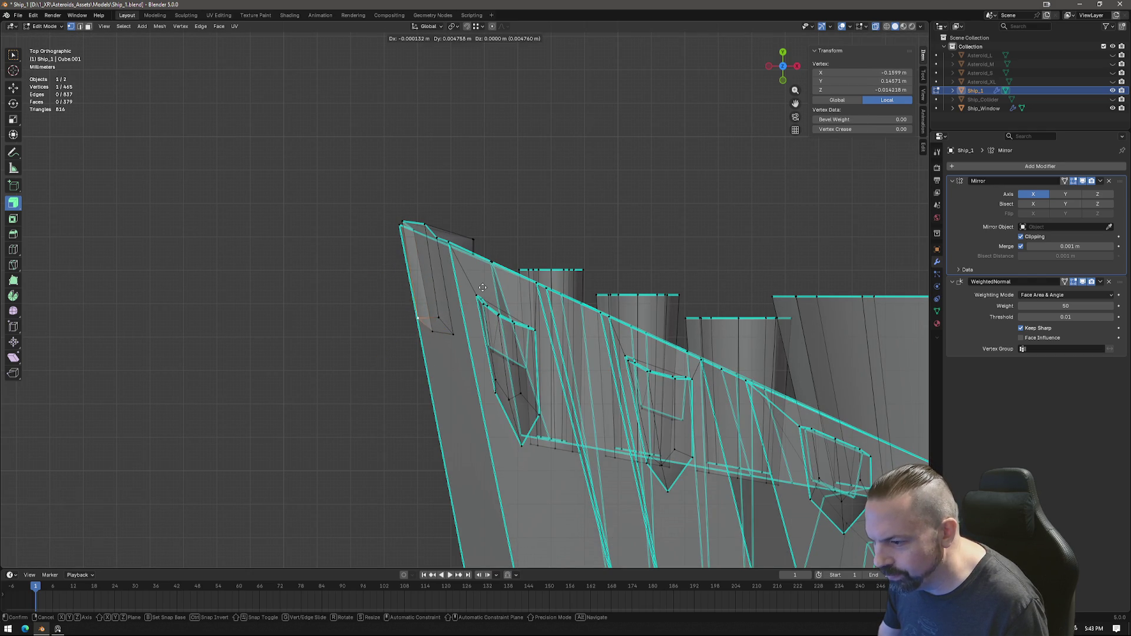
pyautogui.click(482, 286)
pyautogui.moveTo(481, 286)
pyautogui.mouseDown(button='middle')
pyautogui.moveTo(508, 253)
pyautogui.moveTo(673, 245)
pyautogui.moveTo(657, 278)
pyautogui.moveTo(492, 287)
pyautogui.moveTo(548, 302)
pyautogui.moveTo(481, 277)
pyautogui.moveTo(543, 308)
pyautogui.moveTo(395, 347)
pyautogui.mouseUp(button='middle')
# Step: Mark the ship's tip edges sharp and view the hull in Object Mode
pyautogui.hotkey('alt', 'a')
pyautogui.click(466, 321)
pyautogui.rightClick(394, 347)
pyautogui.click(385, 314)
pyautogui.moveTo(480, 310)
pyautogui.mouseDown(button='middle')
pyautogui.moveTo(559, 319)
pyautogui.moveTo(487, 306)
pyautogui.moveTo(544, 303)
pyautogui.moveTo(512, 303)
pyautogui.mouseUp(button='middle')
pyautogui.press('Tab')
pyautogui.press('Tab')
# Step: Back in Edit Mode, mark more nose edges as sharp
pyautogui.click(474, 294)
pyautogui.moveTo(504, 283); pyautogui.dragTo(501, 278, button='middle')
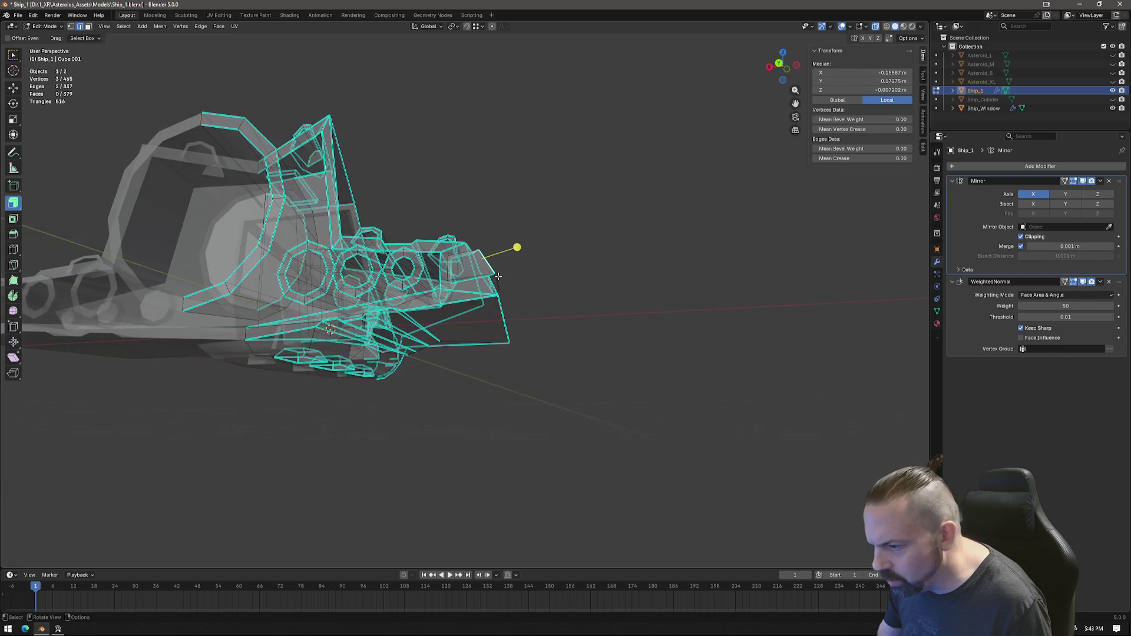
pyautogui.scroll(2, 500, 279)
pyautogui.keyDown('shift'); pyautogui.click(505, 264); pyautogui.keyUp('shift')
pyautogui.hotkey('ctrl', 'e')
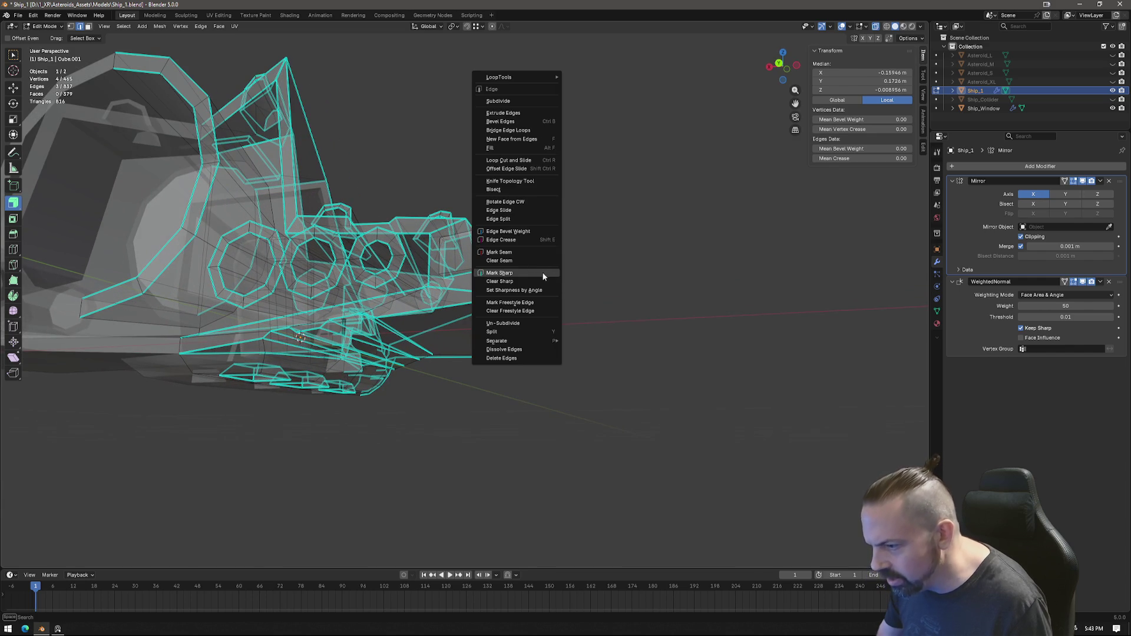
pyautogui.click(536, 279)
pyautogui.moveTo(543, 265)
pyautogui.mouseDown(button='middle')
pyautogui.moveTo(568, 260)
pyautogui.moveTo(558, 301)
pyautogui.moveTo(531, 304)
pyautogui.moveTo(556, 309)
pyautogui.moveTo(531, 309)
pyautogui.moveTo(565, 292)
pyautogui.mouseUp(button='middle')
pyautogui.scroll(2, 538, 308)
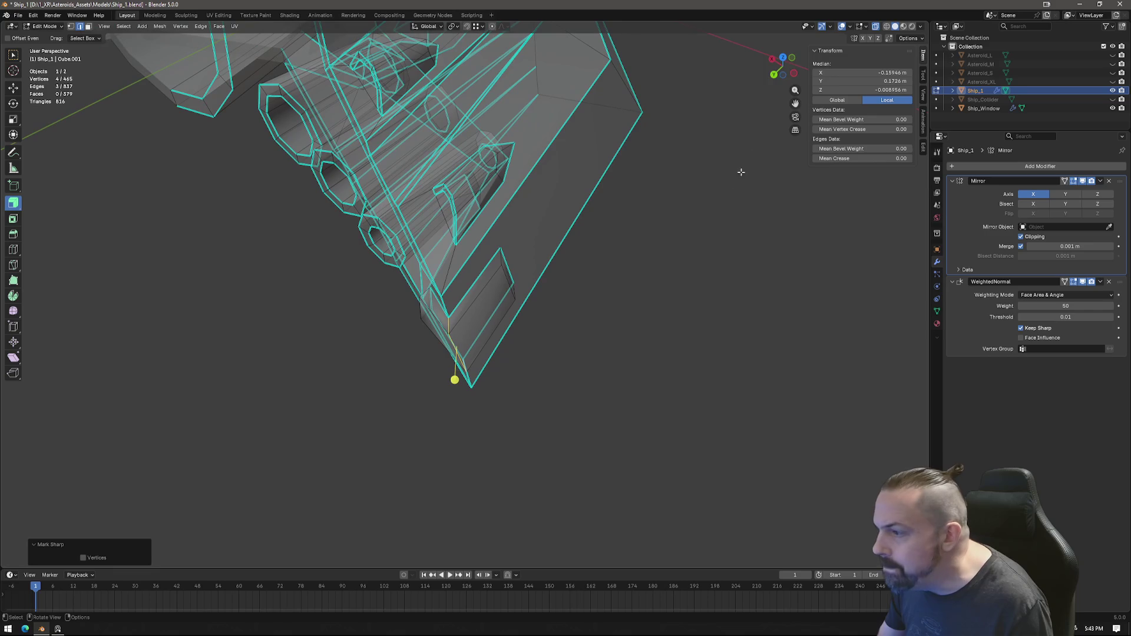
# Step: From Top view, move the nose tip edge and tip vertex to reshape the point
pyautogui.click(785, 58)
pyautogui.scroll(2, 485, 193)
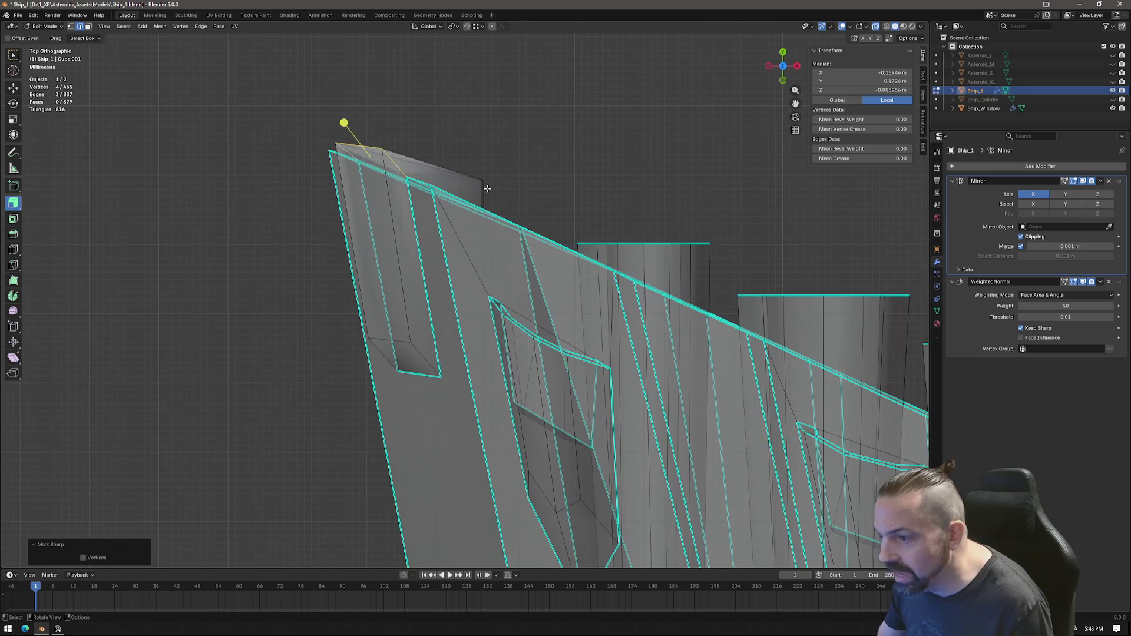
pyautogui.hotkey('ctrl', 'z')
pyautogui.click(495, 168)
pyautogui.press('g')
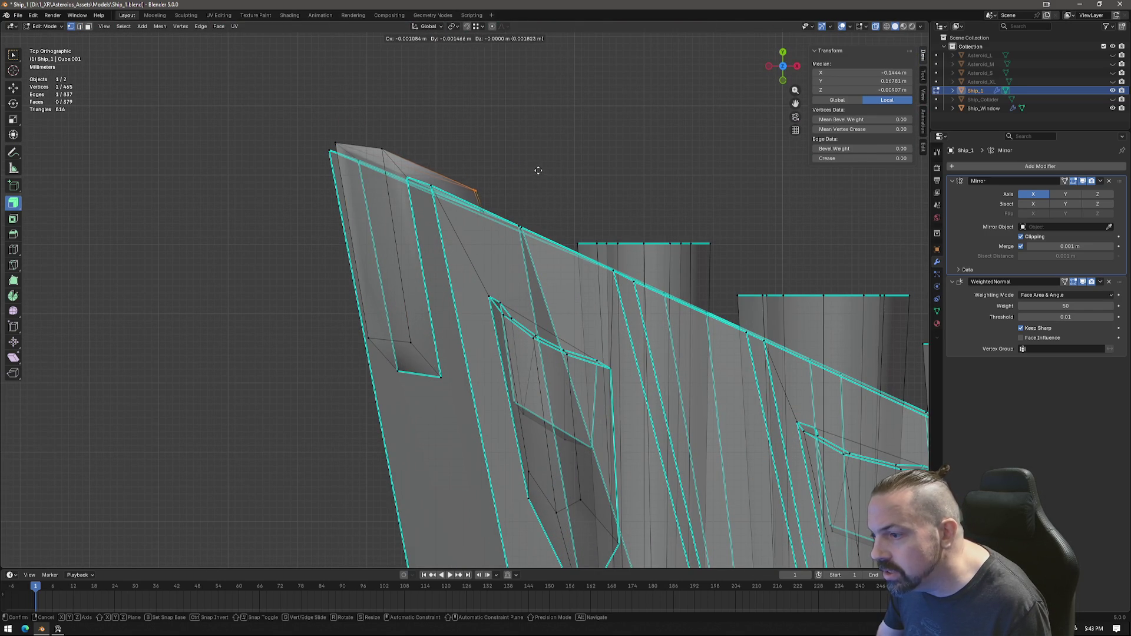
pyautogui.click(489, 152)
pyautogui.click(328, 129)
pyautogui.press('g')
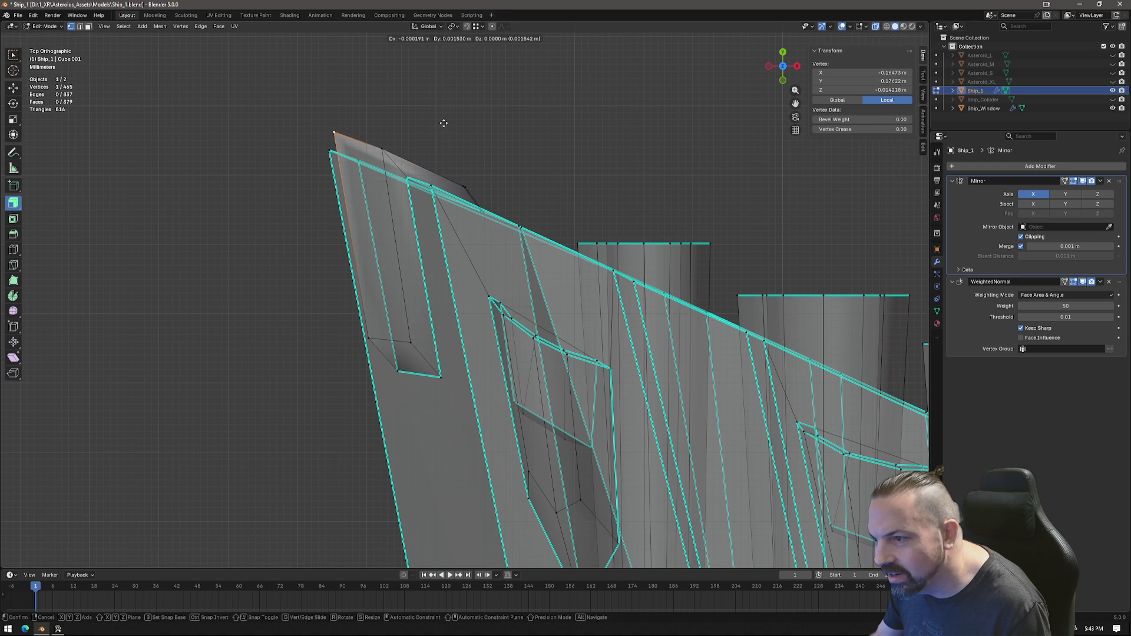
pyautogui.click(444, 123)
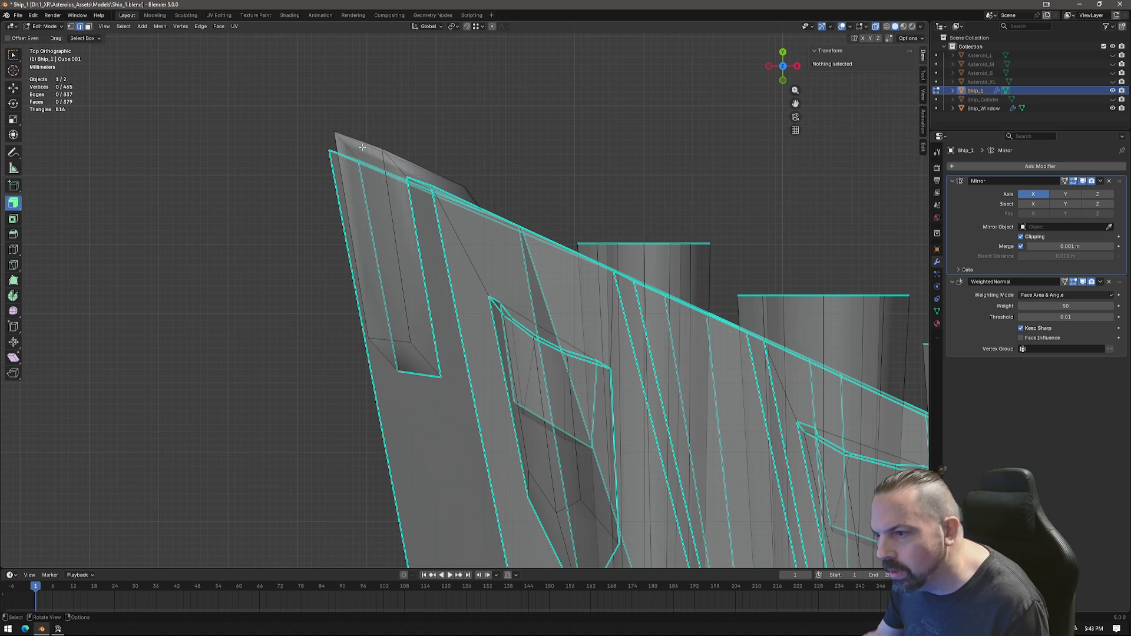
pyautogui.moveTo(415, 142)
pyautogui.mouseDown(button='middle')
pyautogui.moveTo(426, 158)
pyautogui.moveTo(15, 292)
pyautogui.mouseUp(button='middle')
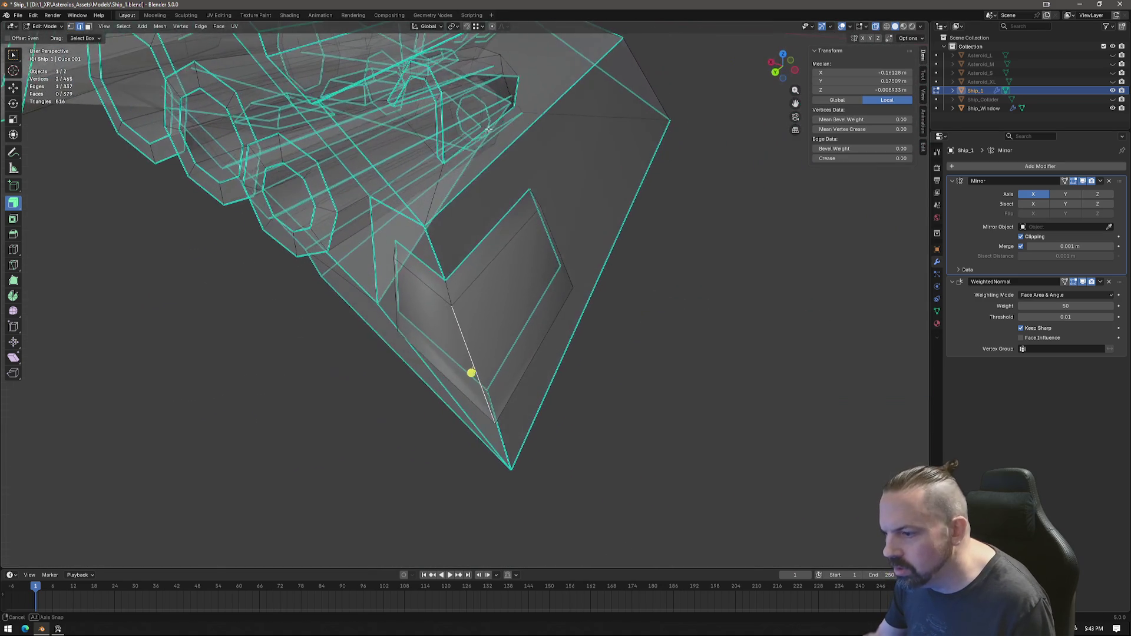
# Step: Add an edge loop across the side panel and bevel it
pyautogui.click(14, 234)
pyautogui.click(476, 372)
pyautogui.hotkey('ctrl', 'b')
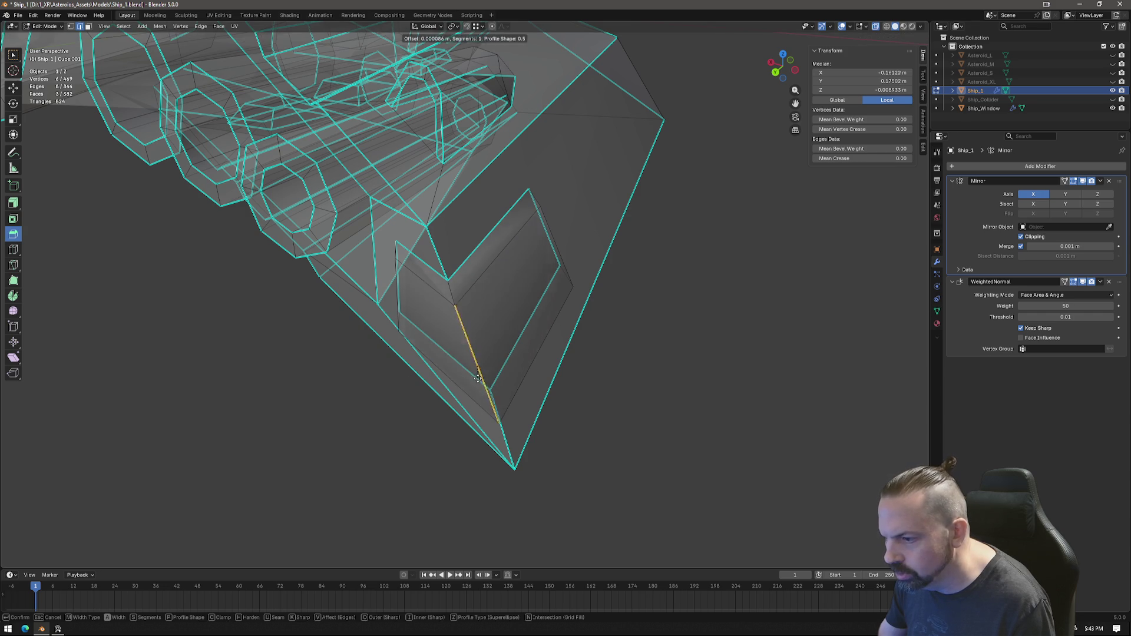
pyautogui.click(489, 413)
# Step: Merge a stray panel vertex into its neighbour using Merge At Last
pyautogui.click(482, 354)
pyautogui.click(451, 290)
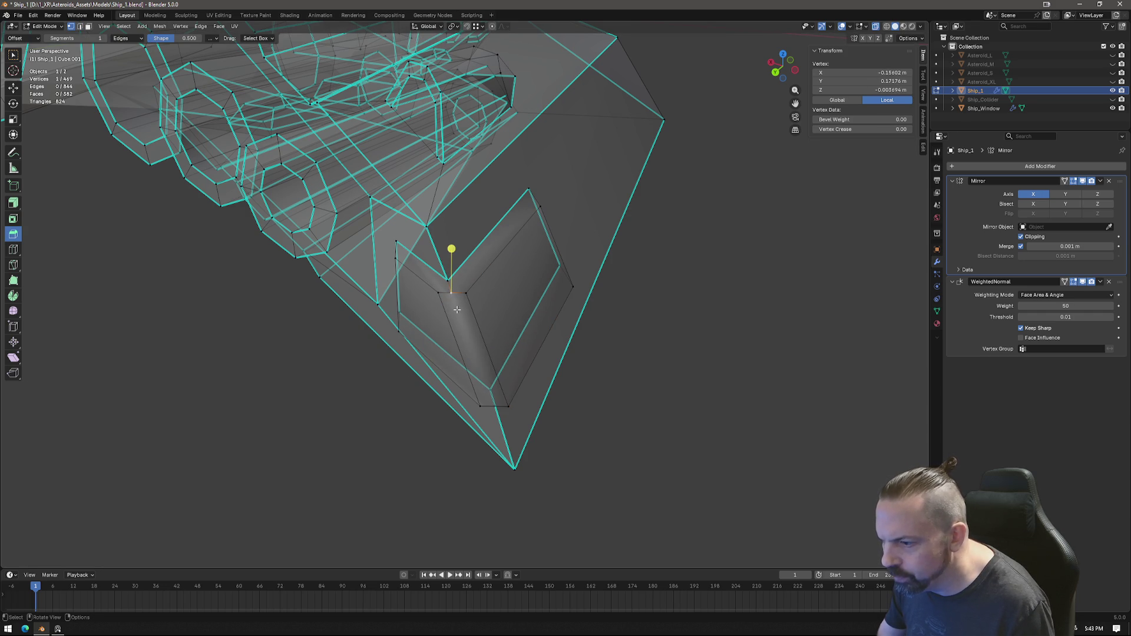
pyautogui.moveTo(457, 309); pyautogui.dragTo(510, 184, button='middle')
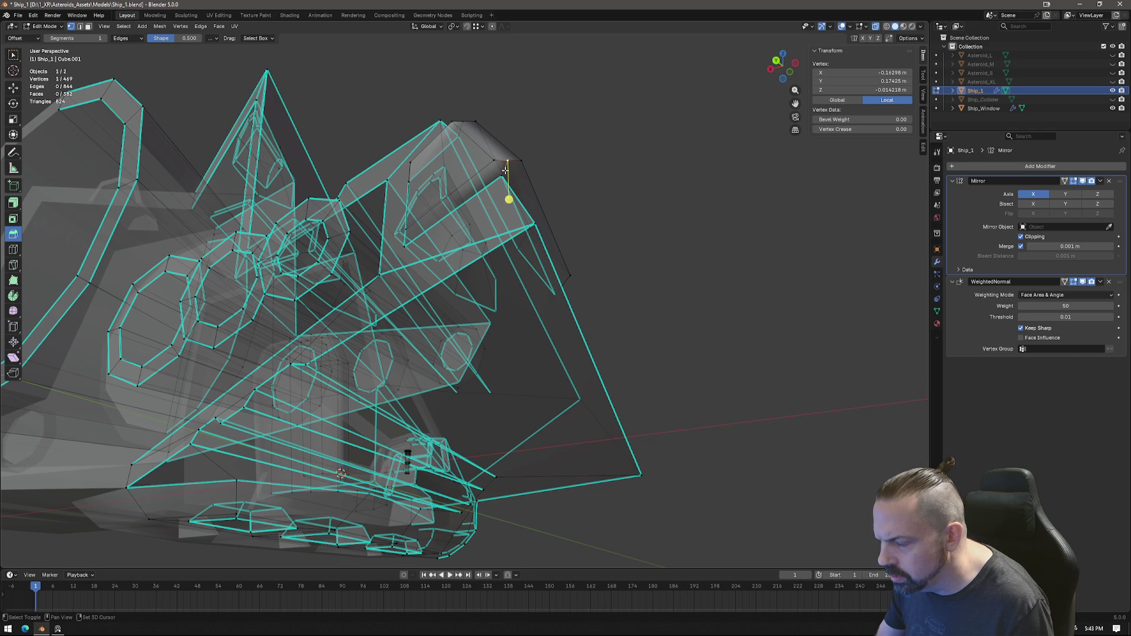
pyautogui.moveTo(506, 168); pyautogui.dragTo(511, 190, button='middle')
pyautogui.keyDown('shift'); pyautogui.click(512, 204); pyautogui.keyUp('shift')
pyautogui.rightClick(513, 204)
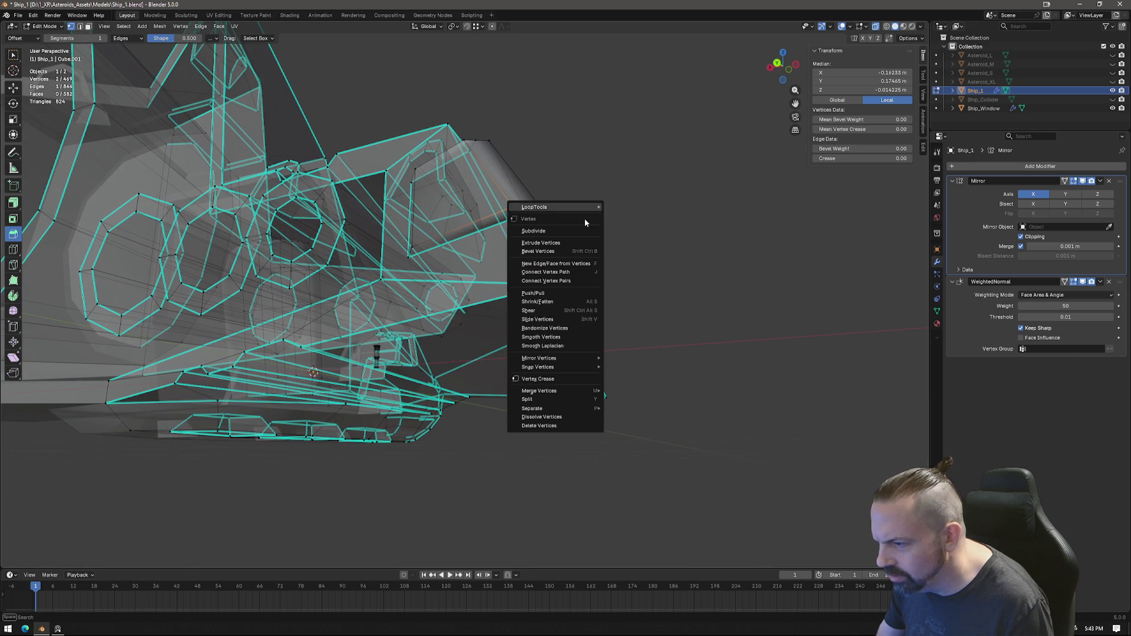
pyautogui.click(644, 428)
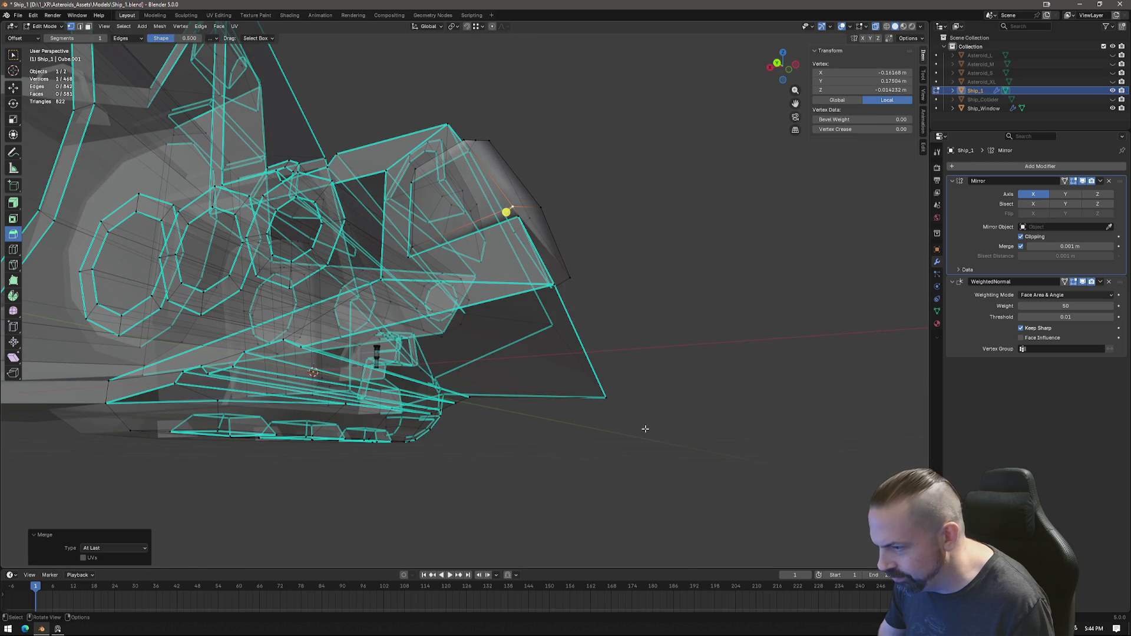
pyautogui.moveTo(645, 427)
pyautogui.mouseDown(button='middle')
pyautogui.moveTo(519, 215)
pyautogui.moveTo(513, 173)
pyautogui.mouseUp(button='middle')
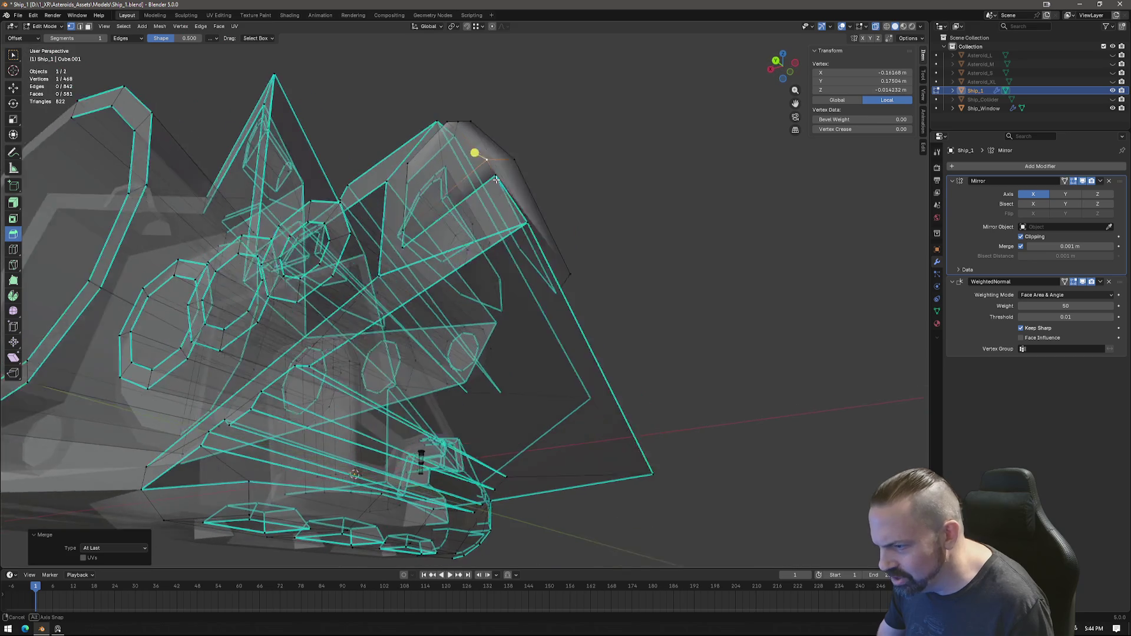
# Step: Knife-cut a new edge across the panel and merge another stray vertex at last
pyautogui.click(513, 173)
pyautogui.press('k')
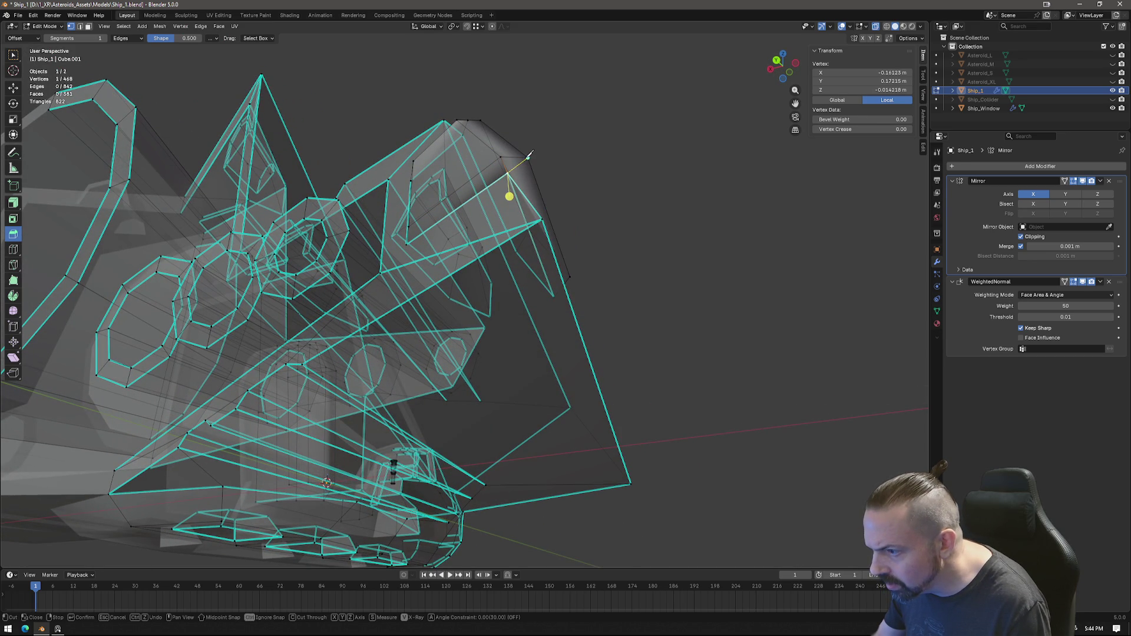
pyautogui.click(529, 156)
pyautogui.press('Return')
pyautogui.moveTo(529, 156); pyautogui.dragTo(541, 287, button='middle')
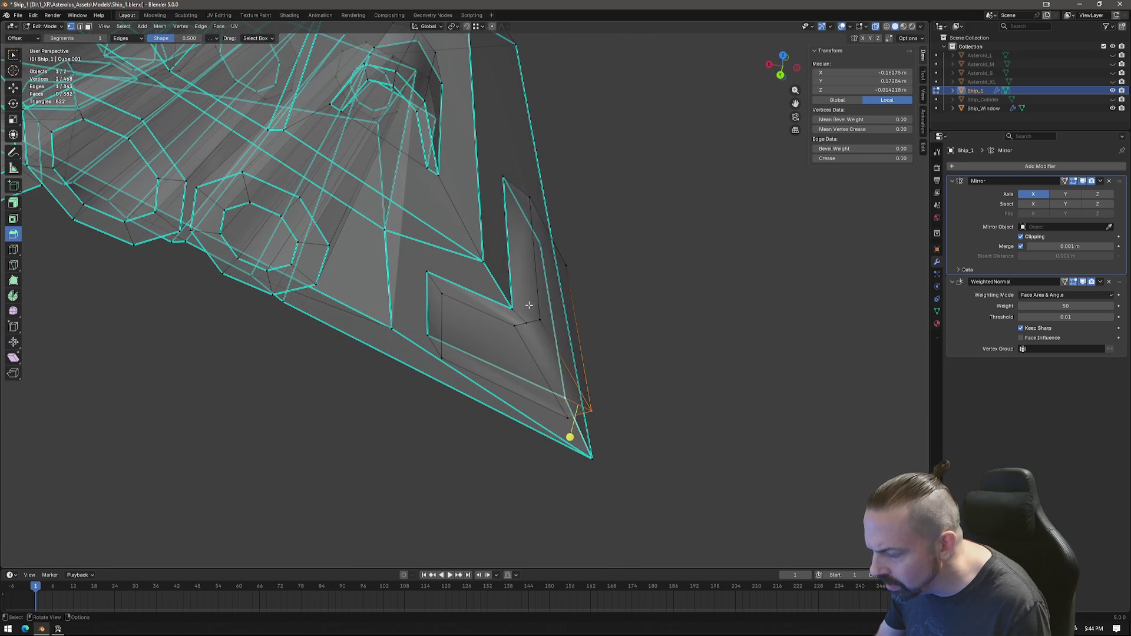
pyautogui.click(528, 324)
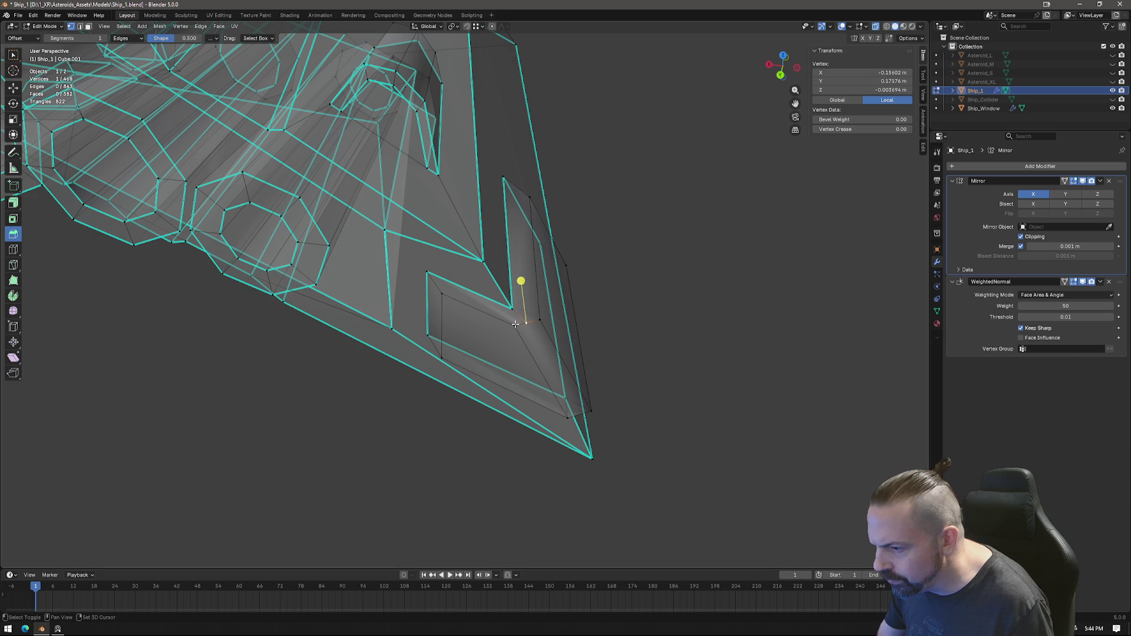
pyautogui.rightClick(566, 330)
pyautogui.click(626, 374)
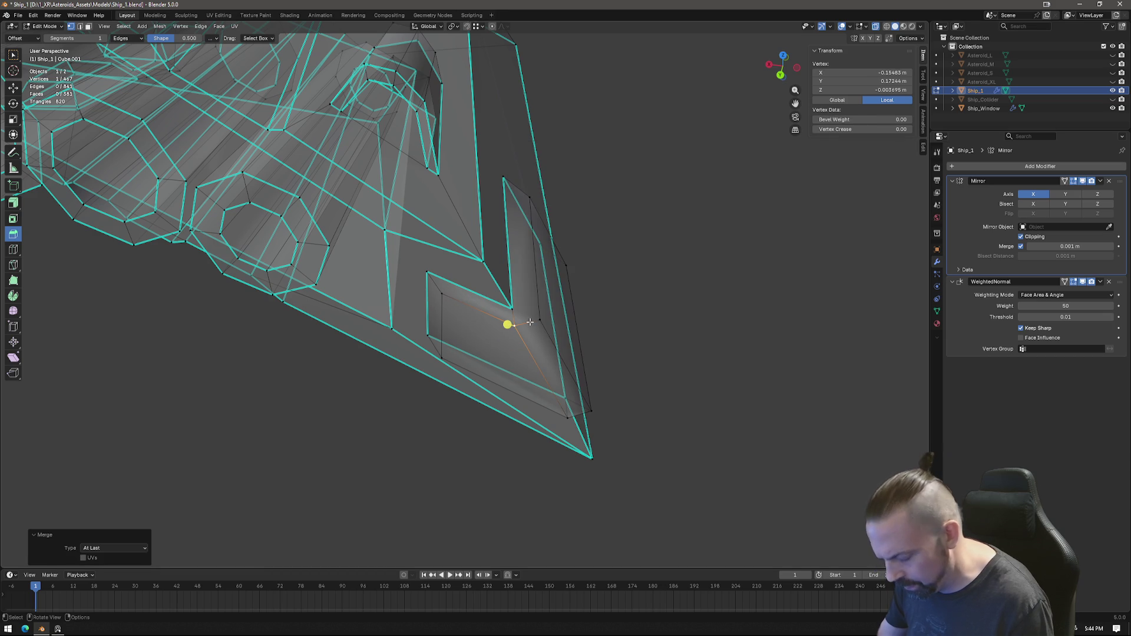
# Step: Make a second knife cut across the panel faces and inspect the result
pyautogui.press('k')
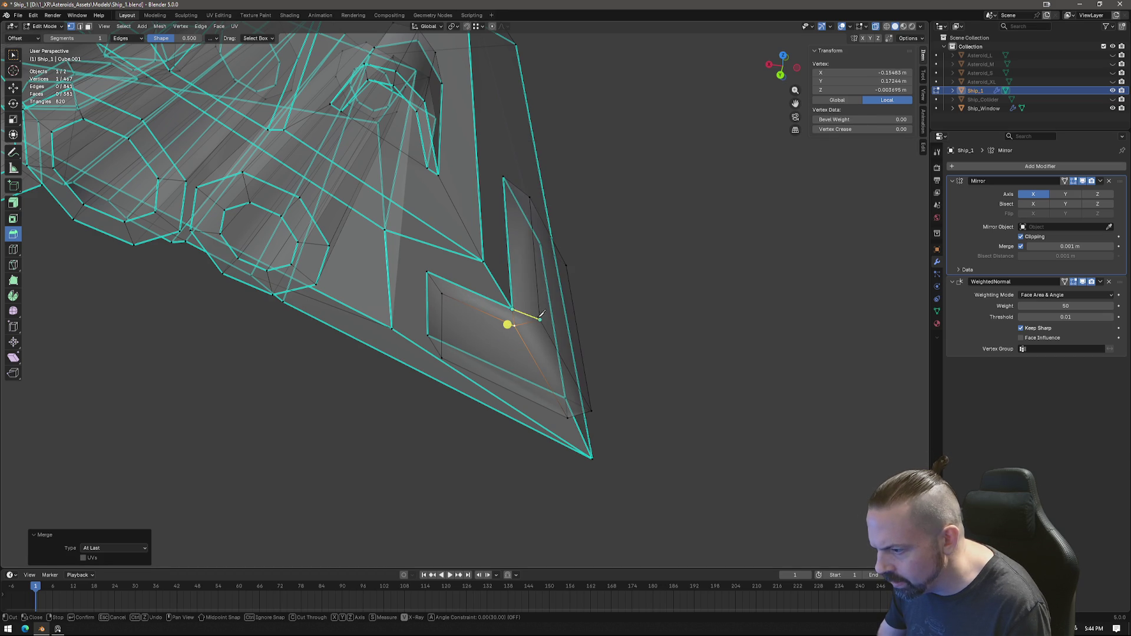
pyautogui.moveTo(541, 316); pyautogui.dragTo(541, 304, button='middle')
pyautogui.press('Return')
pyautogui.moveTo(628, 295)
pyautogui.mouseDown(button='middle')
pyautogui.moveTo(651, 303)
pyautogui.moveTo(614, 298)
pyautogui.moveTo(602, 265)
pyautogui.moveTo(619, 265)
pyautogui.moveTo(575, 280)
pyautogui.moveTo(518, 260)
pyautogui.moveTo(619, 241)
pyautogui.moveTo(596, 230)
pyautogui.moveTo(596, 242)
pyautogui.mouseUp(button='middle')
# Step: Try a vertical (Z) scale on a selected nose face, then cancel it
pyautogui.click(518, 260)
pyautogui.click(463, 271)
pyautogui.press('s')
pyautogui.press('z')
pyautogui.press('Escape')
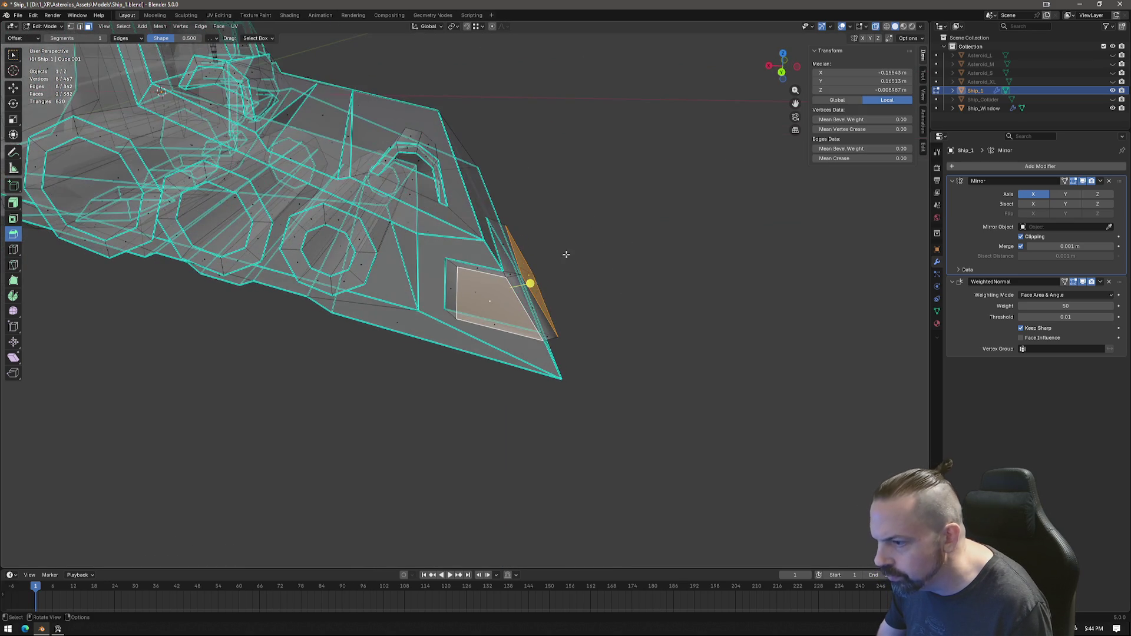
# Step: In vertex select, slide a panel vertex along its edge with repeated Vertex Slides
pyautogui.press('1')
pyautogui.click(592, 284)
pyautogui.hotkey('shift', 'v')
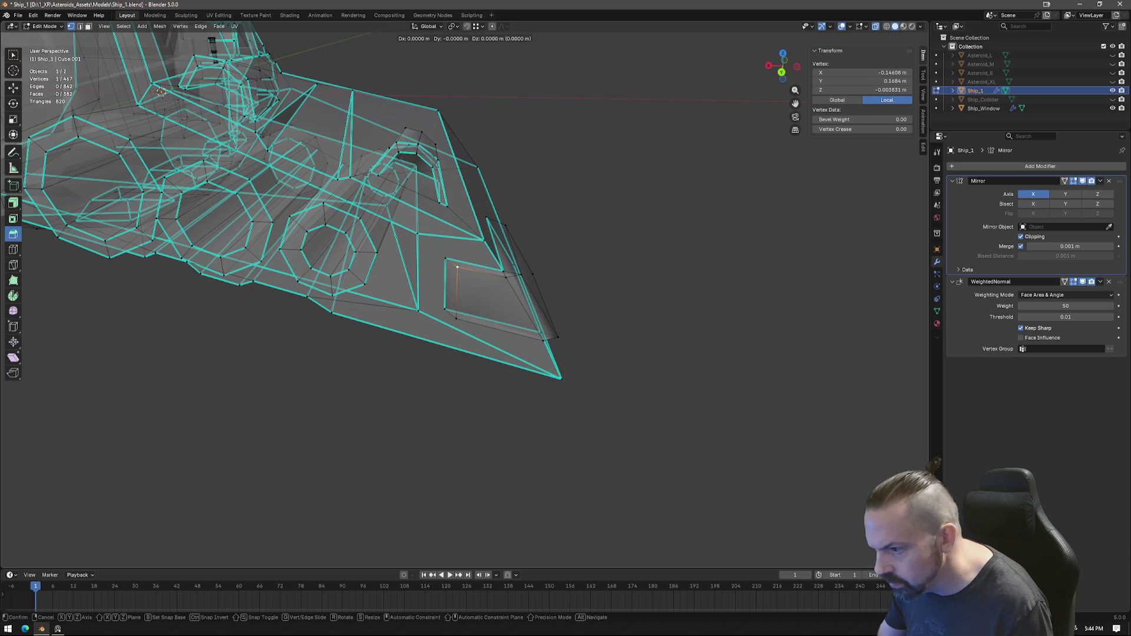
pyautogui.click(619, 283)
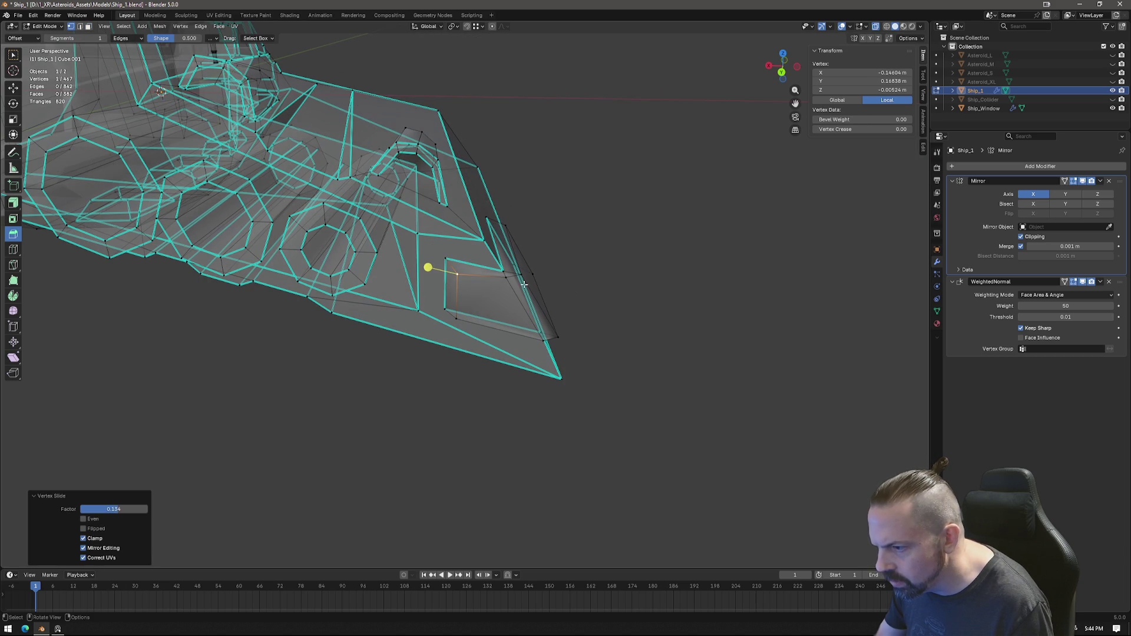
pyautogui.hotkey('shift', 'v')
pyautogui.click(610, 287)
pyautogui.moveTo(610, 287)
pyautogui.mouseDown(button='middle')
pyautogui.moveTo(593, 282)
pyautogui.moveTo(620, 305)
pyautogui.moveTo(570, 311)
pyautogui.mouseUp(button='middle')
pyautogui.hotkey('shift', 'v')
pyautogui.click(611, 293)
# Step: Move a second panel vertex and slide it into place along its edge
pyautogui.click(507, 251)
pyautogui.press('g')
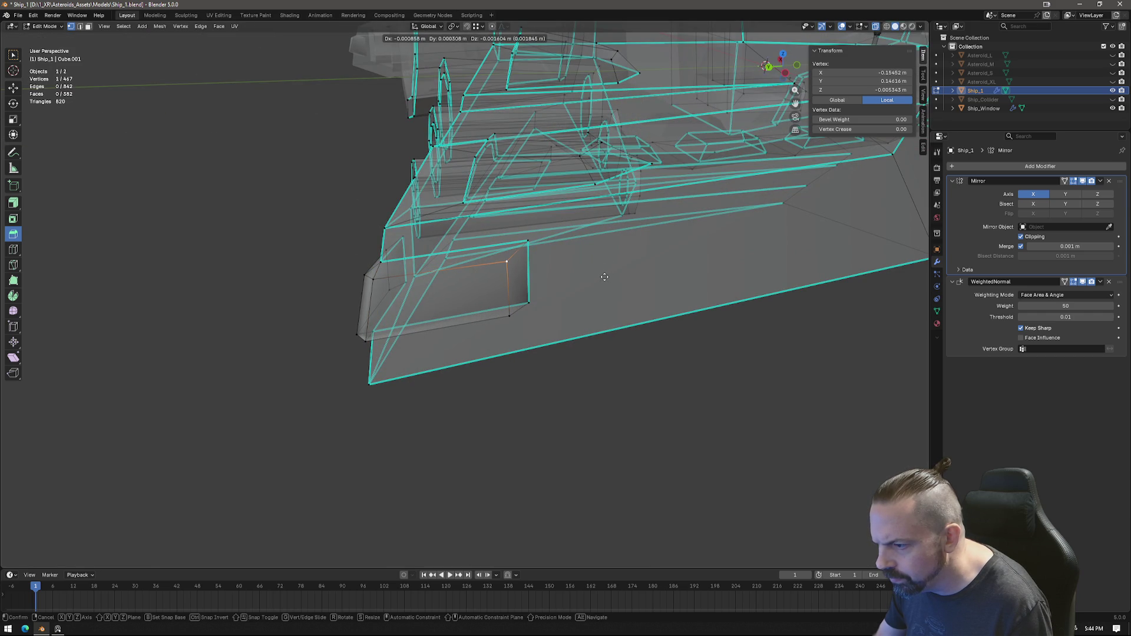
pyautogui.click(604, 277)
pyautogui.moveTo(603, 277)
pyautogui.mouseDown(button='middle')
pyautogui.moveTo(586, 309)
pyautogui.moveTo(563, 287)
pyautogui.moveTo(526, 290)
pyautogui.moveTo(577, 283)
pyautogui.mouseUp(button='middle')
pyautogui.press('g')
pyautogui.press('g')
pyautogui.click(565, 275)
# Step: Slide a nose-tip vertex along its edges into position and return to Object Mode
pyautogui.click(574, 287)
pyautogui.press('g')
pyautogui.press('g')
pyautogui.click(570, 285)
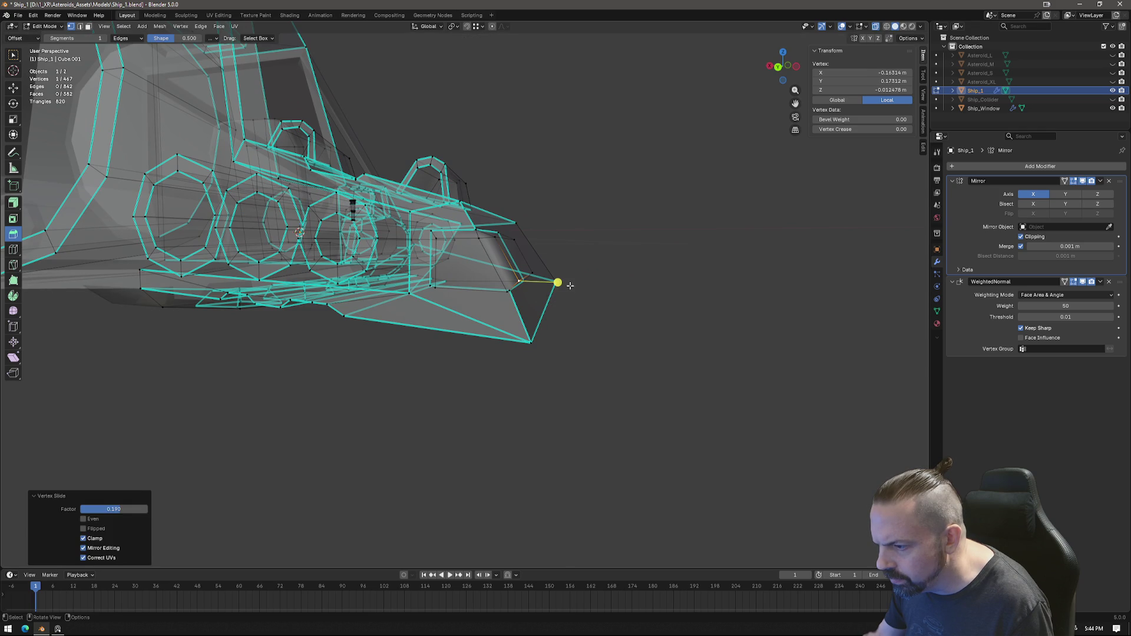
pyautogui.press('g')
pyautogui.press('g')
pyautogui.click(570, 288)
pyautogui.moveTo(569, 287)
pyautogui.mouseDown(button='middle')
pyautogui.moveTo(534, 307)
pyautogui.moveTo(575, 308)
pyautogui.mouseUp(button='middle')
pyautogui.press('g')
pyautogui.press('g')
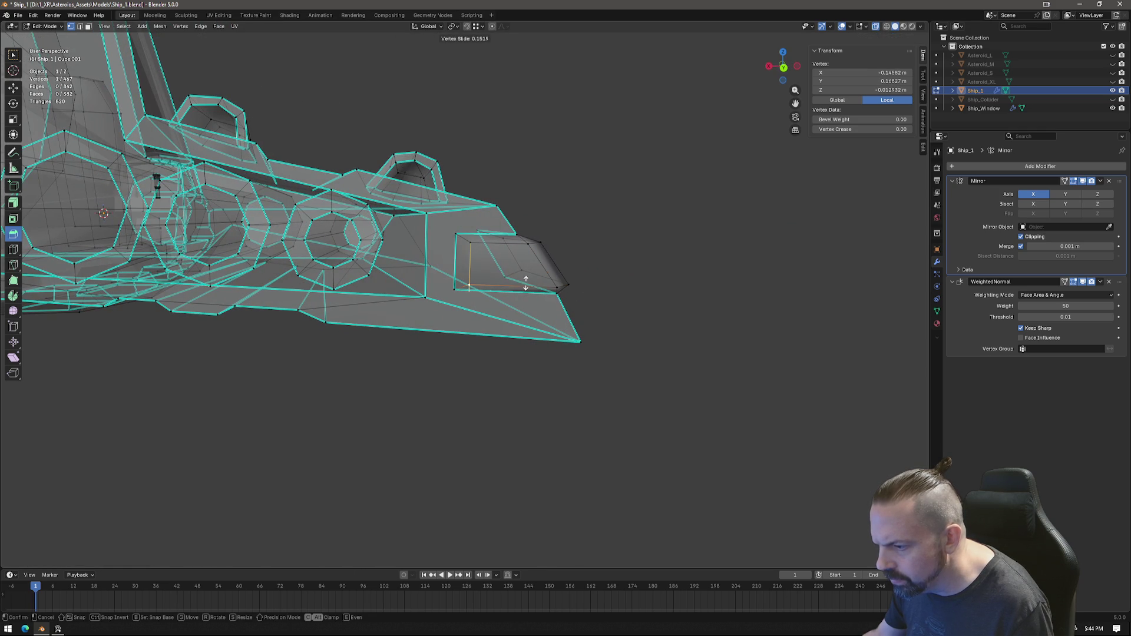
pyautogui.click(525, 283)
pyautogui.moveTo(526, 283)
pyautogui.mouseDown(button='middle')
pyautogui.moveTo(611, 301)
pyautogui.moveTo(561, 316)
pyautogui.moveTo(583, 330)
pyautogui.moveTo(621, 324)
pyautogui.moveTo(592, 321)
pyautogui.moveTo(659, 339)
pyautogui.moveTo(576, 324)
pyautogui.moveTo(550, 336)
pyautogui.mouseUp(button='middle')
pyautogui.press('Tab')
pyautogui.scroll(-4, 594, 321)
pyautogui.scroll(2, 659, 338)
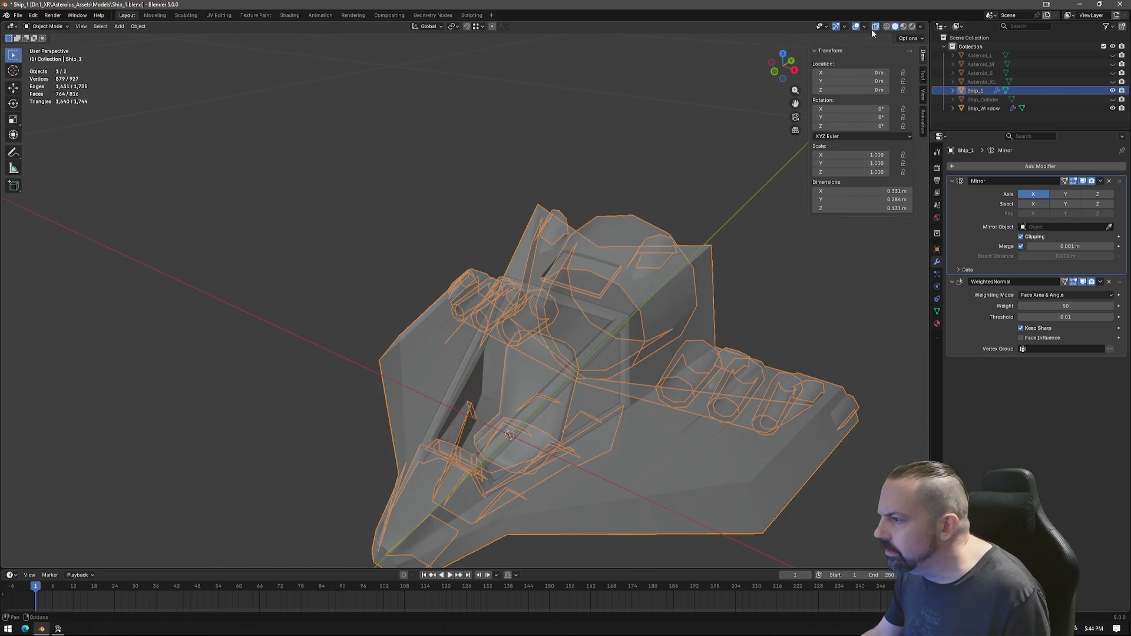
# Step: Turn off X-ray, inspect the solid ship from several angles, then re-enter Edit Mode
pyautogui.click(875, 27)
pyautogui.moveTo(572, 255)
pyautogui.mouseDown(button='middle')
pyautogui.moveTo(560, 267)
pyautogui.moveTo(713, 301)
pyautogui.moveTo(357, 303)
pyautogui.moveTo(455, 308)
pyautogui.moveTo(601, 349)
pyautogui.moveTo(339, 261)
pyautogui.mouseUp(button='middle')
pyautogui.scroll(3, 541, 316)
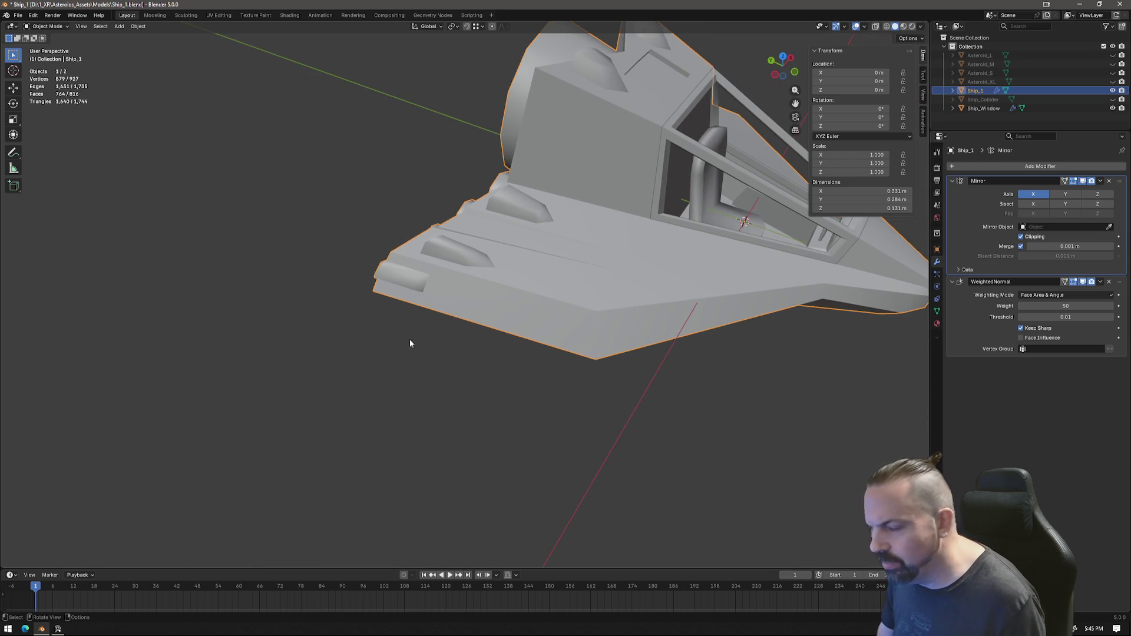
pyautogui.moveTo(411, 311); pyautogui.dragTo(424, 357, button='middle')
pyautogui.scroll(-2, 425, 356)
pyautogui.moveTo(573, 400)
pyautogui.mouseDown(button='middle')
pyautogui.moveTo(698, 351)
pyautogui.moveTo(529, 345)
pyautogui.moveTo(515, 324)
pyautogui.moveTo(547, 332)
pyautogui.moveTo(535, 329)
pyautogui.mouseUp(button='middle')
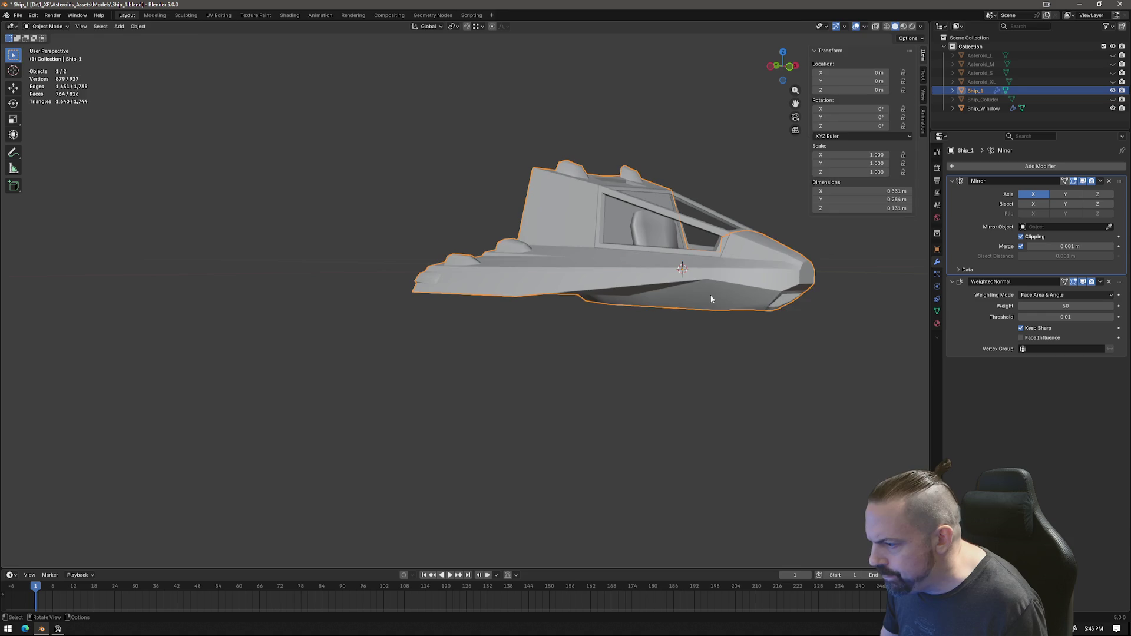
pyautogui.press('Tab')
pyautogui.moveTo(713, 310); pyautogui.dragTo(699, 329, button='middle')
# Step: Move the selected hull vertex vertically along Z to its new height
pyautogui.press('g')
pyautogui.press('z')
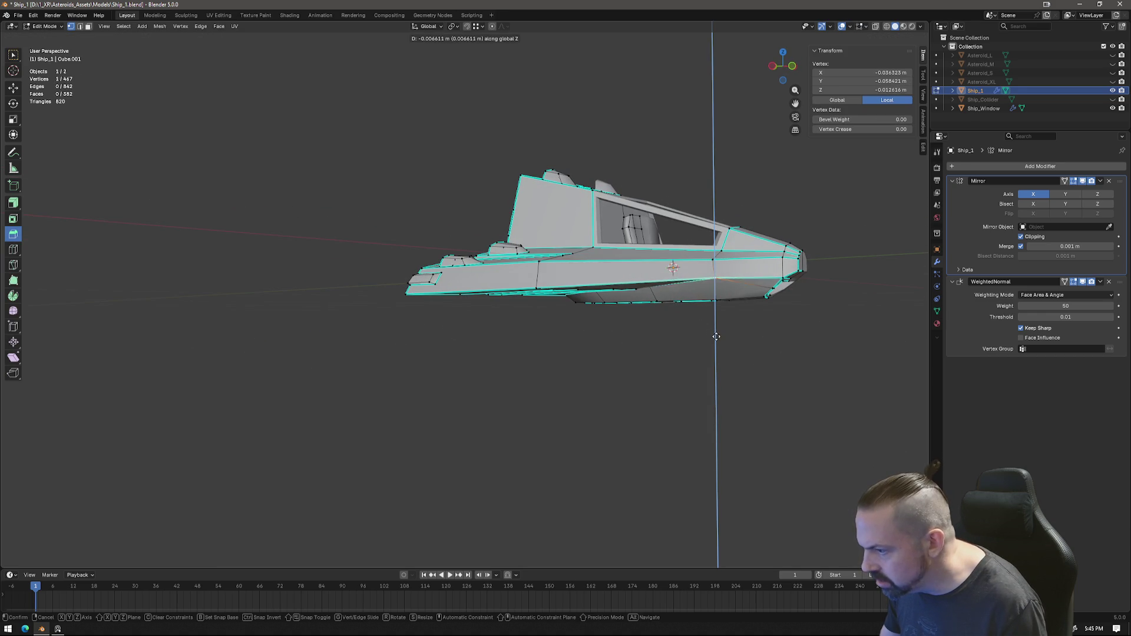
pyautogui.click(717, 336)
pyautogui.moveTo(709, 356)
pyautogui.mouseDown(button='middle')
pyautogui.moveTo(531, 394)
pyautogui.moveTo(666, 358)
pyautogui.mouseUp(button='middle')
# Step: Mark edges along the side hull as sharp and check the shading in Object Mode
pyautogui.hotkey('alt', 'a')
pyautogui.click(696, 349)
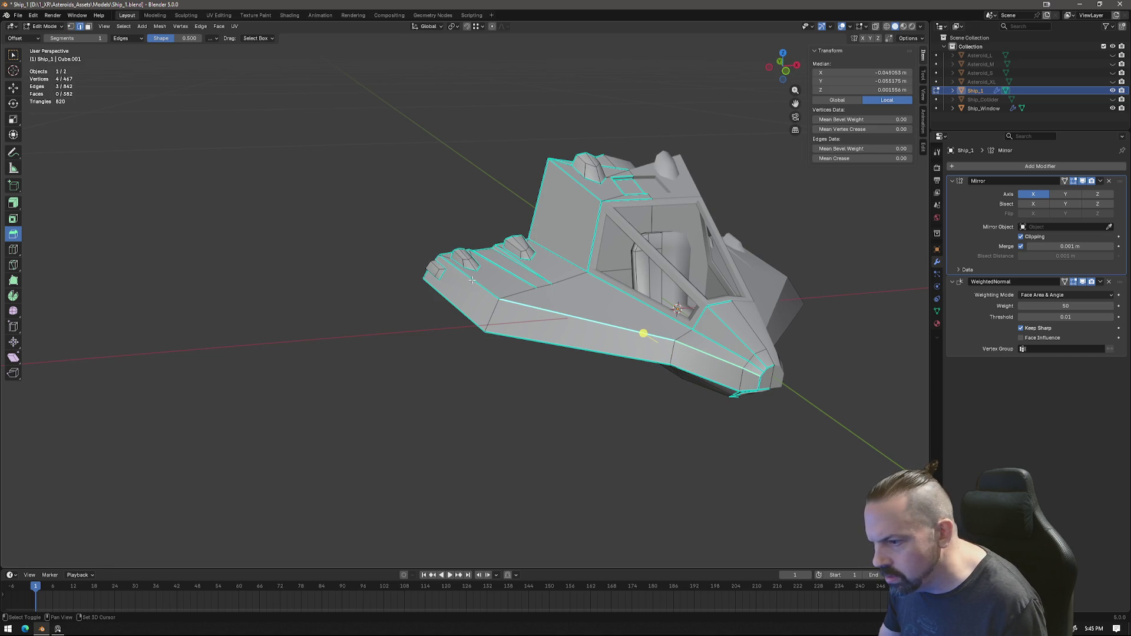
pyautogui.rightClick(502, 414)
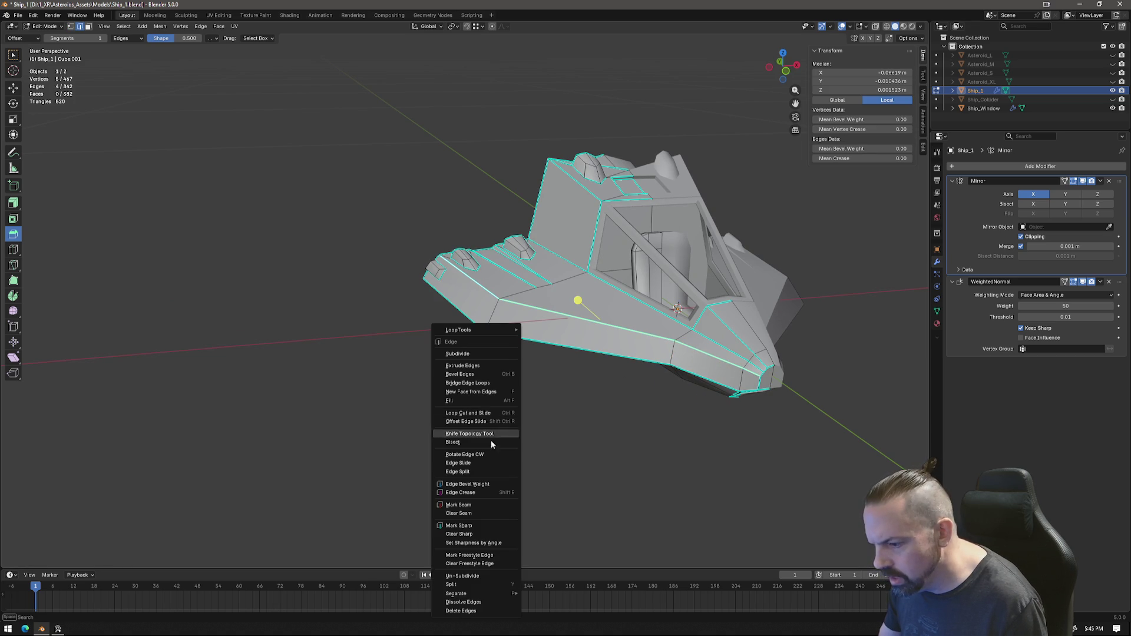
pyautogui.click(480, 529)
pyautogui.press('Tab')
pyautogui.moveTo(623, 464)
pyautogui.mouseDown(button='middle')
pyautogui.moveTo(593, 427)
pyautogui.moveTo(518, 398)
pyautogui.moveTo(578, 417)
pyautogui.moveTo(530, 416)
pyautogui.moveTo(619, 453)
pyautogui.moveTo(614, 478)
pyautogui.moveTo(657, 522)
pyautogui.mouseUp(button='middle')
pyautogui.press('Tab')
pyautogui.press('Tab')
# Step: Mark the hull's lower edge sharp and verify it in Object Mode
pyautogui.moveTo(700, 272)
pyautogui.mouseDown(button='middle')
pyautogui.moveTo(682, 260)
pyautogui.moveTo(578, 303)
pyautogui.mouseUp(button='middle')
pyautogui.press('Tab')
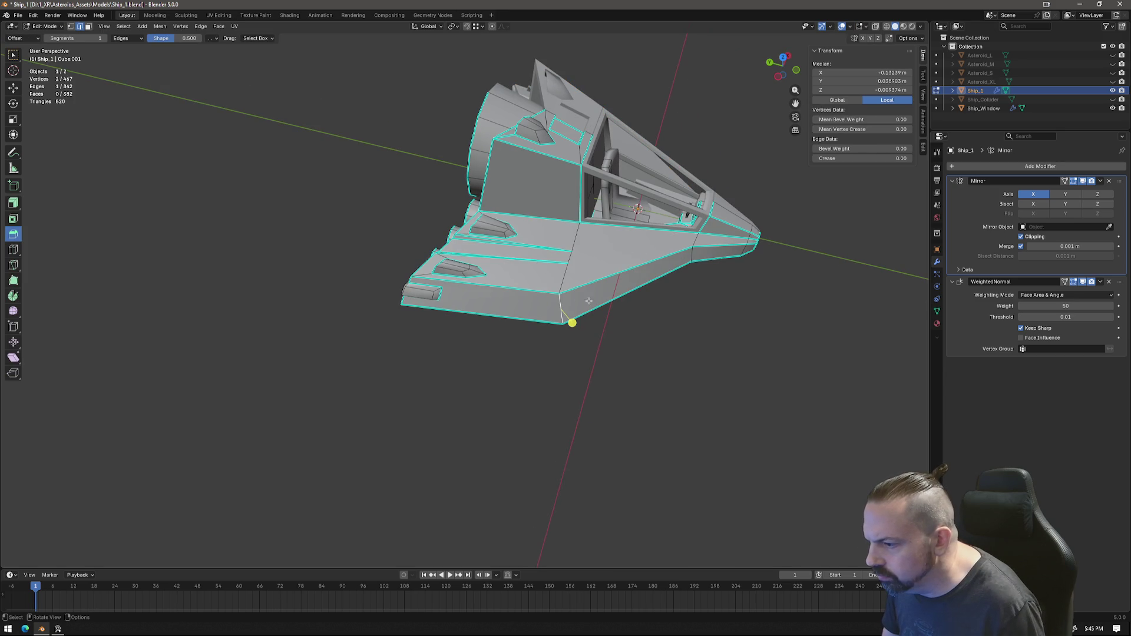
pyautogui.rightClick(711, 306)
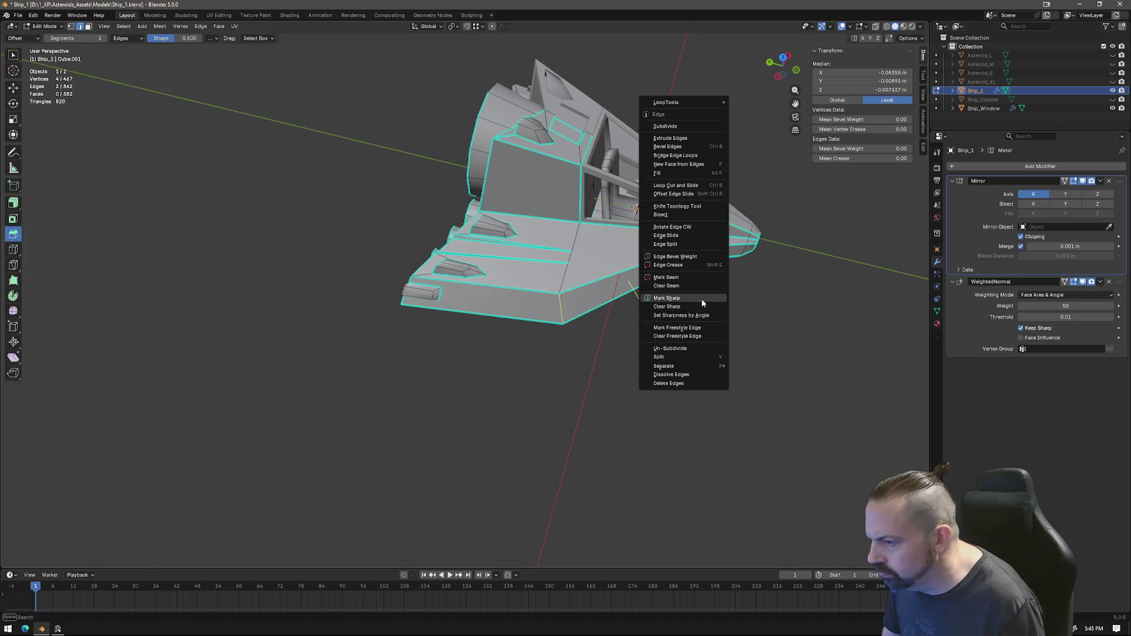
pyautogui.click(682, 297)
pyautogui.press('Tab')
pyautogui.moveTo(731, 325)
pyautogui.mouseDown(button='middle')
pyautogui.moveTo(653, 309)
pyautogui.moveTo(614, 327)
pyautogui.moveTo(511, 285)
pyautogui.moveTo(581, 292)
pyautogui.mouseUp(button='middle')
pyautogui.scroll(3, 581, 293)
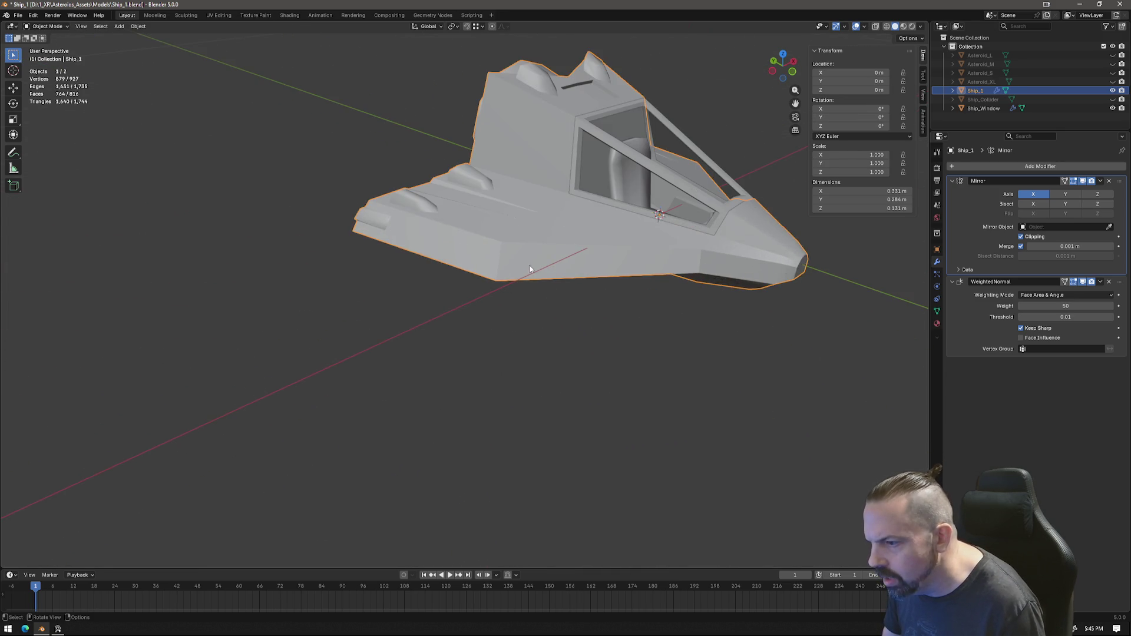
pyautogui.press('Tab')
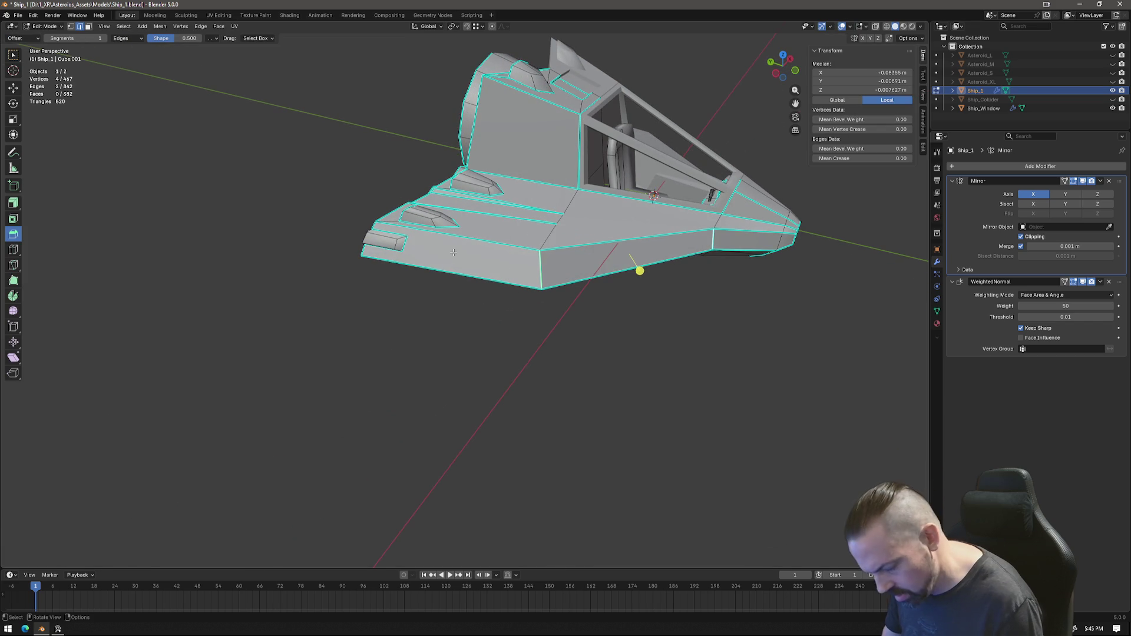
# Step: Knife-cut a new panel band across the lower side hull
pyautogui.press('k')
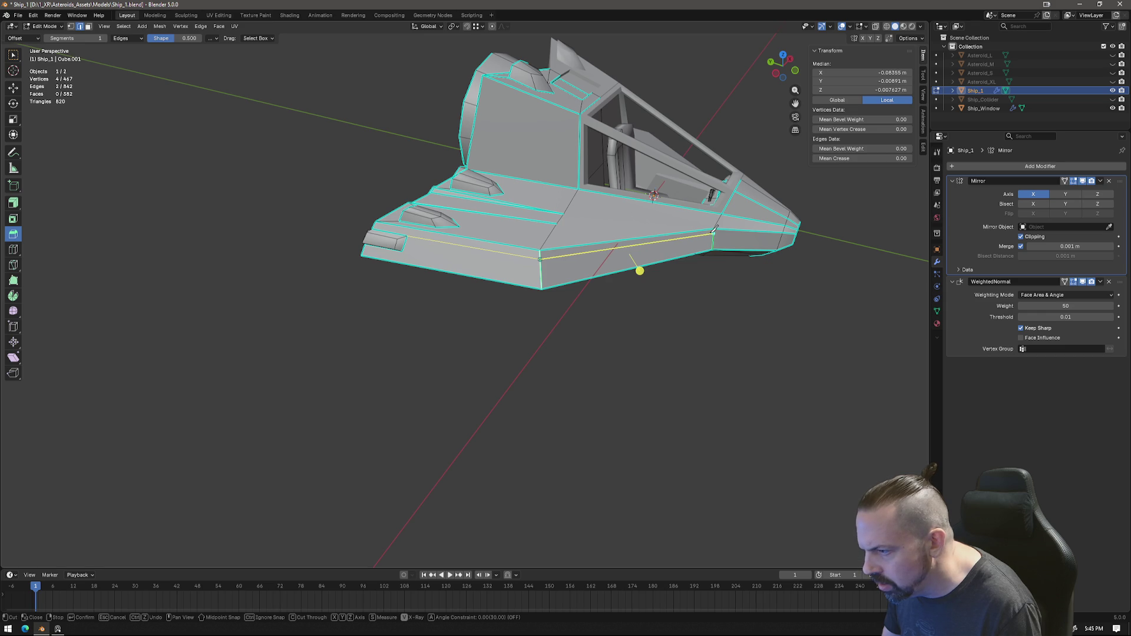
pyautogui.press('Return')
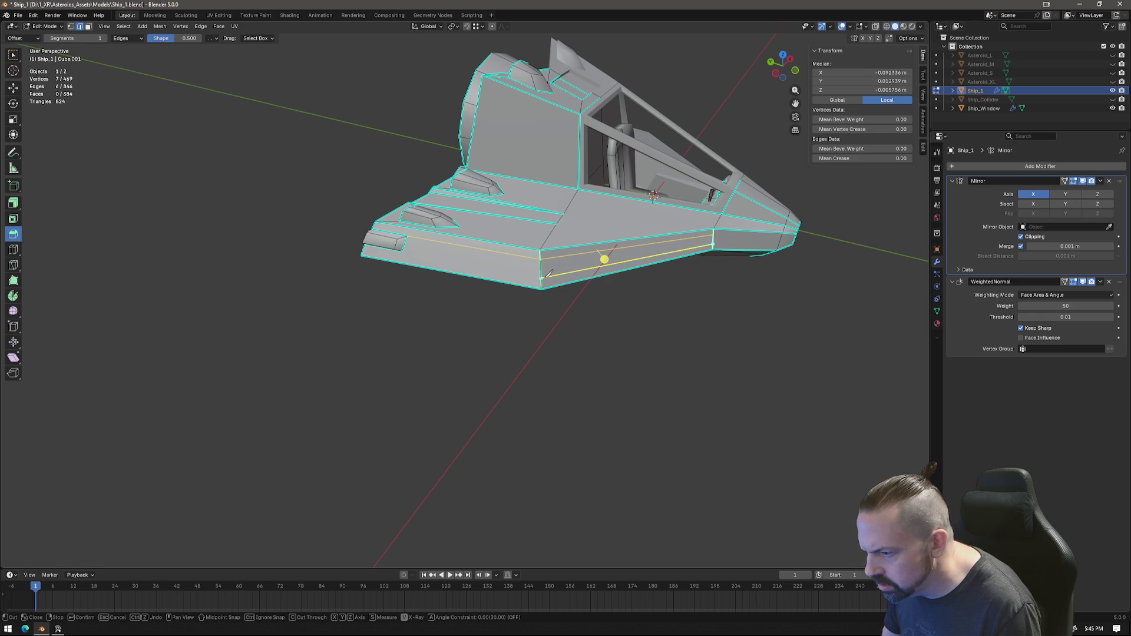
pyautogui.press('Return')
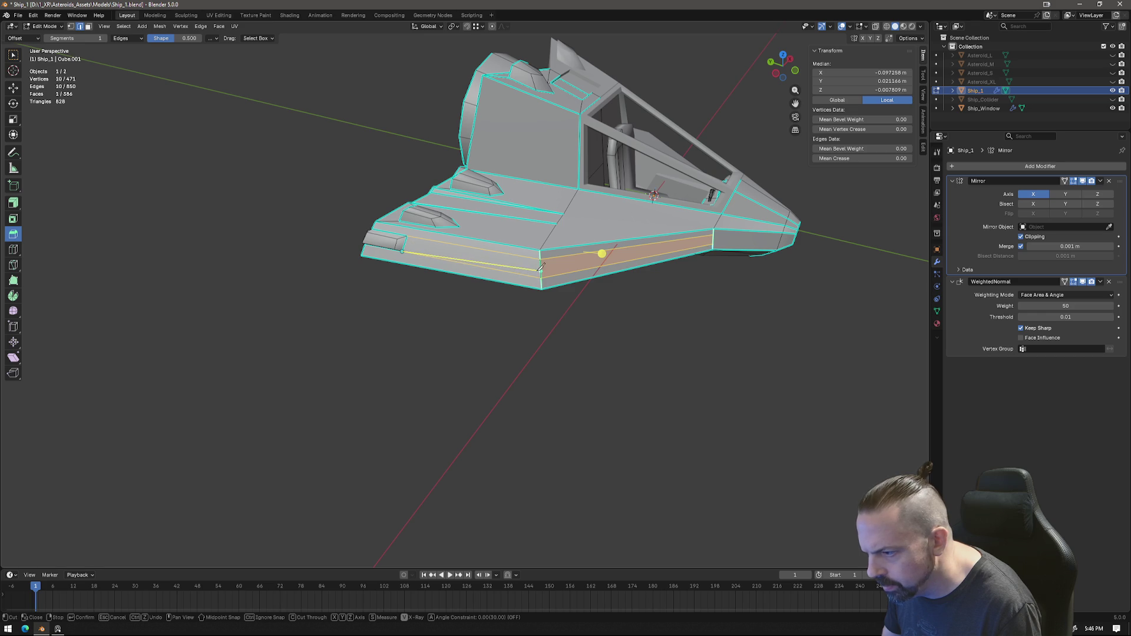
pyautogui.click(715, 240)
pyautogui.press('Return')
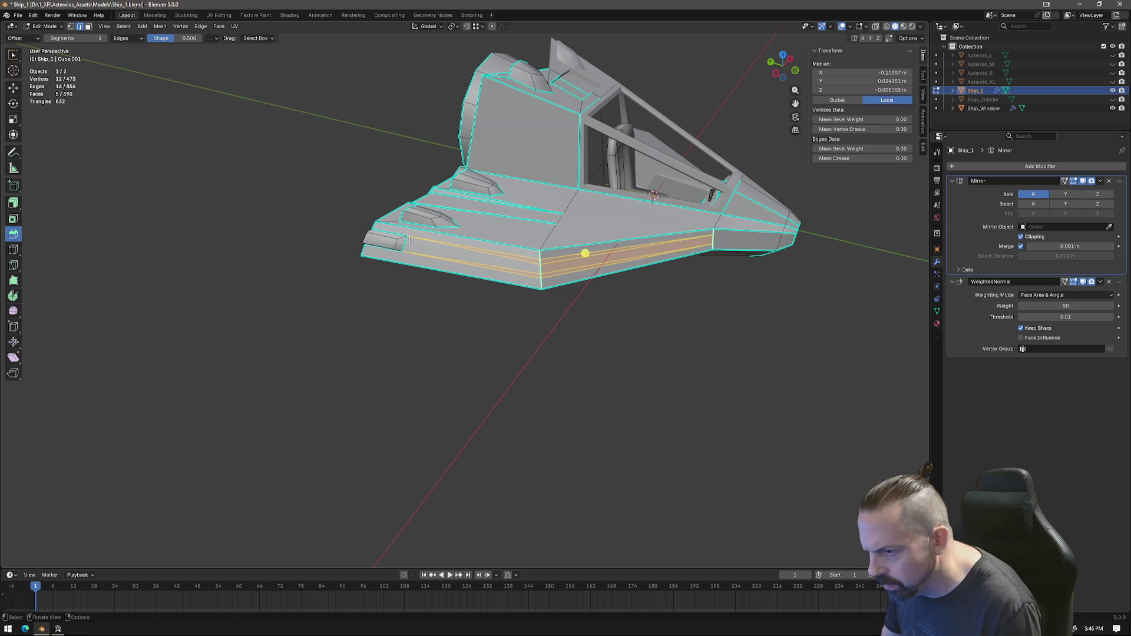
pyautogui.press('Return')
# Step: Move two vertices of the new cut into position
pyautogui.click(543, 265)
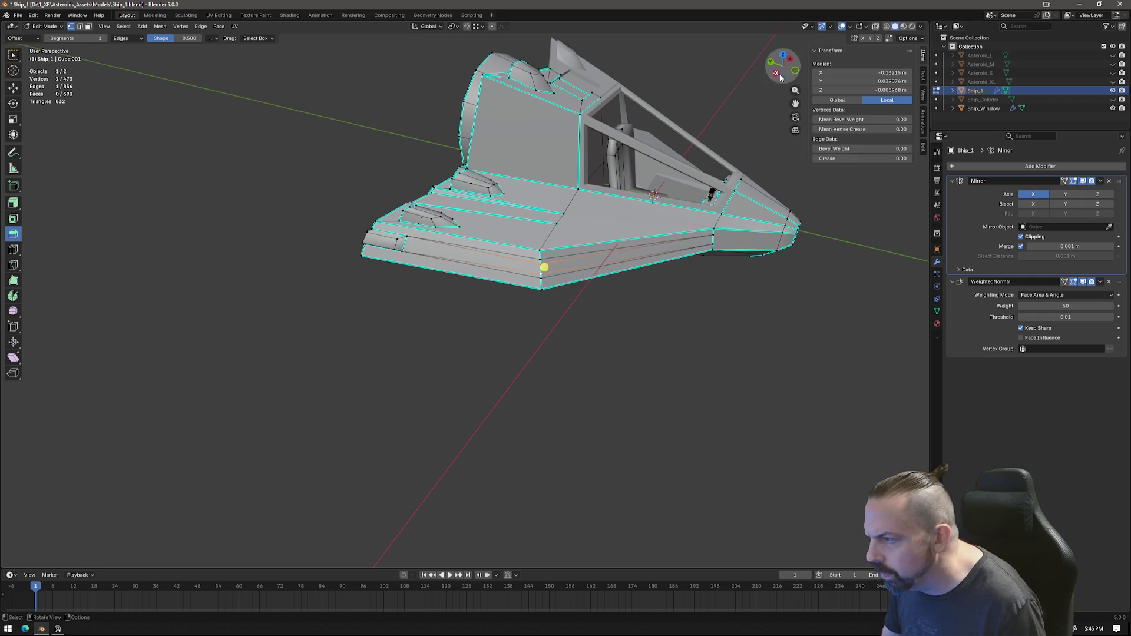
pyautogui.click(785, 57)
pyautogui.scroll(5, 484, 275)
pyautogui.keyDown('shift'); pyautogui.moveTo(484, 274); pyautogui.dragTo(545, 275, button='middle'); pyautogui.keyUp('shift')
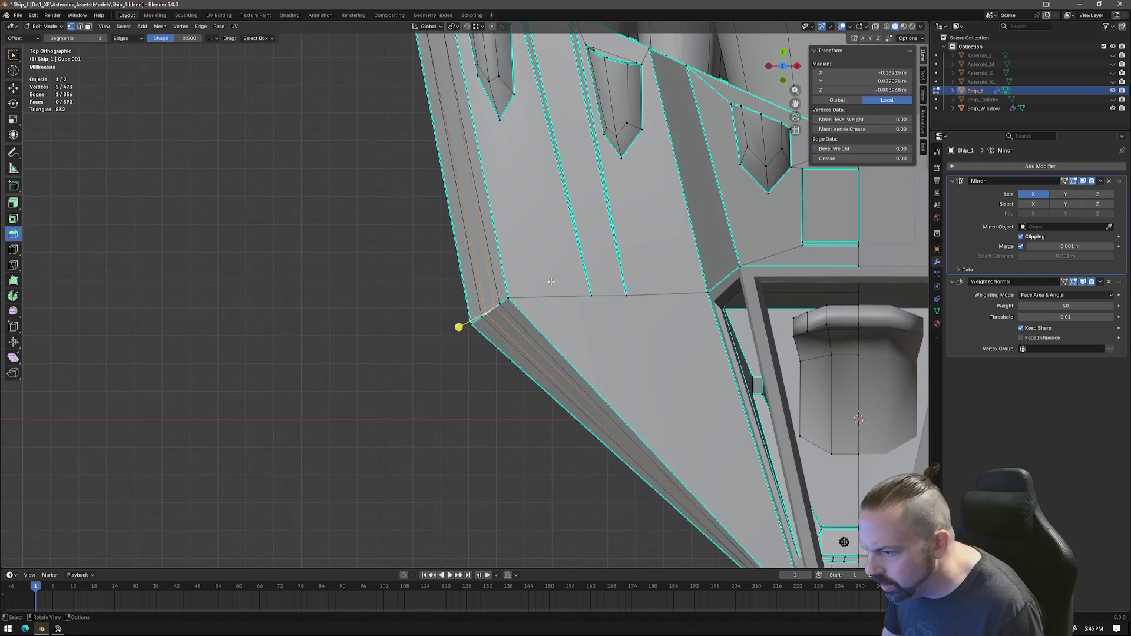
pyautogui.press('g')
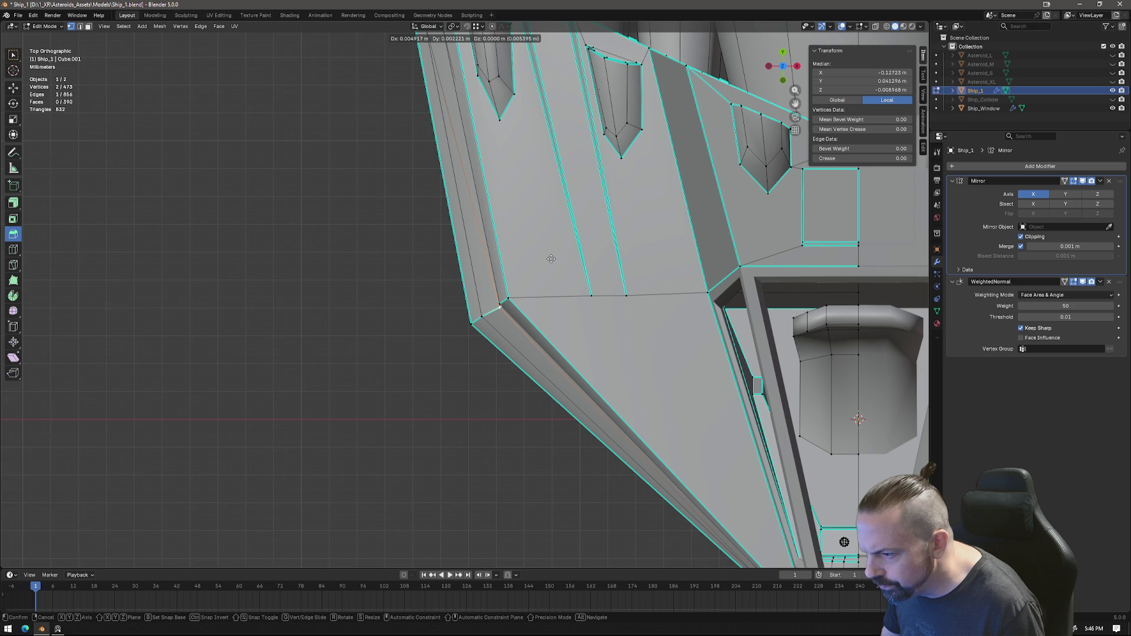
pyautogui.click(551, 256)
pyautogui.moveTo(550, 255)
pyautogui.mouseDown(button='middle')
pyautogui.moveTo(509, 357)
pyautogui.moveTo(531, 323)
pyautogui.mouseUp(button='middle')
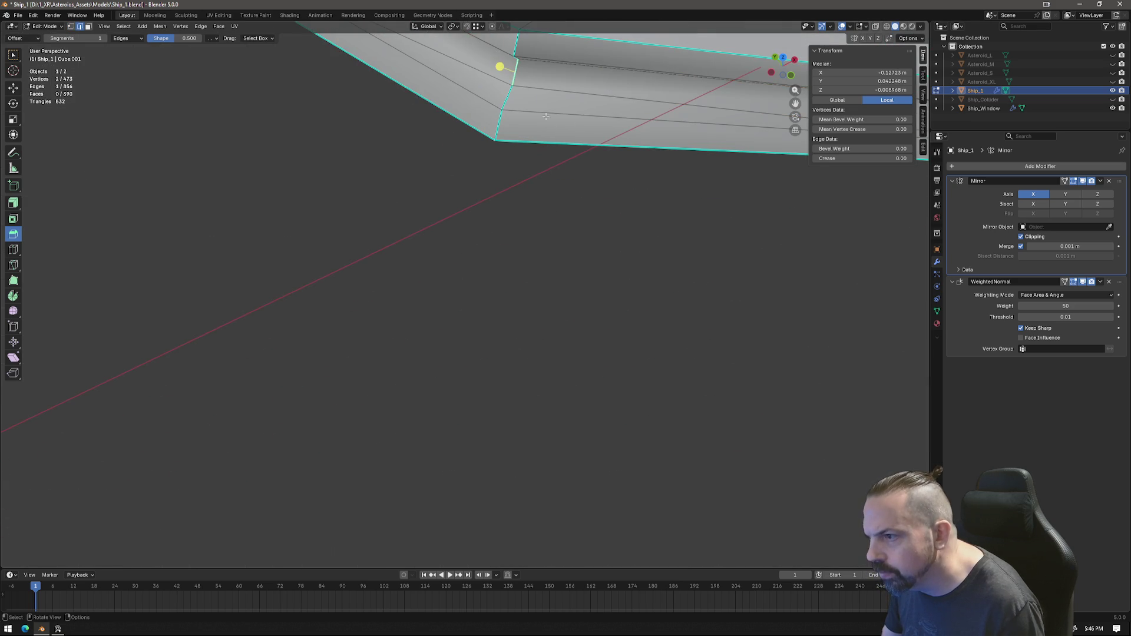
# Step: Mark the new cut edges sharp, then inspect the panels in Object Mode from several sides
pyautogui.moveTo(565, 98); pyautogui.dragTo(544, 196, button='middle')
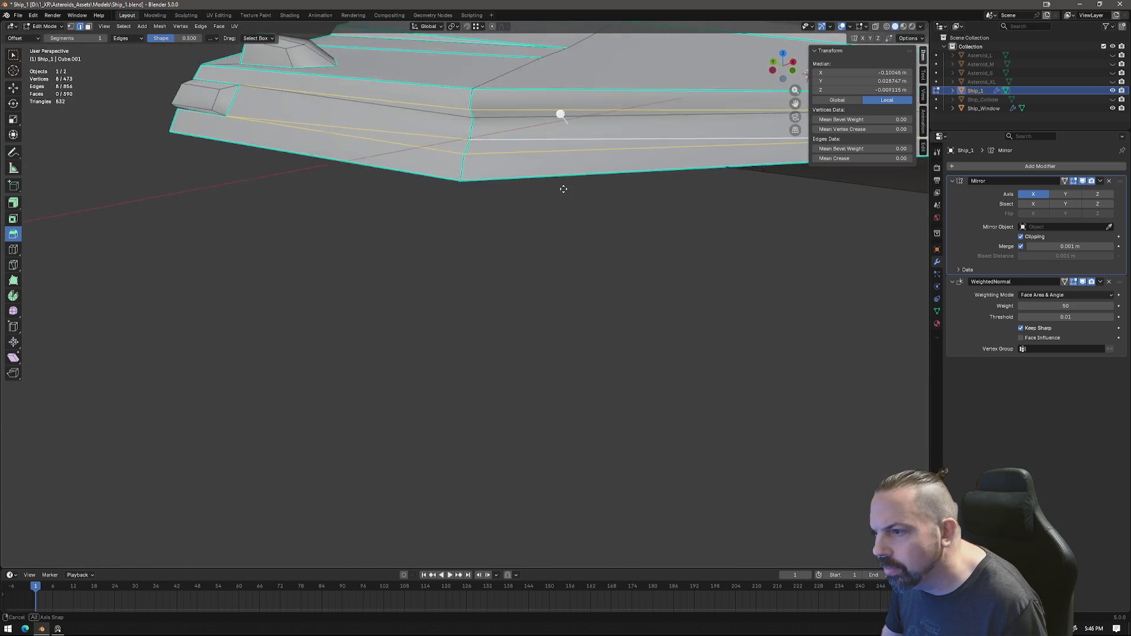
pyautogui.keyDown('ctrl'); pyautogui.click(544, 196); pyautogui.keyUp('ctrl')
pyautogui.hotkey('ctrl', 'e')
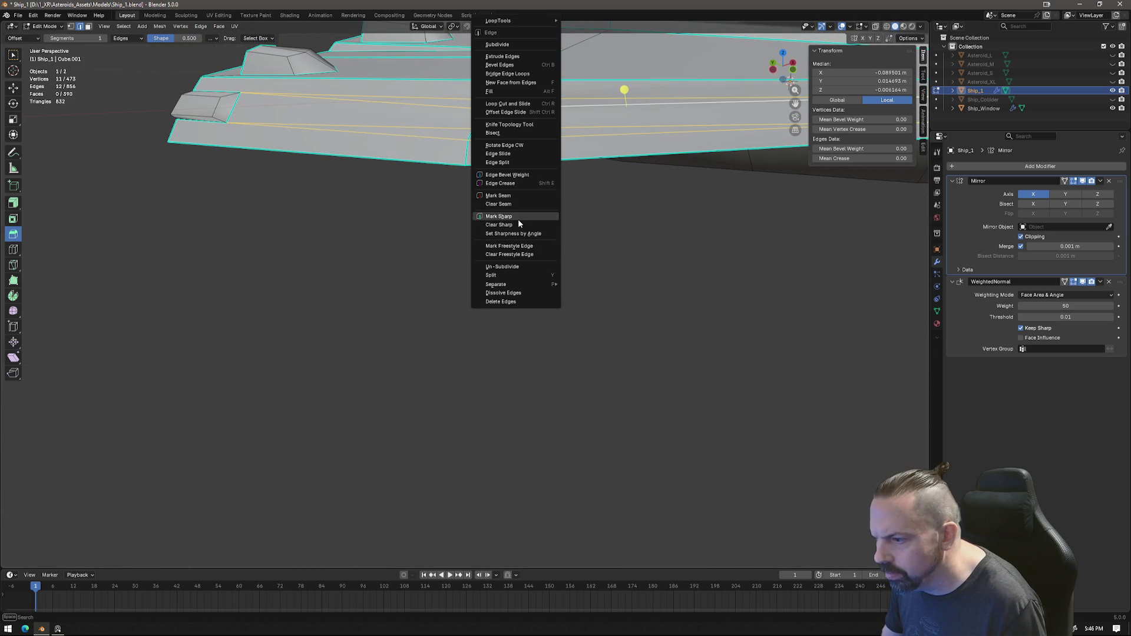
pyautogui.click(519, 223)
pyautogui.press('Tab')
pyautogui.moveTo(525, 218)
pyautogui.mouseDown(button='middle')
pyautogui.moveTo(674, 299)
pyautogui.moveTo(628, 322)
pyautogui.moveTo(581, 318)
pyautogui.moveTo(576, 306)
pyautogui.moveTo(763, 298)
pyautogui.moveTo(697, 329)
pyautogui.moveTo(484, 295)
pyautogui.moveTo(595, 283)
pyautogui.moveTo(621, 306)
pyautogui.moveTo(518, 258)
pyautogui.moveTo(486, 259)
pyautogui.moveTo(294, 160)
pyautogui.mouseUp(button='middle')
pyautogui.scroll(5, 621, 305)
pyautogui.moveTo(460, 190); pyautogui.dragTo(659, 186, button='middle')
pyautogui.click(781, 70)
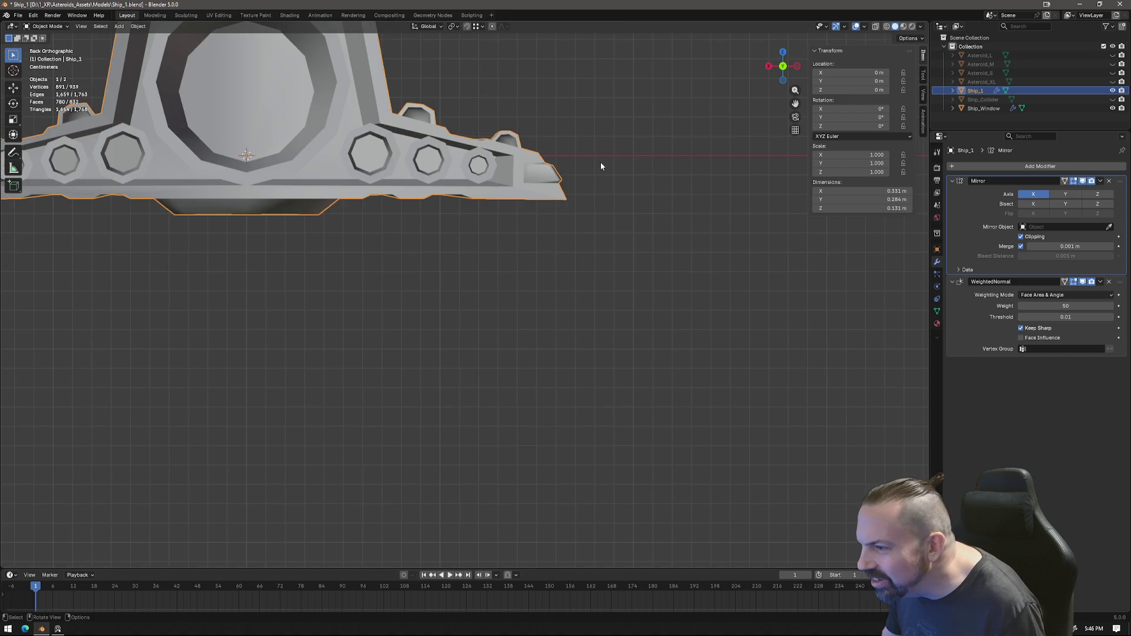
pyautogui.scroll(2, 581, 168)
pyautogui.scroll(2, 584, 221)
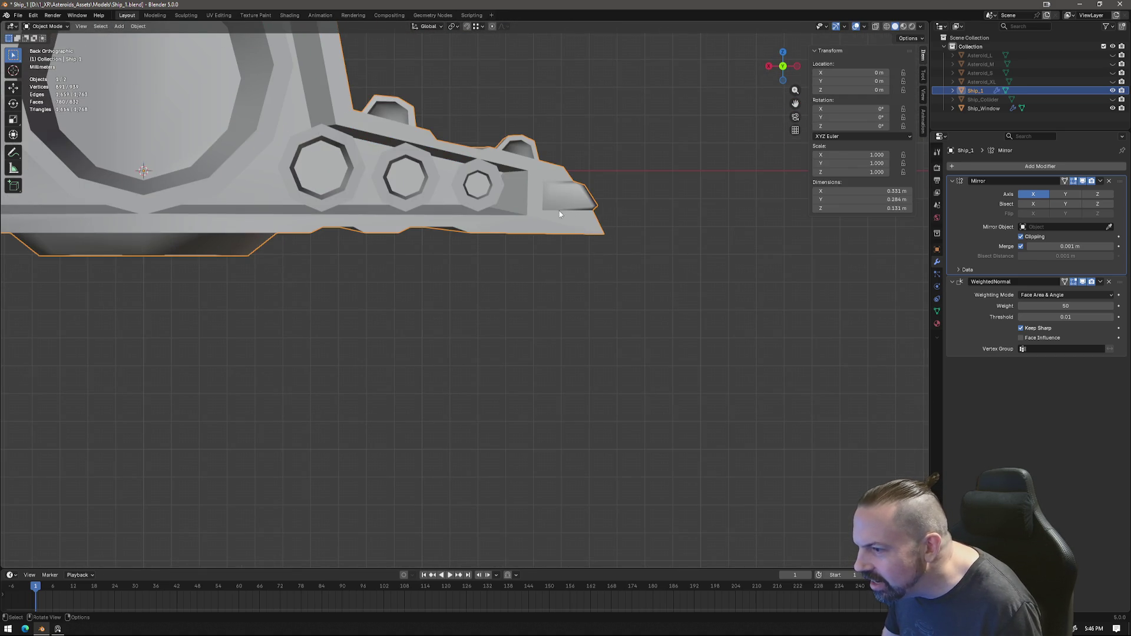
# Step: Re-enter Edit Mode with X-ray on and select a side-panel edge in a straight-on view
pyautogui.press('Tab')
pyautogui.click(875, 26)
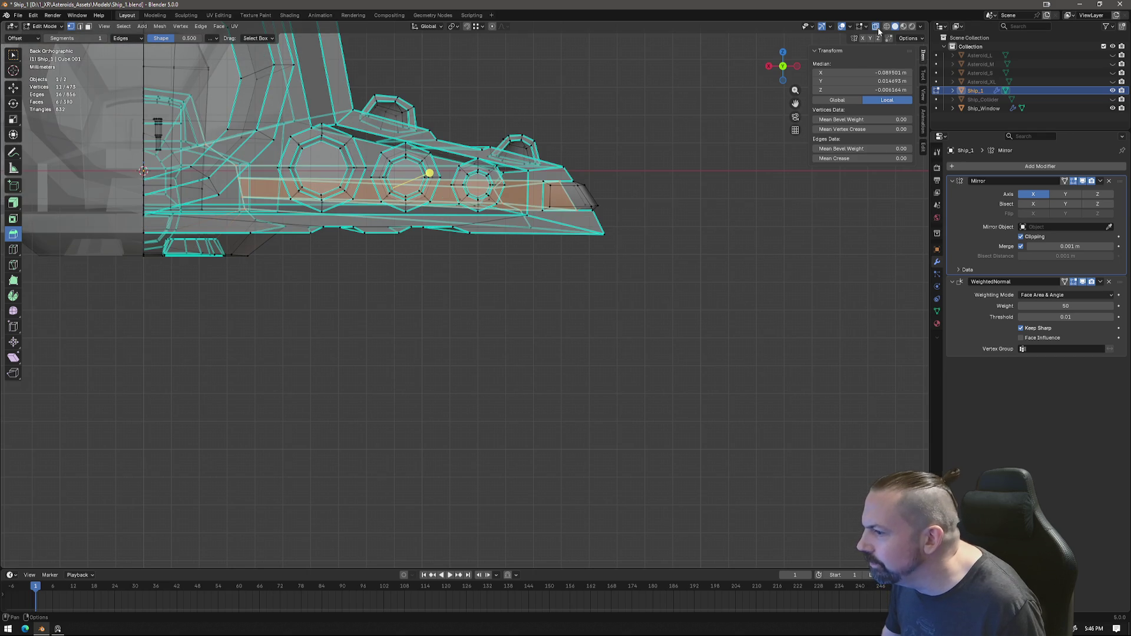
pyautogui.click(576, 207)
pyautogui.moveTo(661, 232)
pyautogui.mouseDown(button='middle')
pyautogui.moveTo(704, 240)
pyautogui.moveTo(725, 269)
pyautogui.moveTo(597, 295)
pyautogui.moveTo(497, 268)
pyautogui.mouseUp(button='middle')
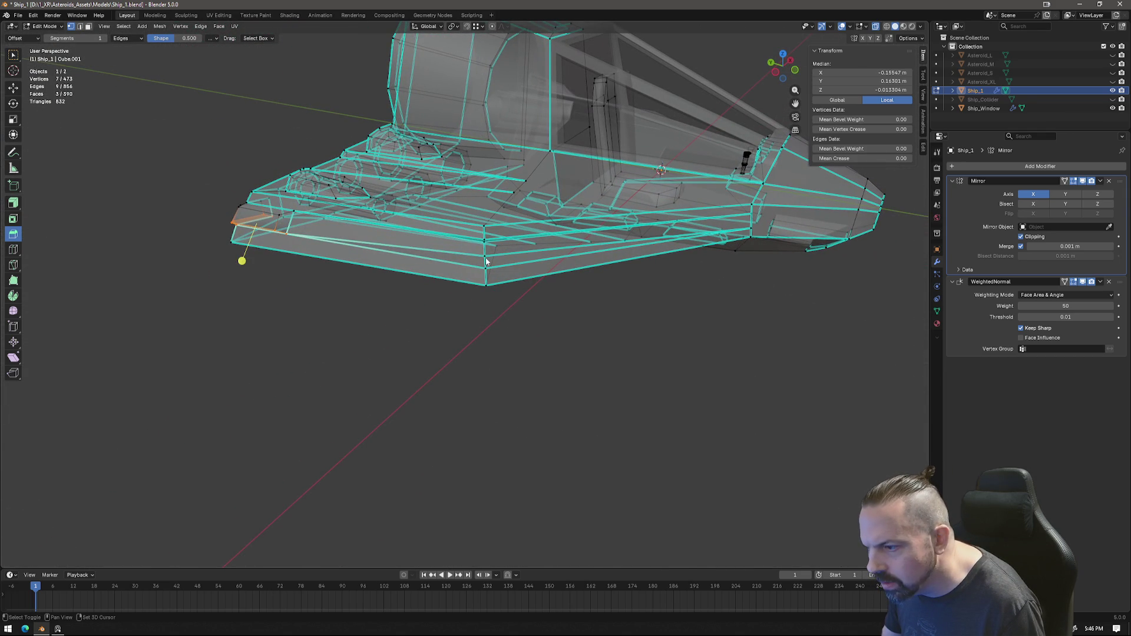
pyautogui.moveTo(747, 278)
pyautogui.mouseDown(button='middle')
pyautogui.moveTo(594, 246)
pyautogui.moveTo(749, 159)
pyautogui.mouseUp(button='middle')
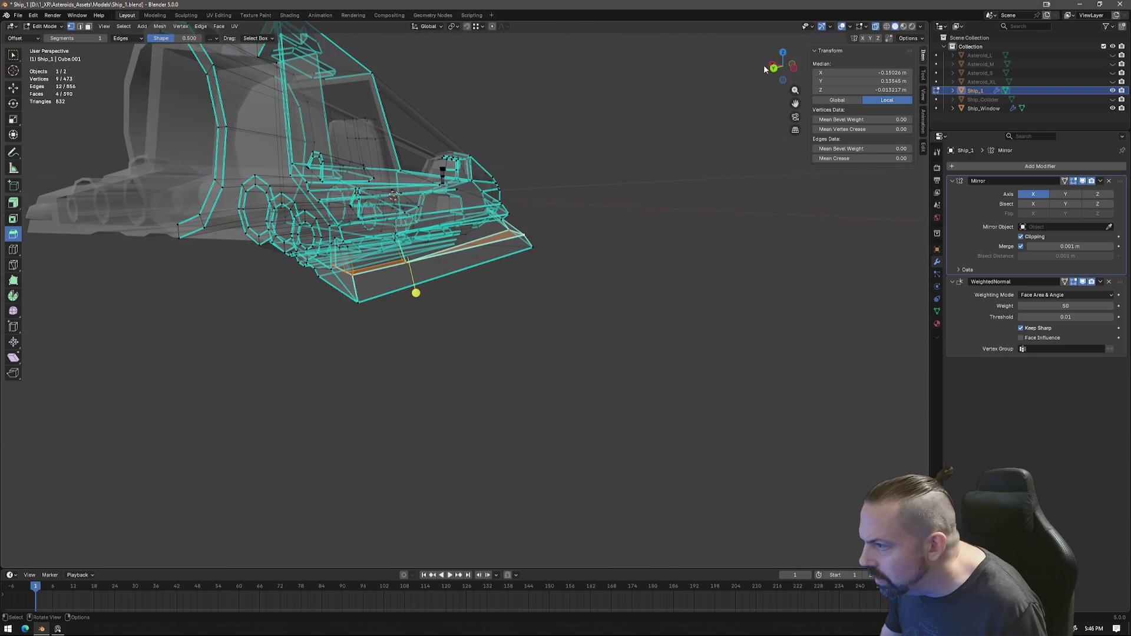
pyautogui.click(771, 68)
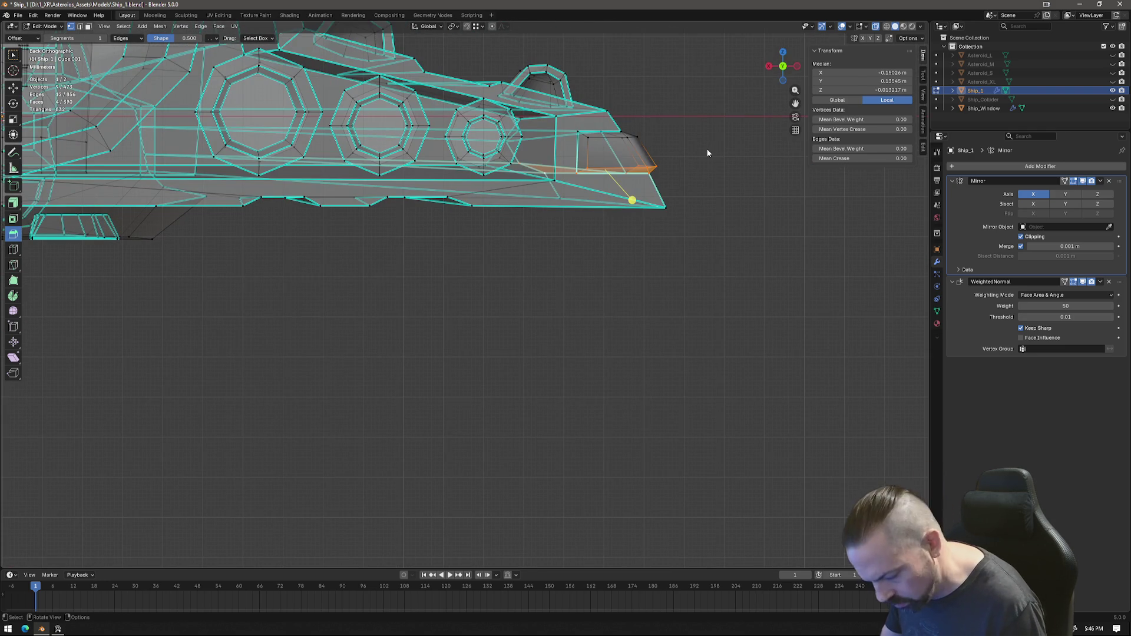
# Step: Nudge the side-panel edge and one rear-fin vertex into slightly adjusted positions
pyautogui.press('g')
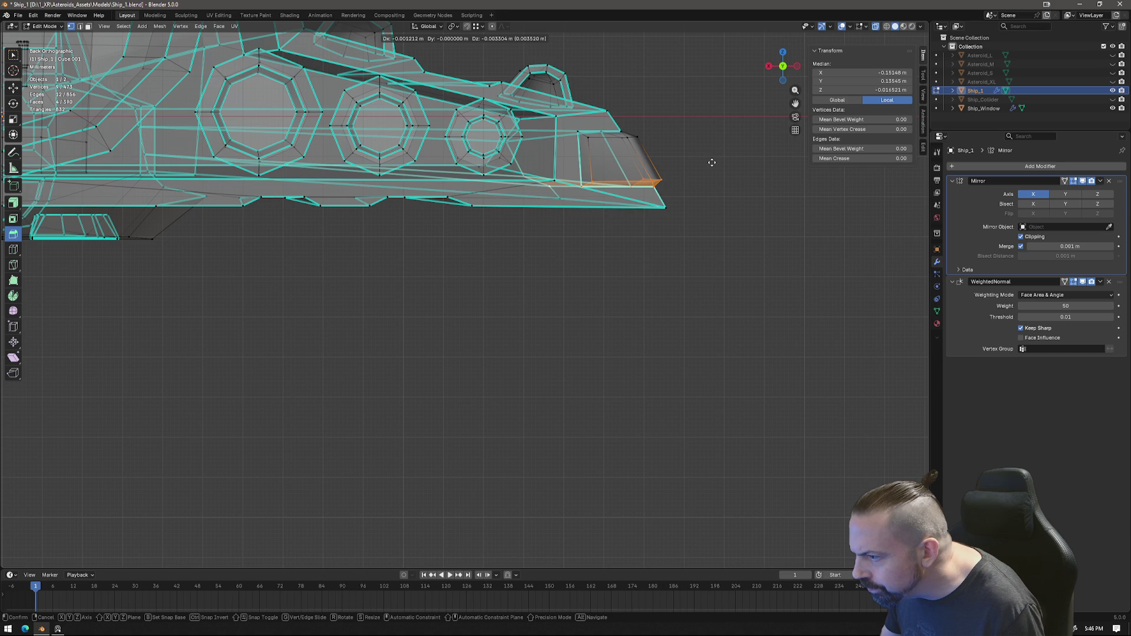
pyautogui.click(711, 161)
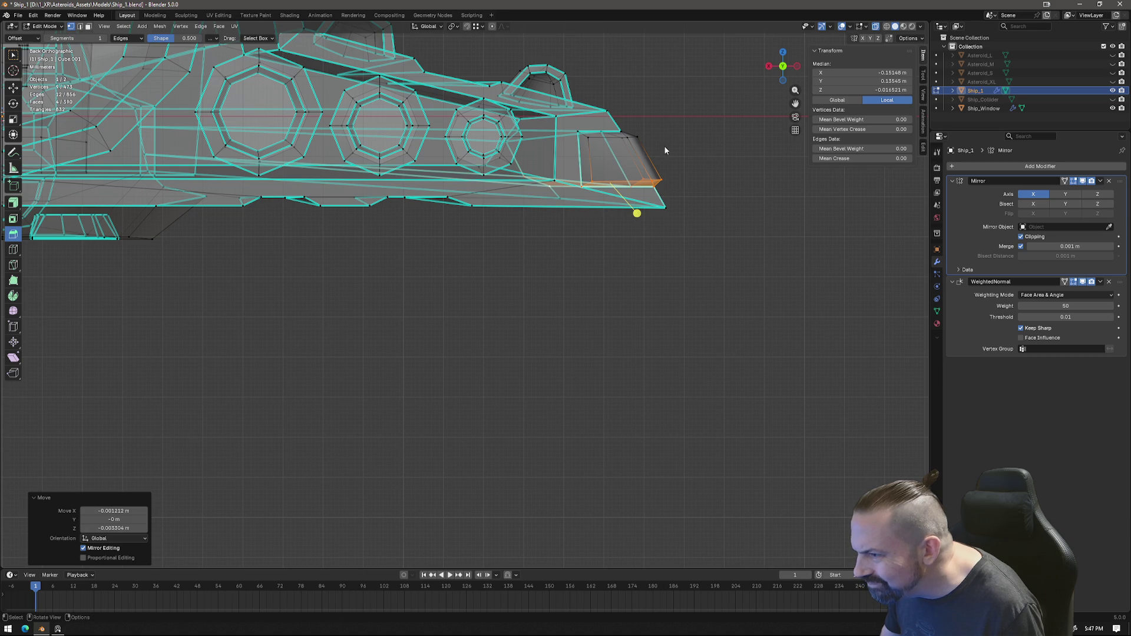
pyautogui.click(558, 117)
pyautogui.press('g')
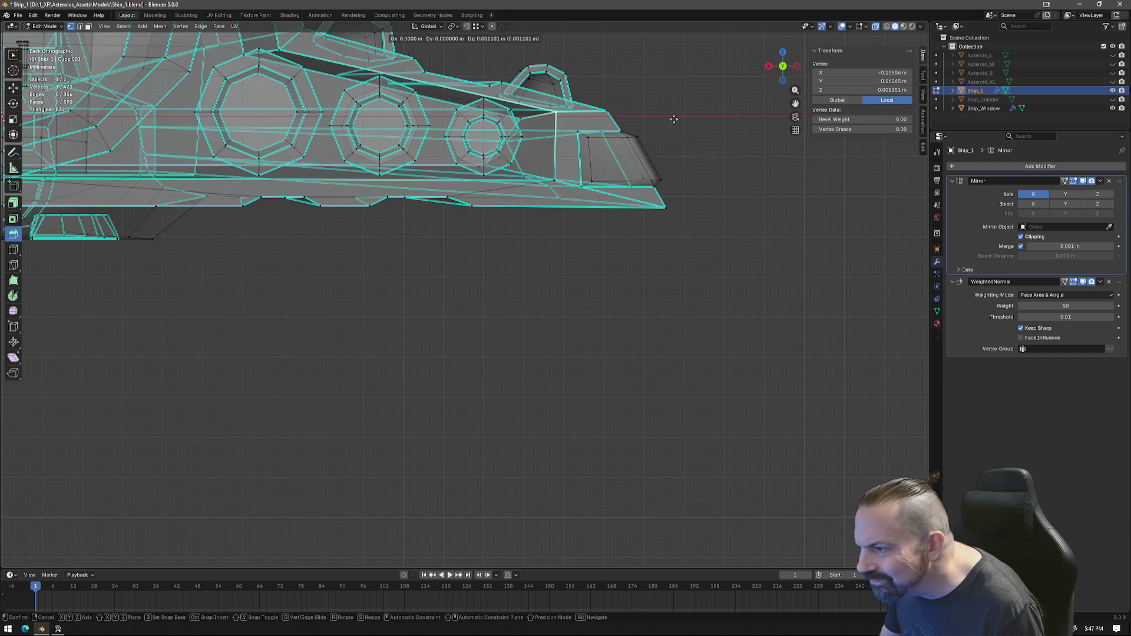
pyautogui.click(673, 118)
pyautogui.moveTo(680, 141); pyautogui.dragTo(734, 130, button='middle')
pyautogui.scroll(-5, 544, 266)
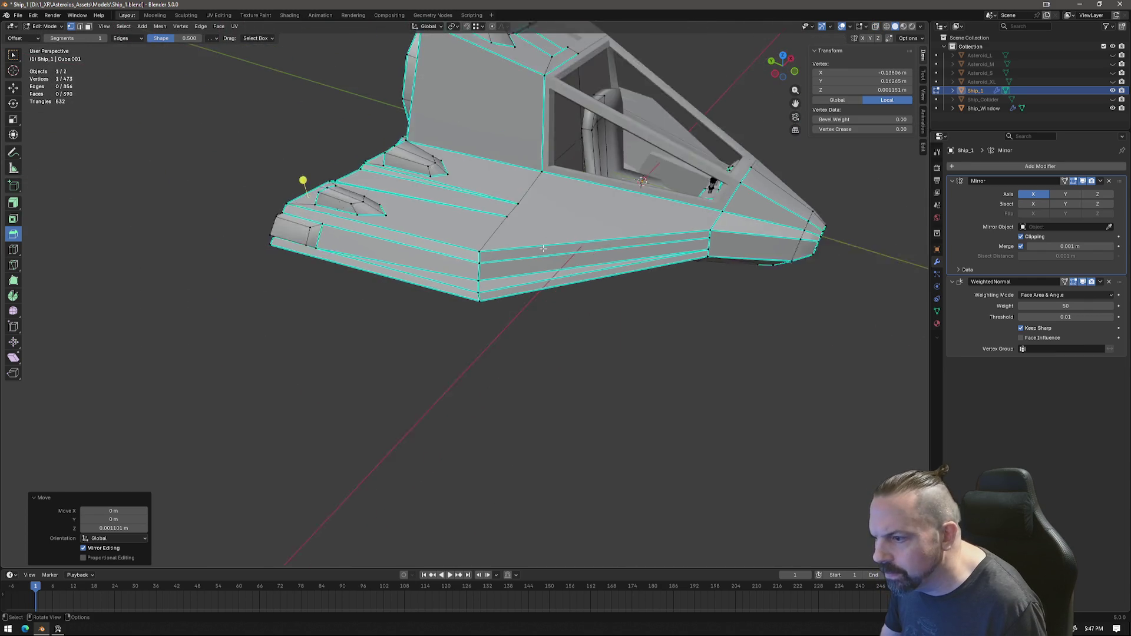
# Step: Reposition a side-wing vertex in two moves after a quick Object Mode check
pyautogui.moveTo(495, 257)
pyautogui.mouseDown(button='middle')
pyautogui.moveTo(543, 267)
pyautogui.moveTo(565, 234)
pyautogui.moveTo(621, 245)
pyautogui.moveTo(454, 251)
pyautogui.moveTo(591, 341)
pyautogui.moveTo(528, 341)
pyautogui.moveTo(542, 357)
pyautogui.moveTo(646, 381)
pyautogui.moveTo(641, 421)
pyautogui.moveTo(617, 385)
pyautogui.moveTo(622, 394)
pyautogui.moveTo(480, 273)
pyautogui.moveTo(481, 191)
pyautogui.moveTo(498, 321)
pyautogui.mouseUp(button='middle')
pyautogui.click(566, 235)
pyautogui.scroll(3, 567, 235)
pyautogui.press('Tab')
pyautogui.scroll(-4, 529, 303)
pyautogui.press('Tab')
pyautogui.scroll(2, 505, 326)
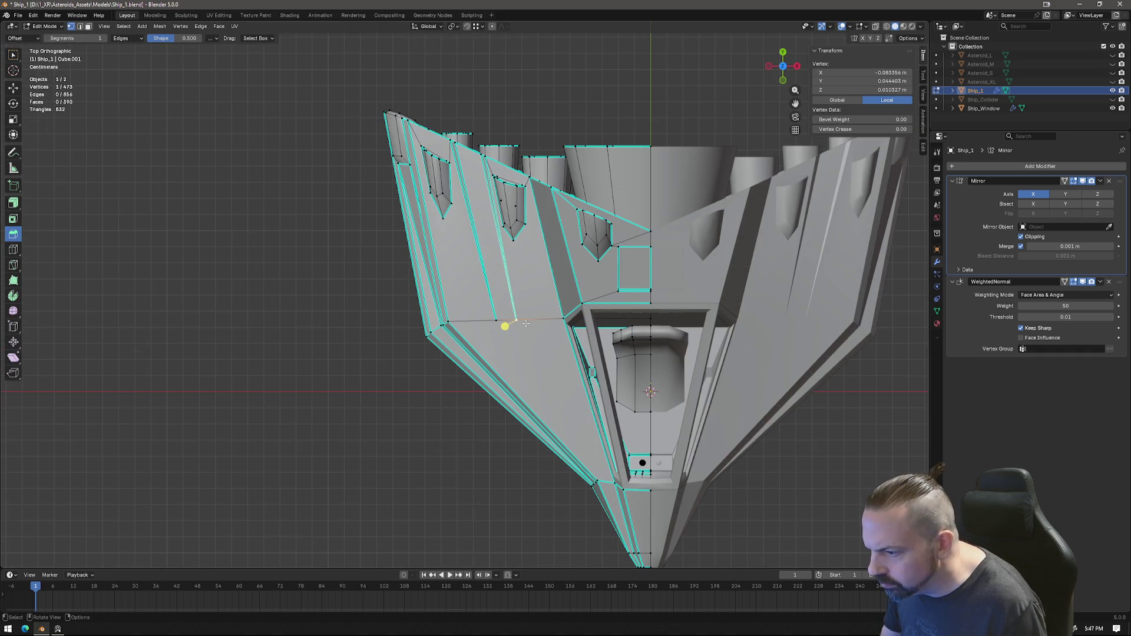
pyautogui.press('g')
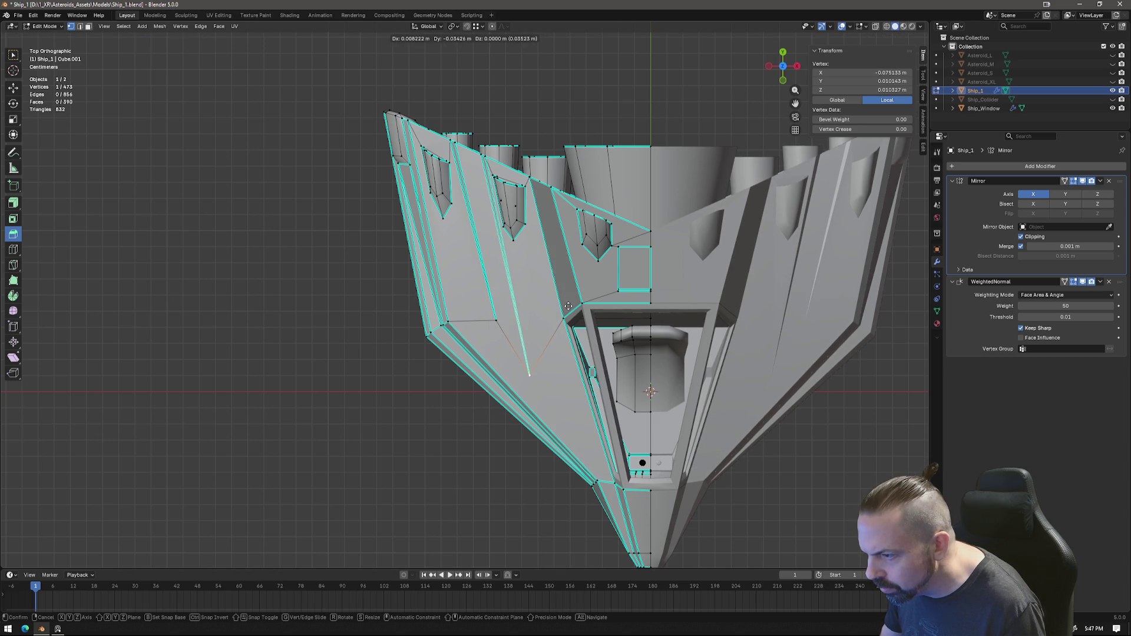
pyautogui.click(568, 306)
pyautogui.press('g')
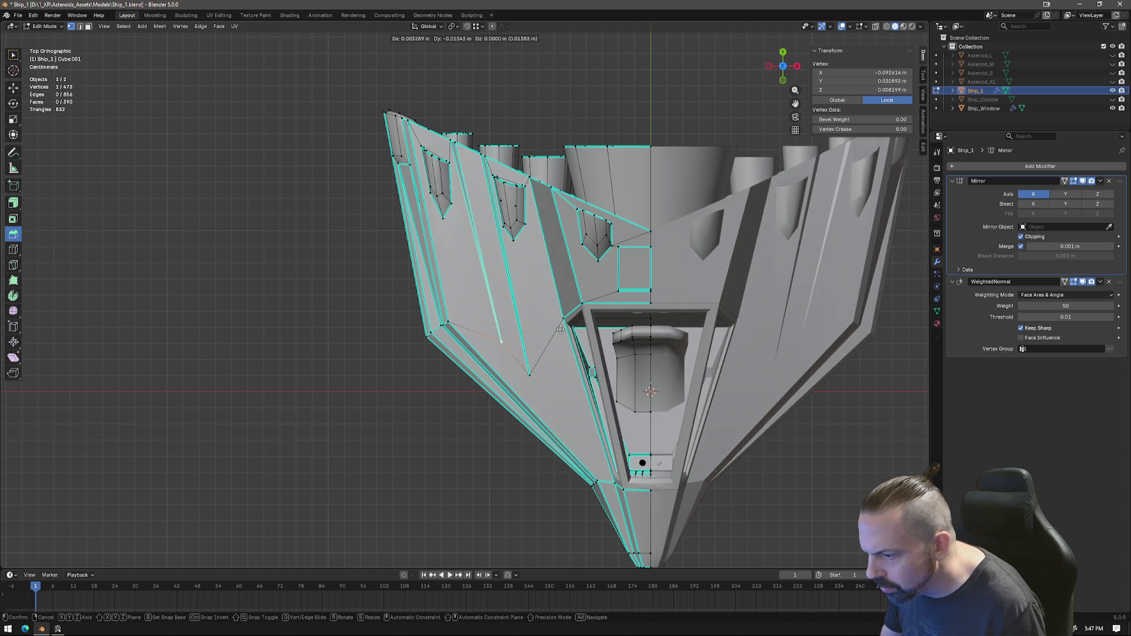
pyautogui.click(560, 334)
pyautogui.moveTo(560, 334)
pyautogui.mouseDown(button='middle')
pyautogui.moveTo(627, 323)
pyautogui.moveTo(644, 336)
pyautogui.moveTo(684, 319)
pyautogui.moveTo(624, 306)
pyautogui.moveTo(571, 317)
pyautogui.moveTo(588, 334)
pyautogui.mouseUp(button='middle')
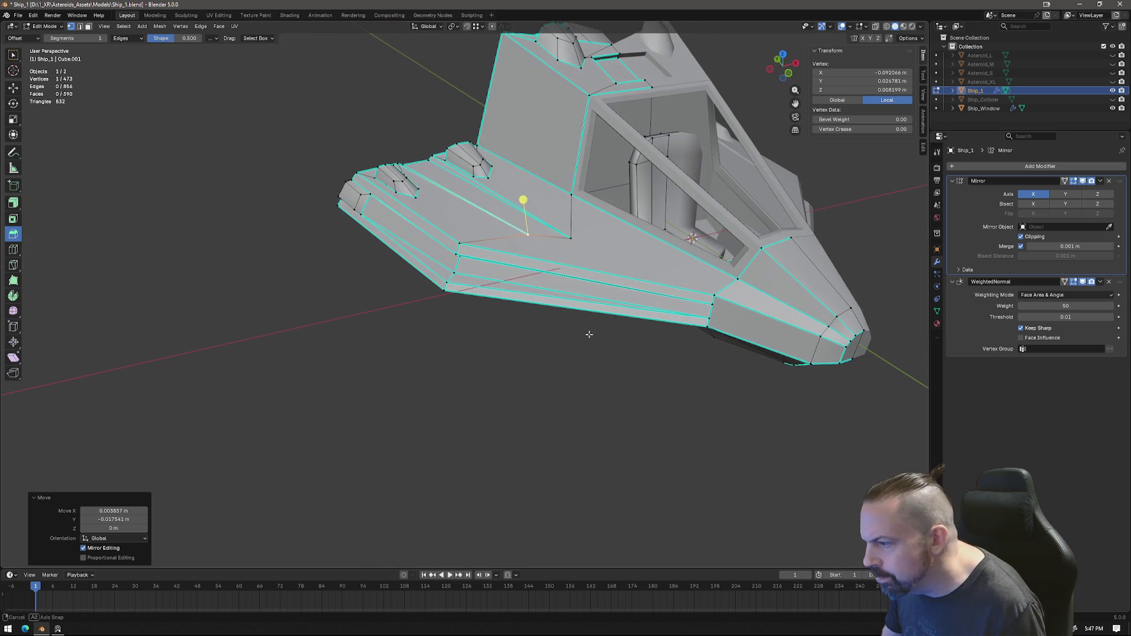
# Step: Knife-cut a new edge across the ship's side panel
pyautogui.press('k')
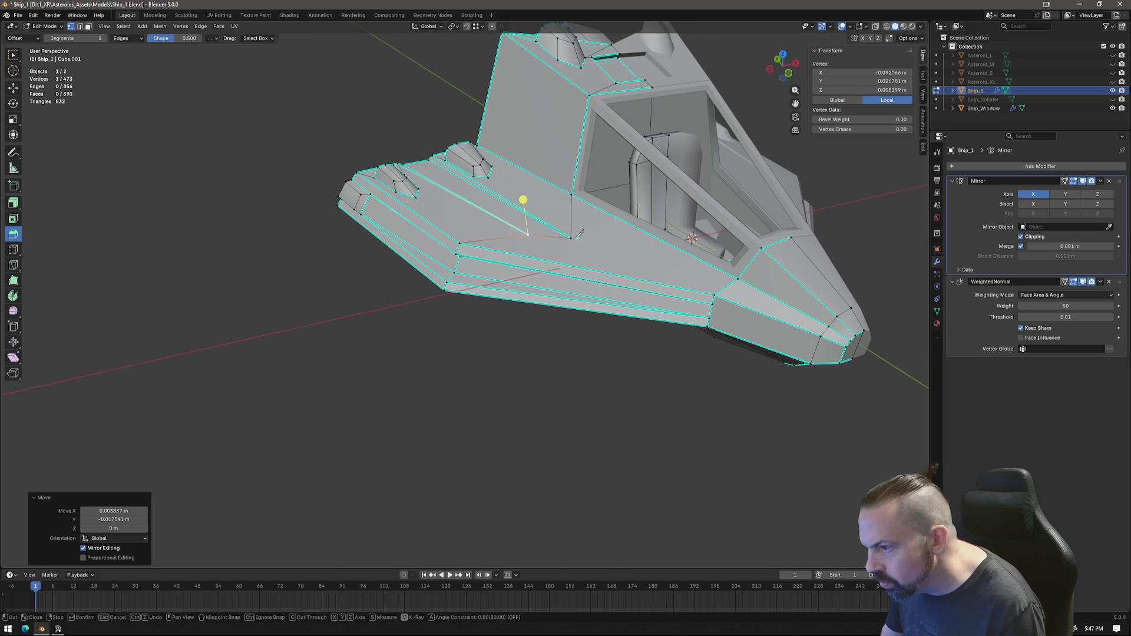
pyautogui.click(740, 277)
pyautogui.press('Return')
pyautogui.moveTo(741, 277); pyautogui.dragTo(570, 202, button='middle')
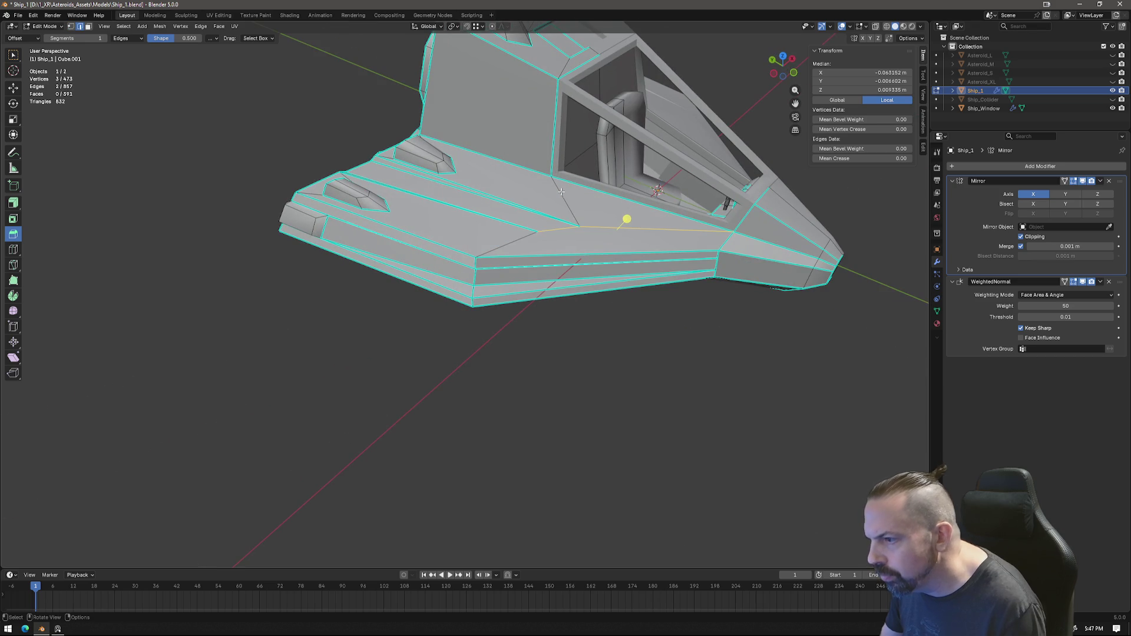
# Step: Review the hull and engine tubes in Object Mode, then re-enter Edit Mode selecting an underside stripe edge
pyautogui.rightClick(624, 332)
pyautogui.press('Escape')
pyautogui.press('Tab')
pyautogui.moveTo(625, 332)
pyautogui.mouseDown(button='middle')
pyautogui.moveTo(595, 321)
pyautogui.moveTo(610, 305)
pyautogui.moveTo(699, 283)
pyautogui.moveTo(684, 200)
pyautogui.moveTo(738, 169)
pyautogui.moveTo(575, 176)
pyautogui.mouseUp(button='middle')
pyautogui.moveTo(481, 273)
pyautogui.mouseDown(button='middle')
pyautogui.moveTo(495, 270)
pyautogui.moveTo(469, 316)
pyautogui.moveTo(475, 325)
pyautogui.moveTo(495, 309)
pyautogui.mouseUp(button='middle')
pyautogui.moveTo(488, 308)
pyautogui.mouseDown(button='middle')
pyautogui.moveTo(472, 330)
pyautogui.moveTo(481, 269)
pyautogui.mouseUp(button='middle')
pyautogui.press('Tab')
pyautogui.keyDown('shift'); pyautogui.click(472, 212); pyautogui.keyUp('shift')
pyautogui.moveTo(478, 210); pyautogui.dragTo(494, 237, button='middle')
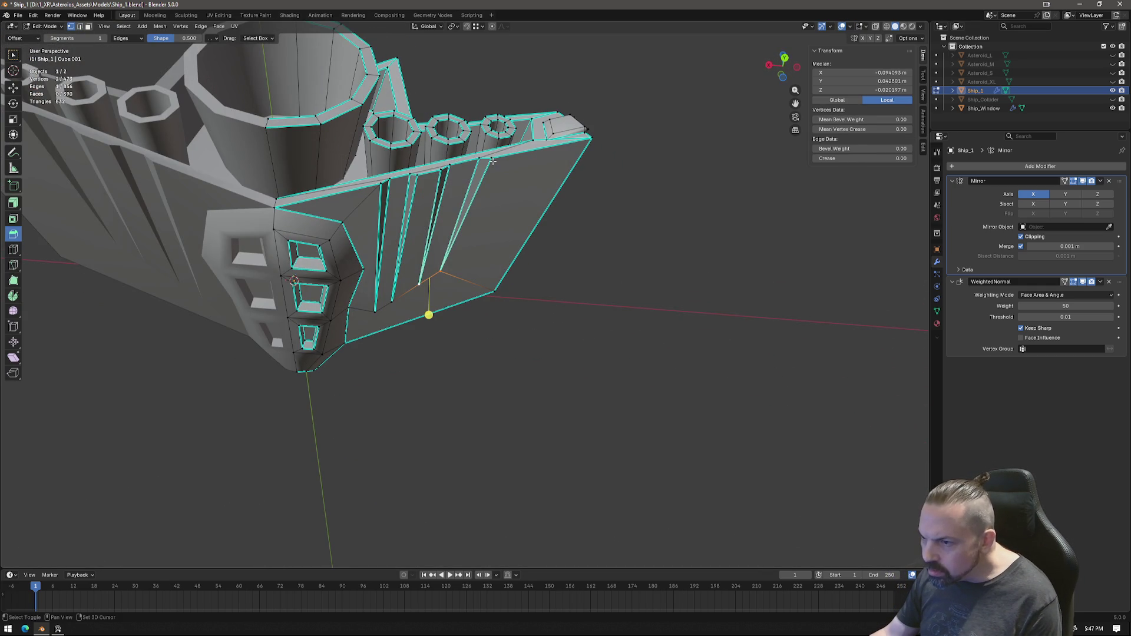
# Step: Select the underside stripe face and shift it in a bottom view
pyautogui.keyDown('shift'); pyautogui.click(442, 256); pyautogui.keyUp('shift')
pyautogui.keyDown('shift'); pyautogui.click(444, 251); pyautogui.keyUp('shift')
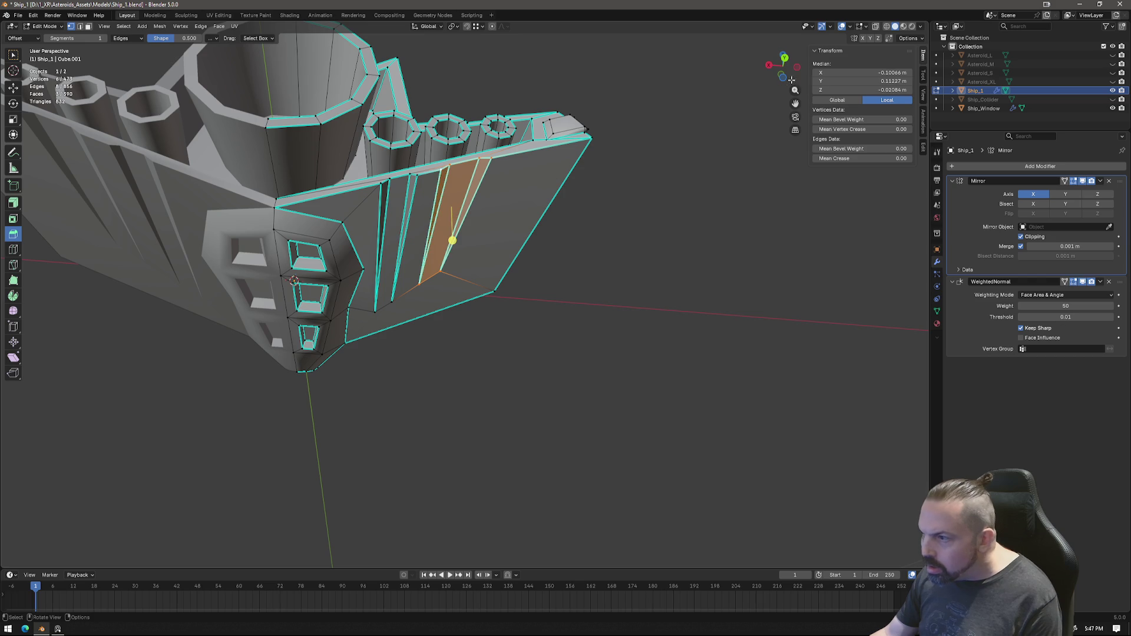
pyautogui.click(785, 82)
pyautogui.scroll(2, 539, 239)
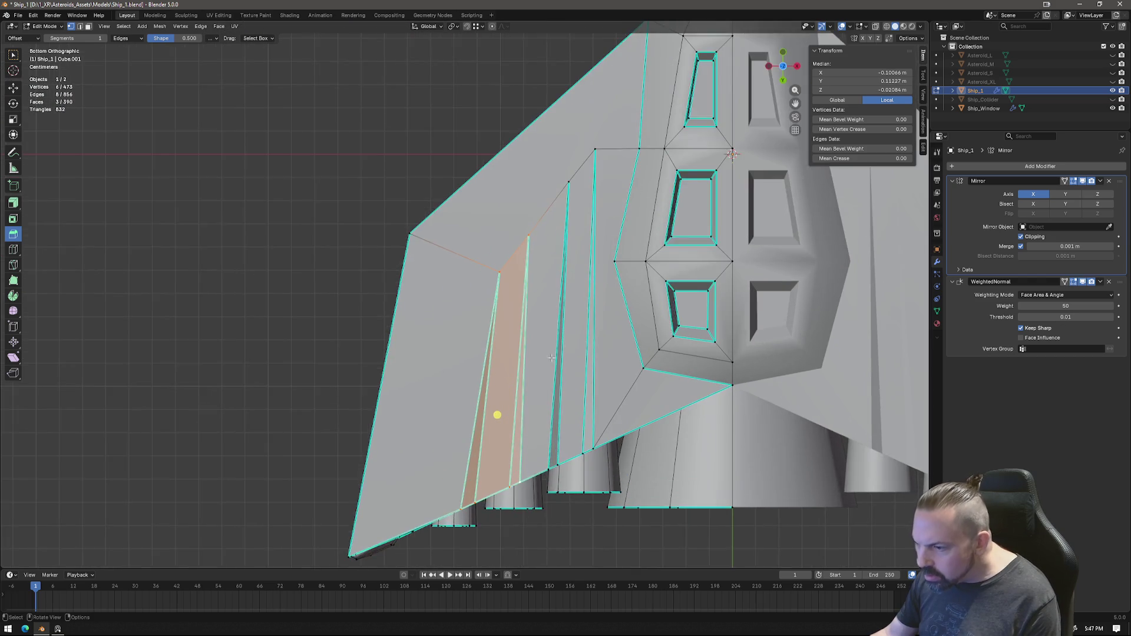
pyautogui.scroll(2, 546, 234)
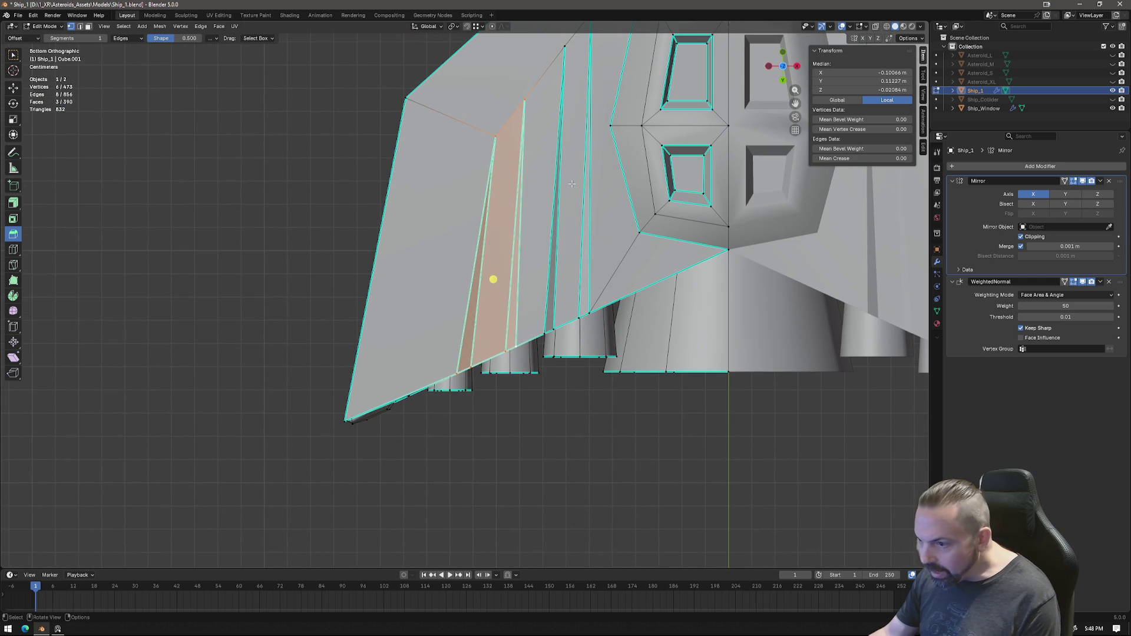
pyautogui.press('g')
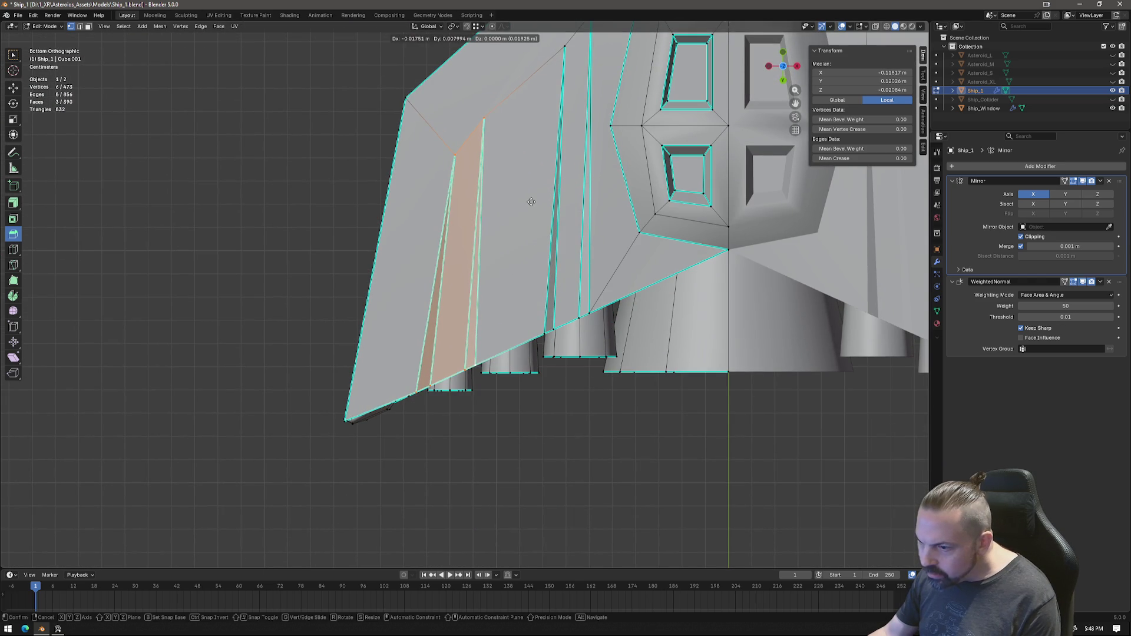
pyautogui.click(531, 202)
# Step: Move several vertices along the panel's upper edge toward the wing's leading edge, then return to Object Mode
pyautogui.click(483, 117)
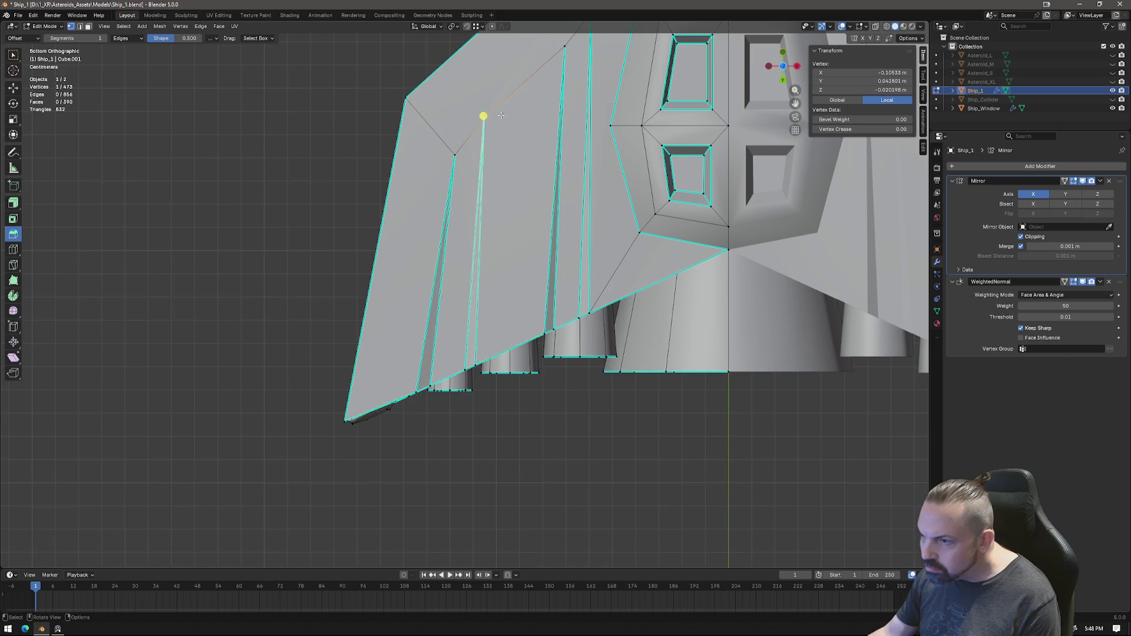
pyautogui.keyDown('shift'); pyautogui.moveTo(531, 94); pyautogui.dragTo(534, 210, button='middle'); pyautogui.keyUp('shift')
pyautogui.press('g')
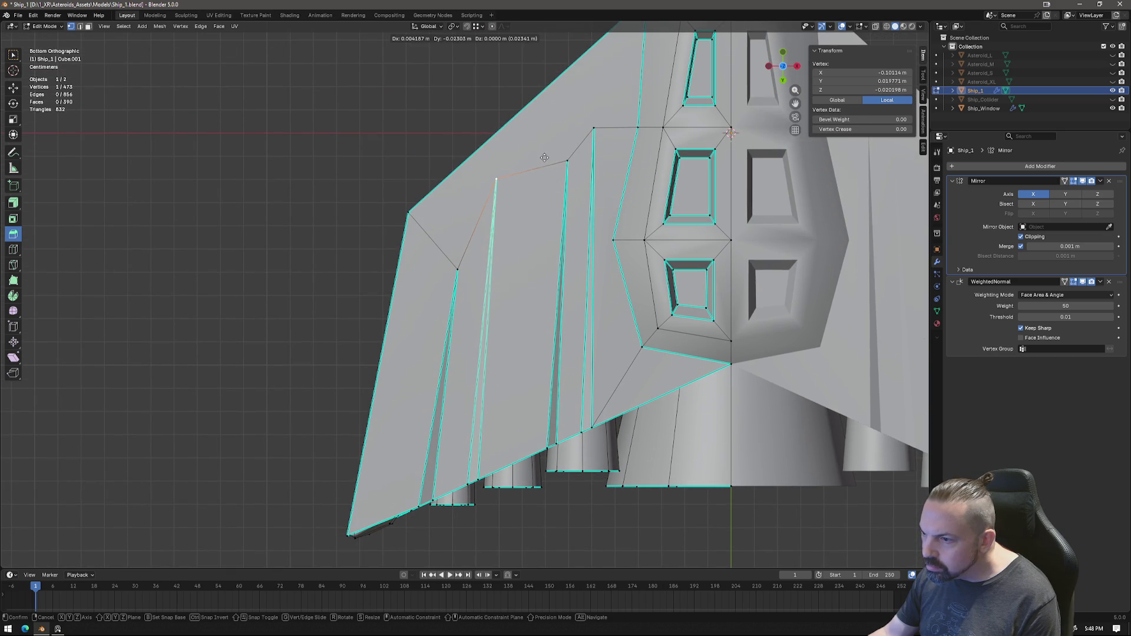
pyautogui.click(544, 155)
pyautogui.click(457, 268)
pyautogui.press('g')
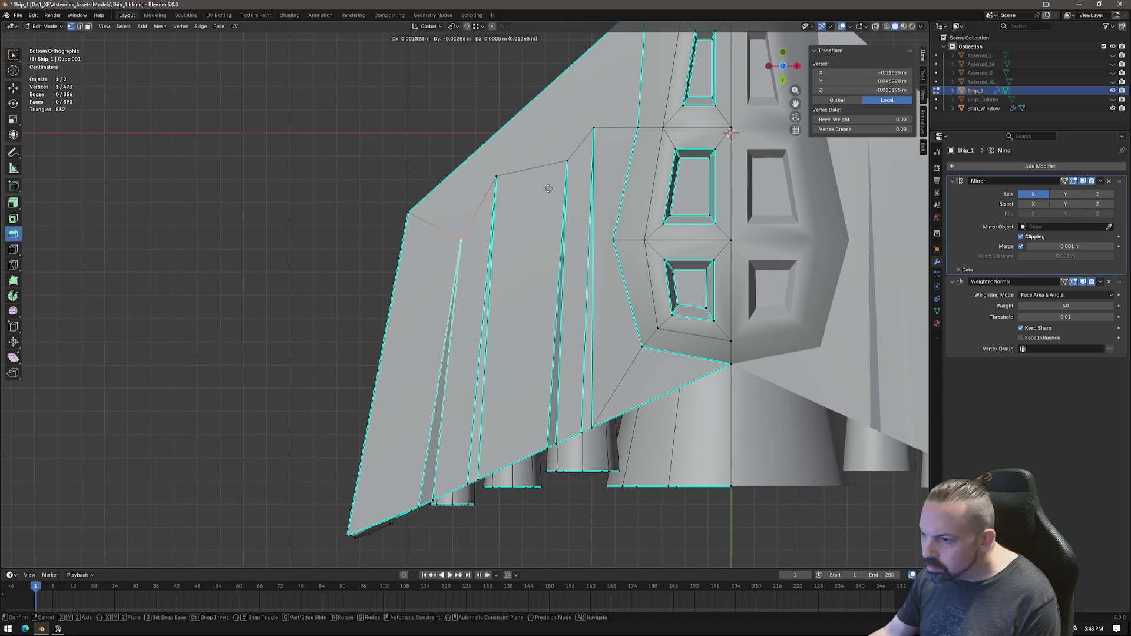
pyautogui.click(553, 156)
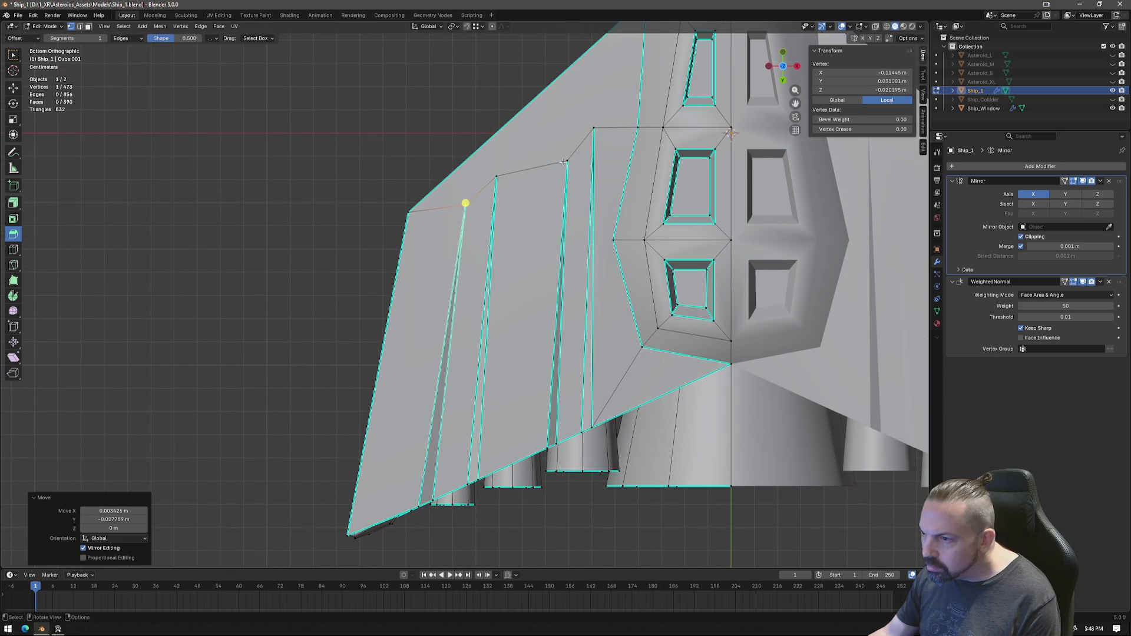
pyautogui.press('g')
pyautogui.click(660, 106)
pyautogui.click(594, 128)
pyautogui.press('g')
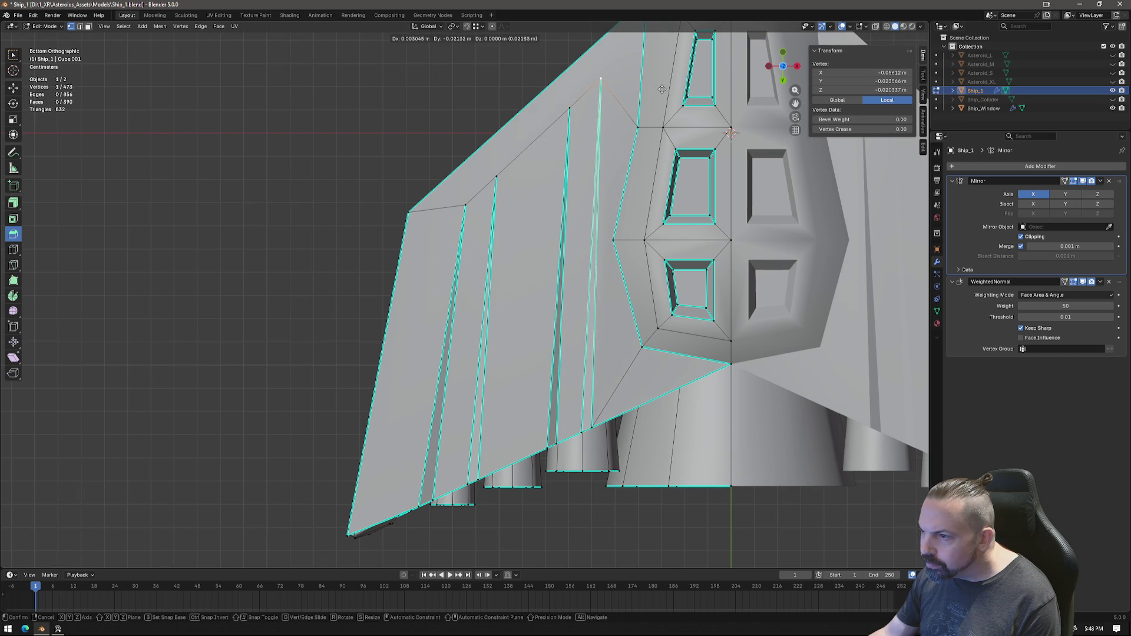
pyautogui.click(662, 90)
pyautogui.scroll(-5, 661, 90)
pyautogui.press('Tab')
pyautogui.moveTo(551, 311)
pyautogui.mouseDown(button='middle')
pyautogui.moveTo(554, 257)
pyautogui.moveTo(550, 297)
pyautogui.moveTo(556, 275)
pyautogui.moveTo(632, 261)
pyautogui.moveTo(758, 308)
pyautogui.moveTo(720, 349)
pyautogui.moveTo(589, 342)
pyautogui.moveTo(556, 410)
pyautogui.moveTo(483, 435)
pyautogui.moveTo(448, 399)
pyautogui.mouseUp(button='middle')
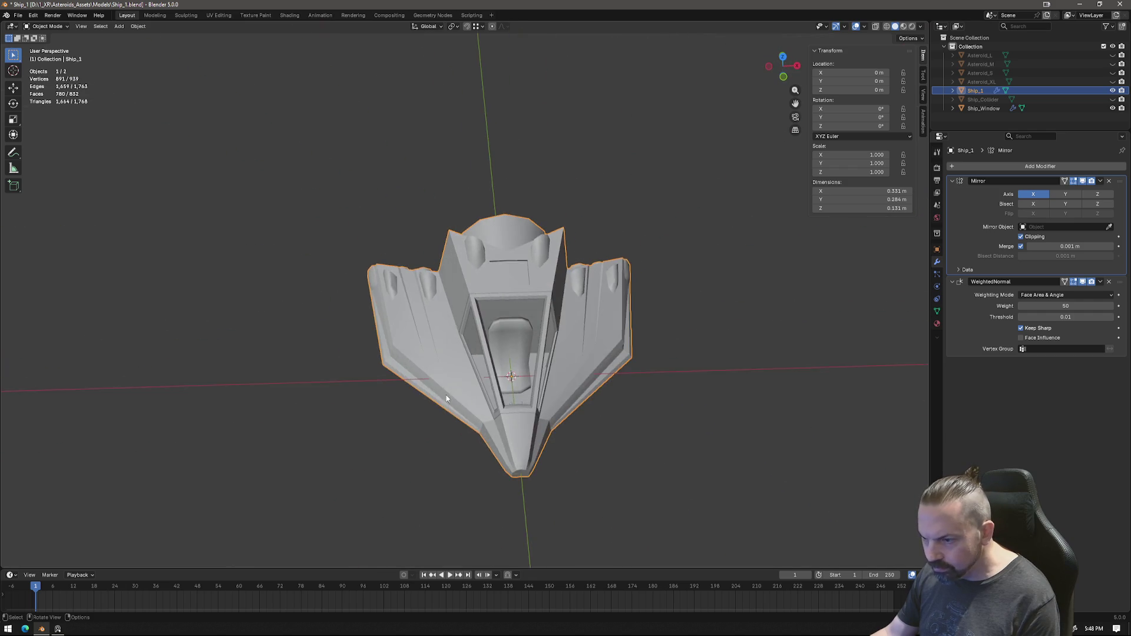
pyautogui.scroll(4, 432, 353)
# Step: Inspect the cockpit and side in Object Mode, then select a second vertex in Edit Mode
pyautogui.moveTo(432, 352); pyautogui.dragTo(514, 295, button='middle')
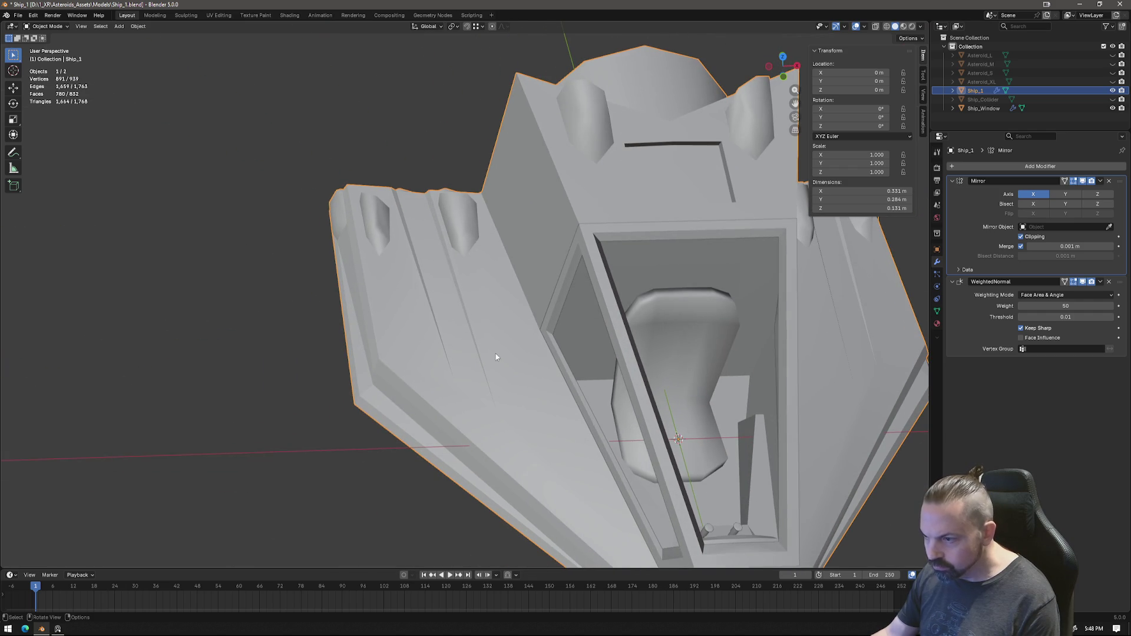
pyautogui.scroll(-4, 495, 358)
pyautogui.moveTo(496, 357)
pyautogui.mouseDown(button='middle')
pyautogui.moveTo(525, 245)
pyautogui.moveTo(541, 262)
pyautogui.moveTo(606, 256)
pyautogui.moveTo(415, 253)
pyautogui.moveTo(455, 264)
pyautogui.mouseUp(button='middle')
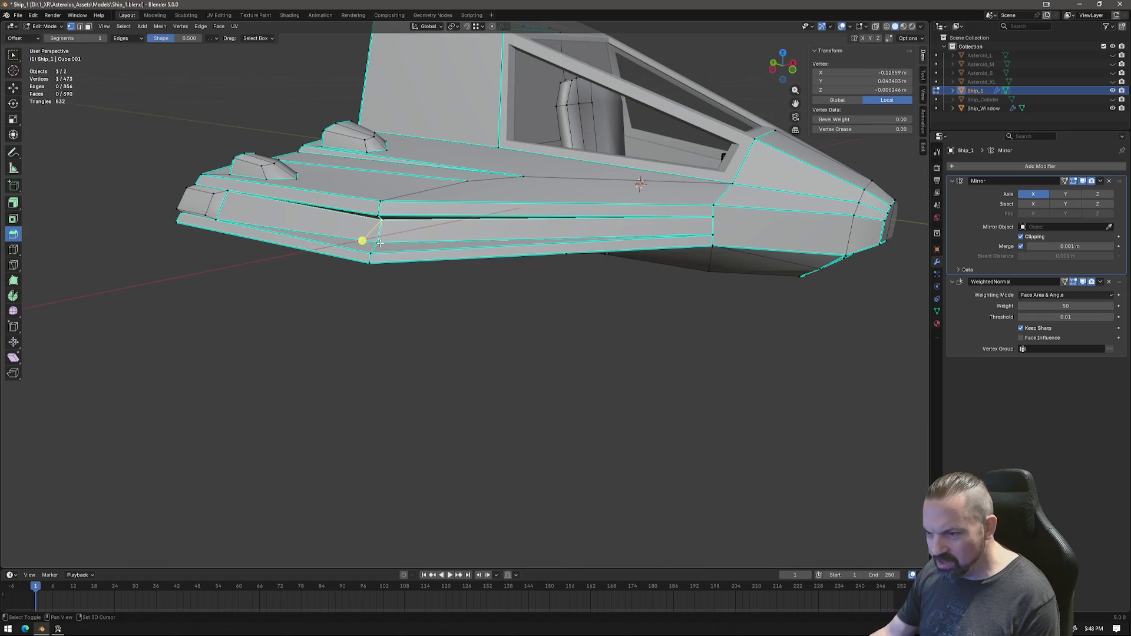
pyautogui.keyDown('shift'); pyautogui.click(359, 217); pyautogui.keyUp('shift')
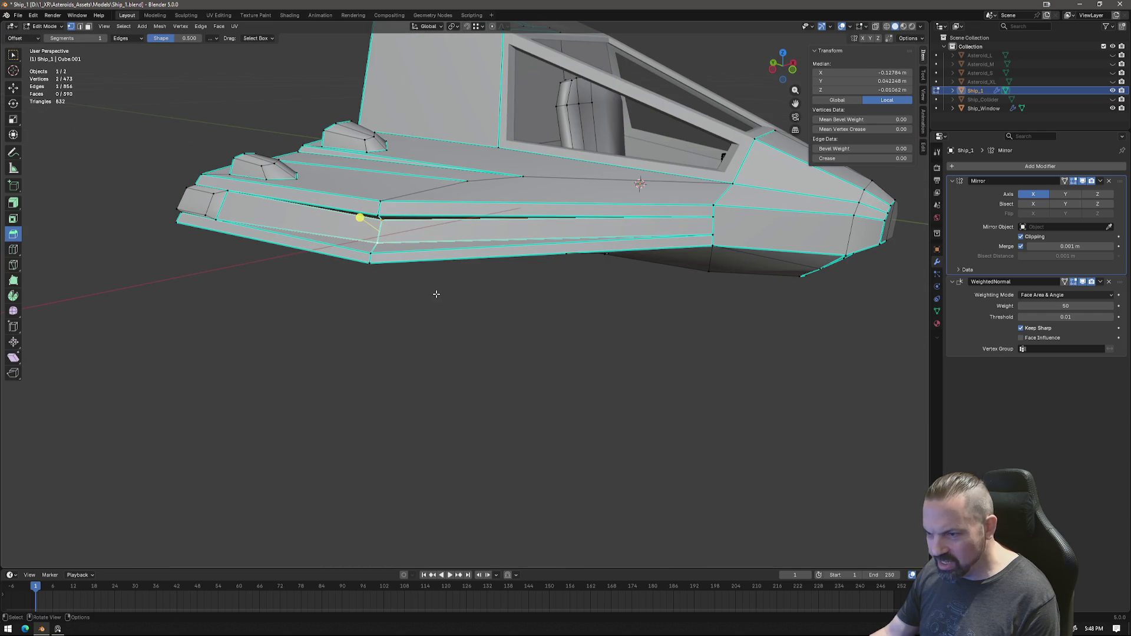
# Step: Merge the two selected side-panel vertices at their center
pyautogui.rightClick(429, 337)
pyautogui.click(492, 464)
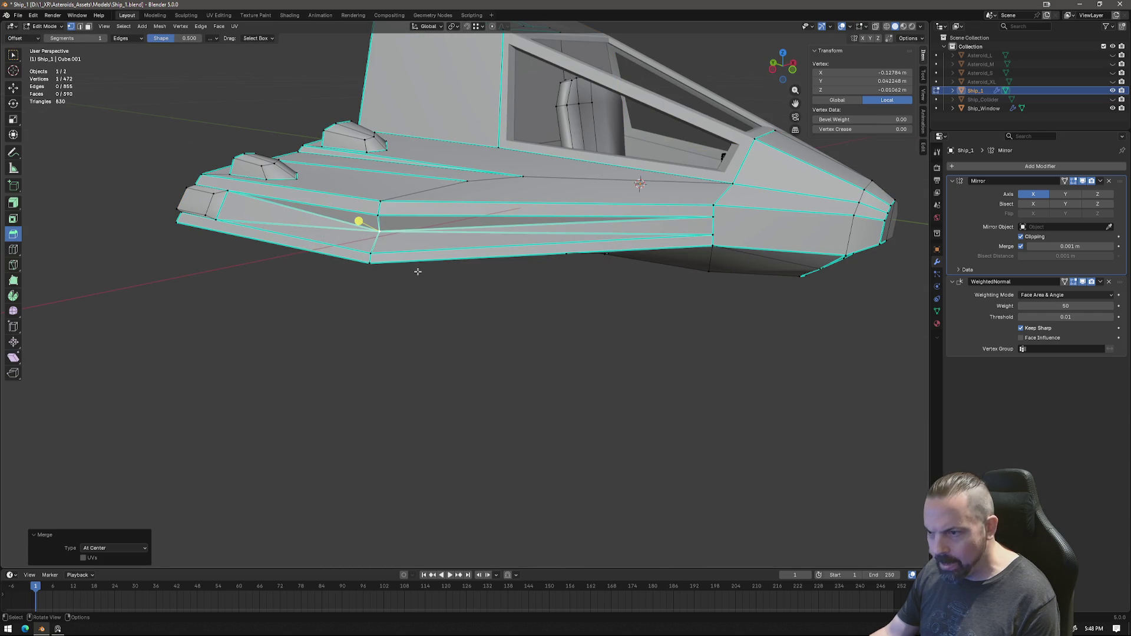
pyautogui.moveTo(414, 284)
pyautogui.mouseDown(button='middle')
pyautogui.moveTo(391, 248)
pyautogui.moveTo(433, 263)
pyautogui.mouseUp(button='middle')
# Step: Check the merge in Object Mode, return to editing and start a knife cut on the side panel
pyautogui.press('Tab')
pyautogui.moveTo(565, 331)
pyautogui.mouseDown(button='middle')
pyautogui.moveTo(583, 336)
pyautogui.moveTo(566, 330)
pyautogui.mouseUp(button='middle')
pyautogui.press('Tab')
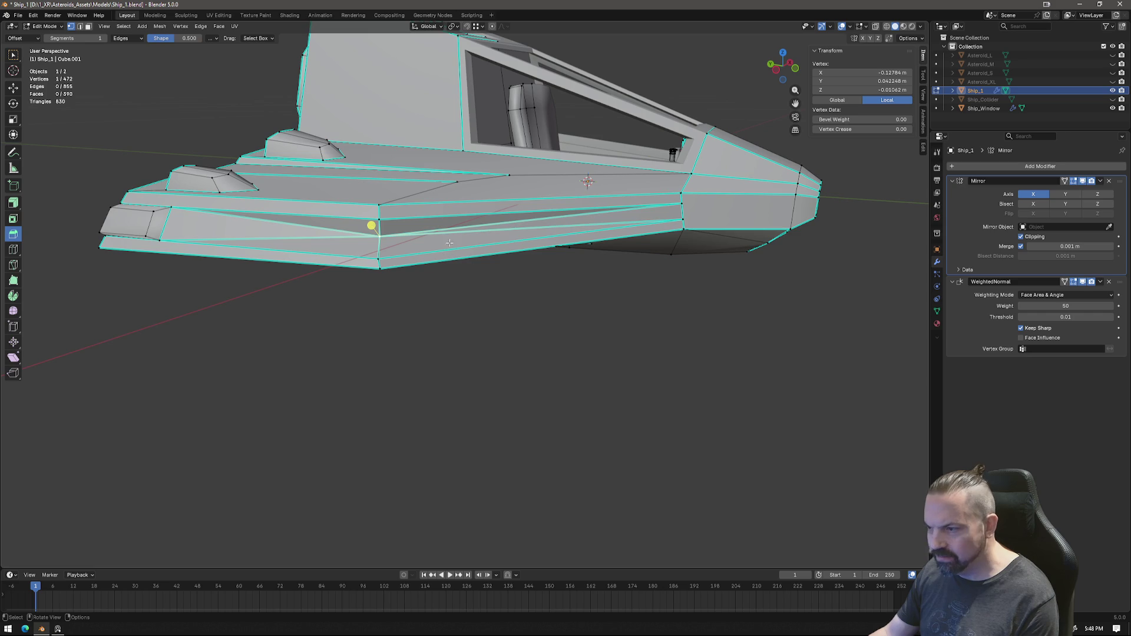
pyautogui.moveTo(664, 259); pyautogui.dragTo(602, 262, button='middle')
pyautogui.press('k')
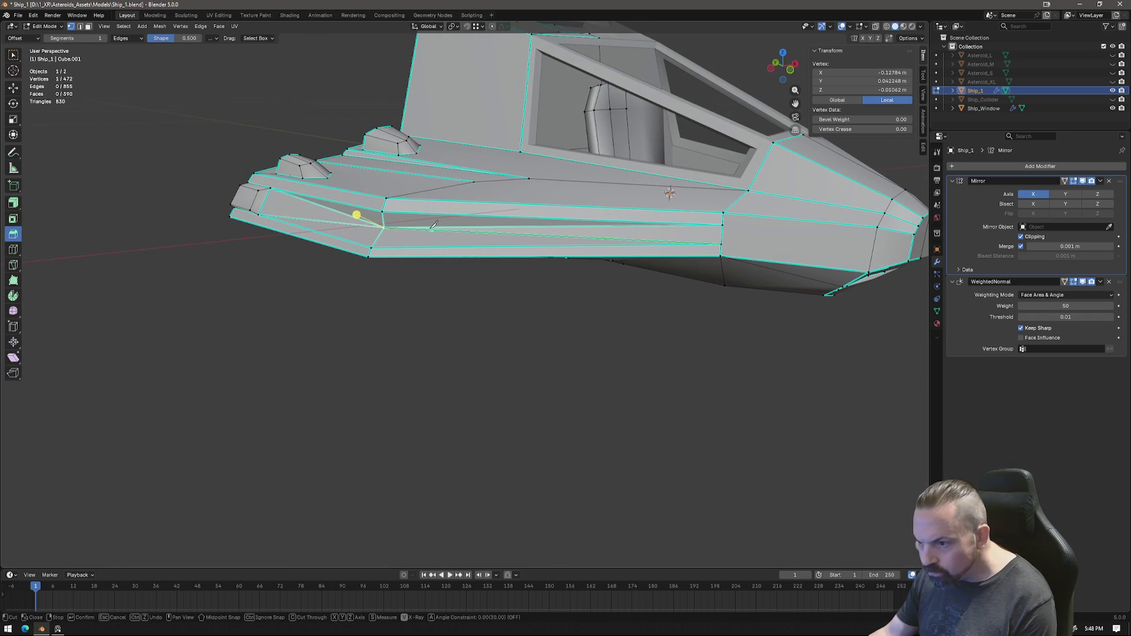
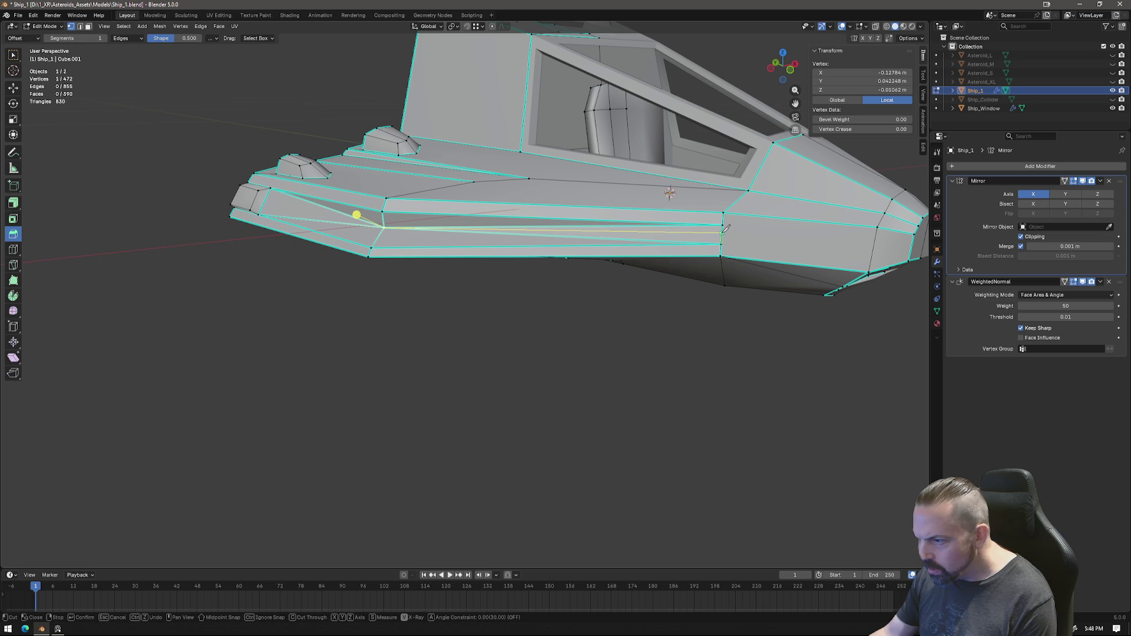
# Step: Finish the knife cut on the side panel and add a second cut to the panel edge
pyautogui.click(725, 228)
pyautogui.press('Return')
pyautogui.press('k')
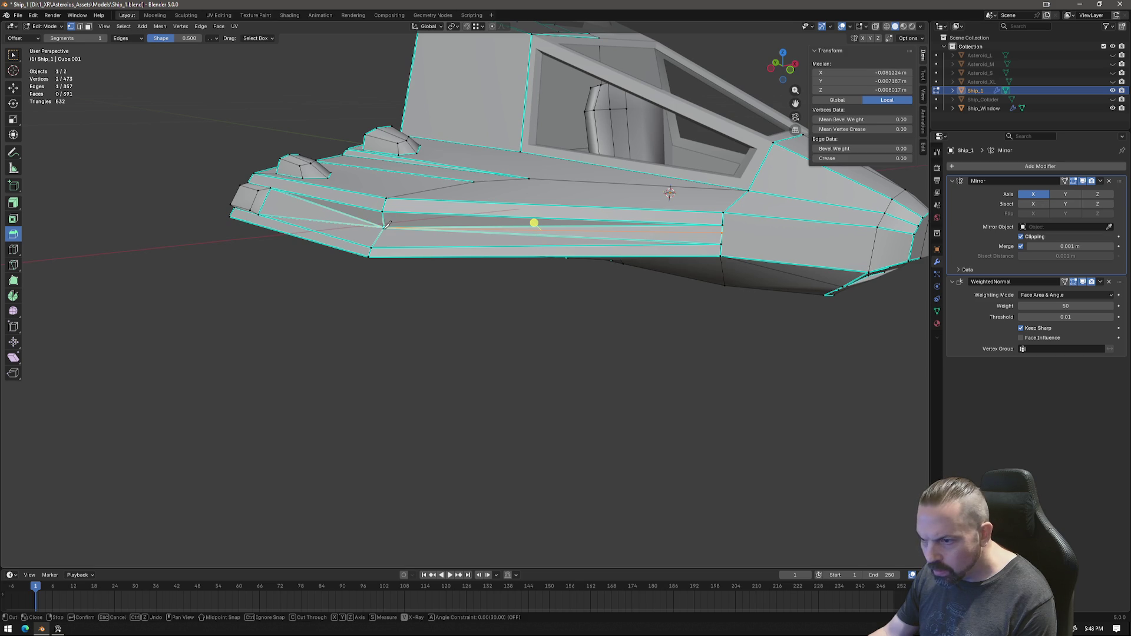
pyautogui.click(265, 198)
pyautogui.press('Return')
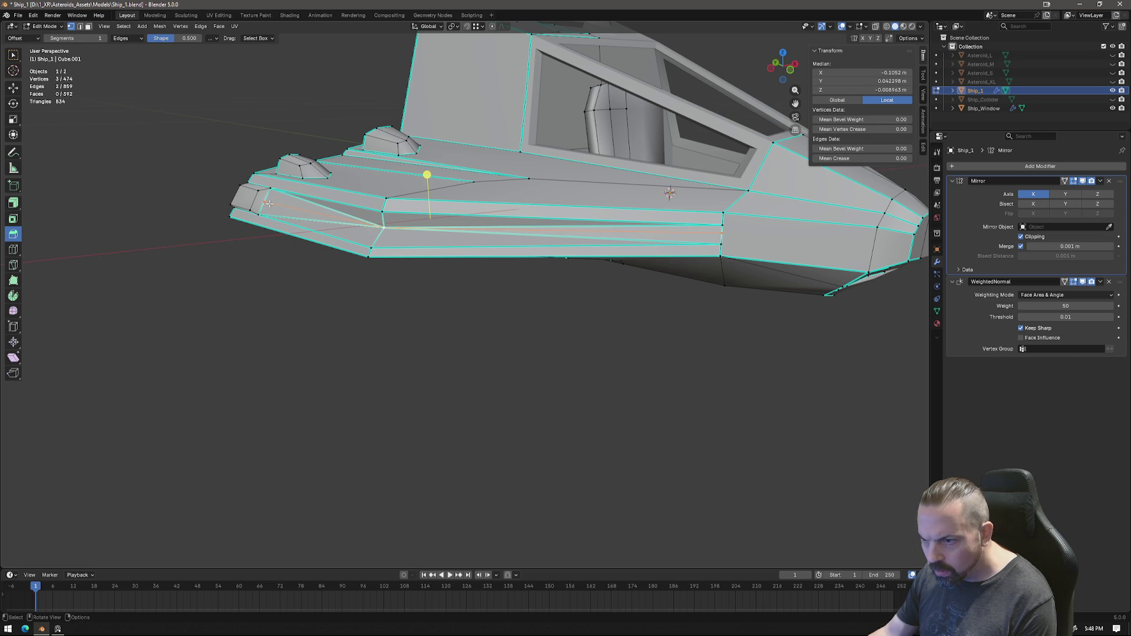
# Step: Mark the groove's long edges and the front nose edges as sharp
pyautogui.click(608, 239)
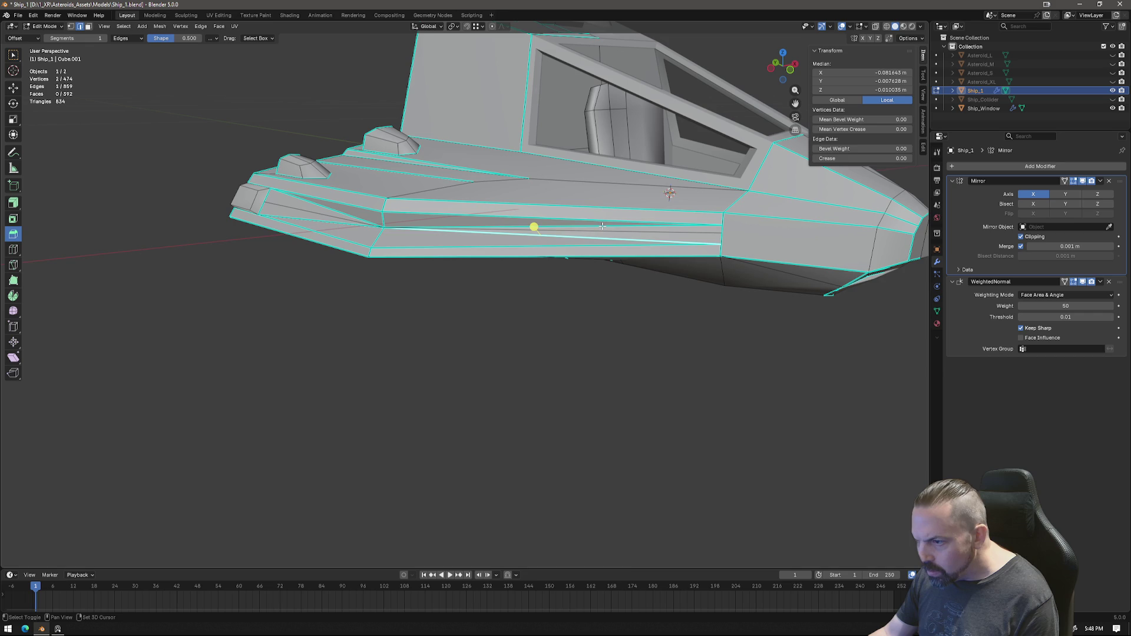
pyautogui.hotkey('ctrl', 'e')
pyautogui.click(588, 491)
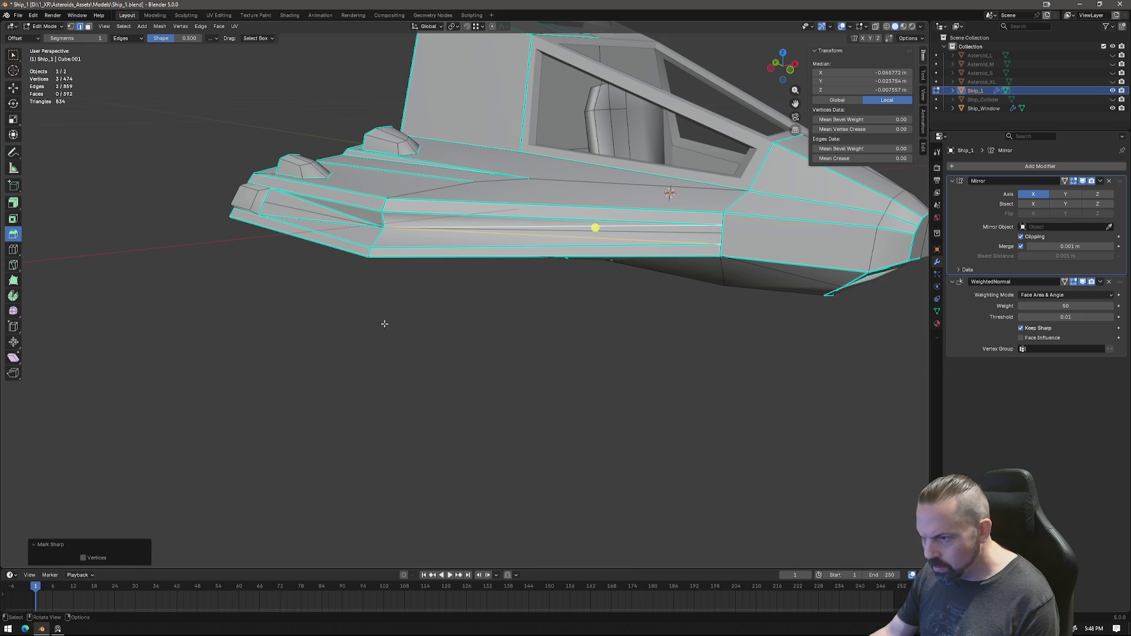
pyautogui.click(271, 202)
pyautogui.hotkey('ctrl', 'e')
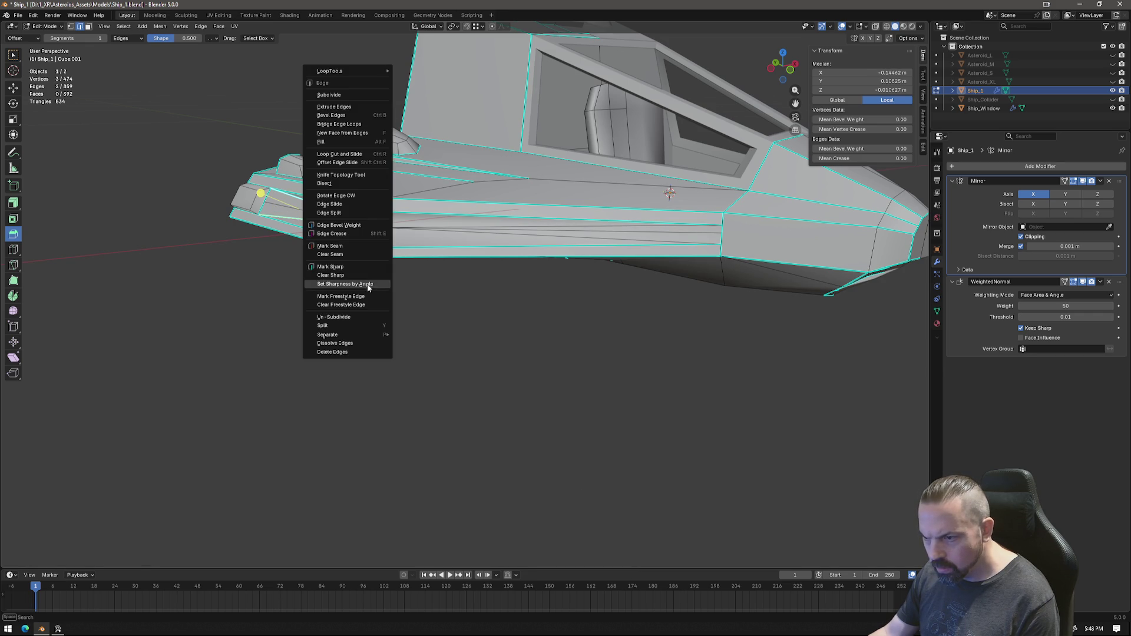
pyautogui.click(341, 266)
pyautogui.click(557, 231)
pyautogui.hotkey('ctrl', 'e')
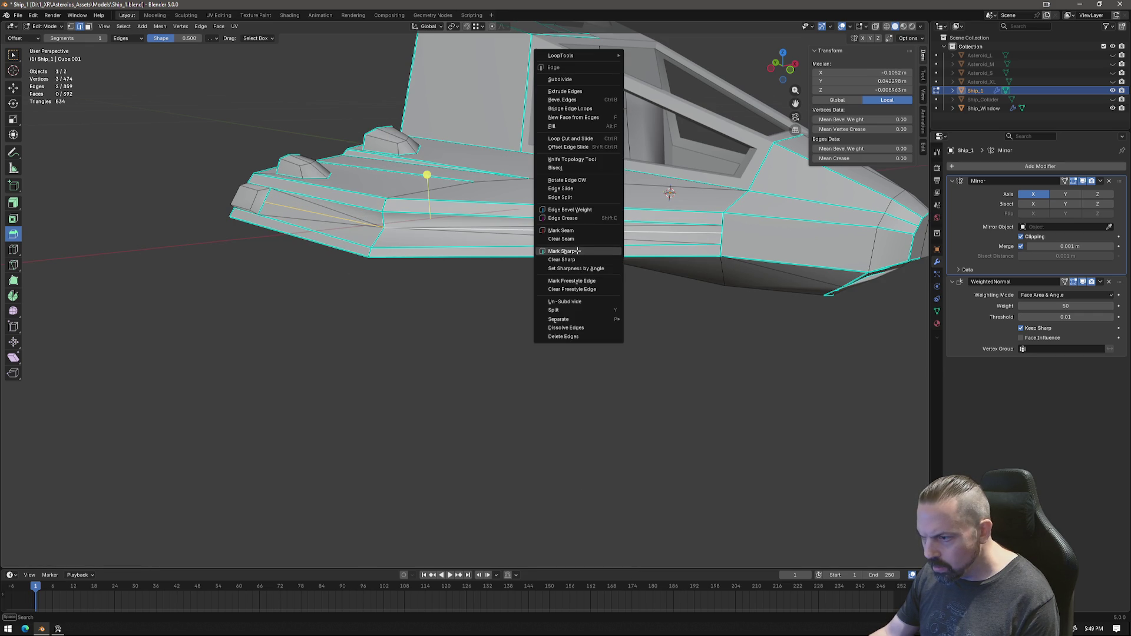
pyautogui.click(577, 254)
# Step: Dissolve the leftover unwanted edges and return to Object Mode to review the ship
pyautogui.click(631, 239)
pyautogui.keyDown('shift'); pyautogui.click(373, 214); pyautogui.keyUp('shift')
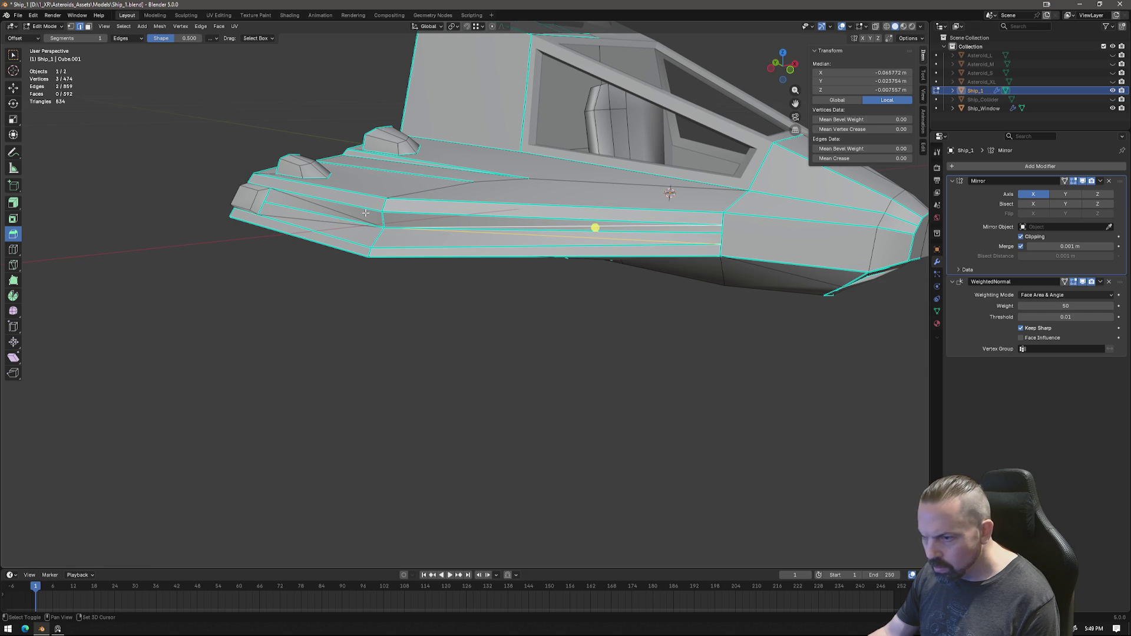
pyautogui.press('x')
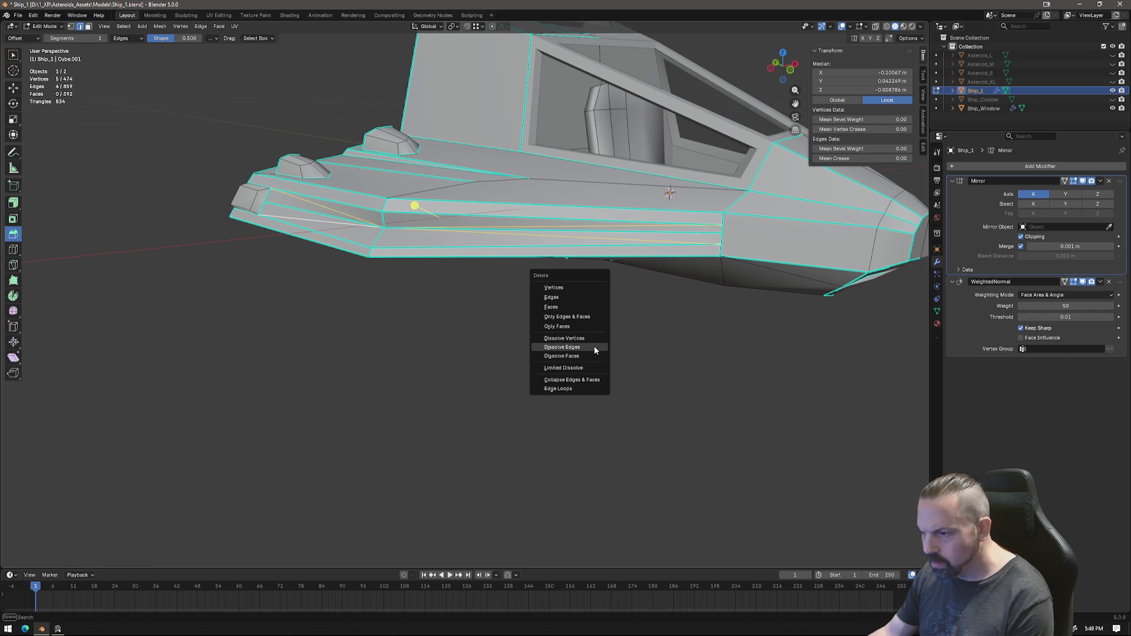
pyautogui.click(594, 345)
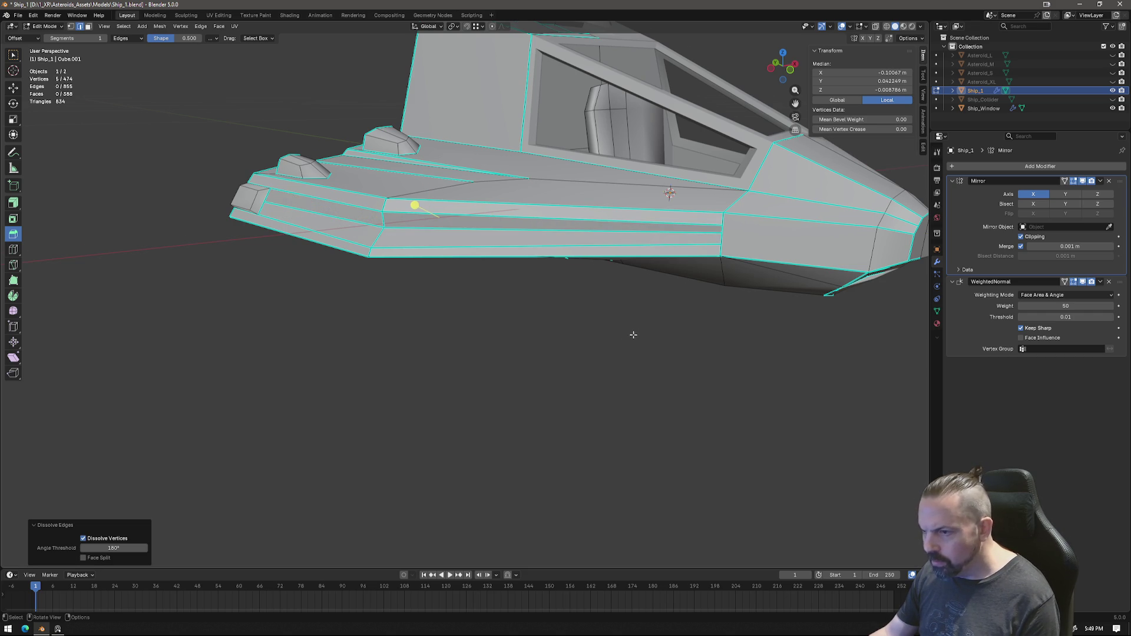
pyautogui.scroll(-3, 633, 334)
pyautogui.press('Tab')
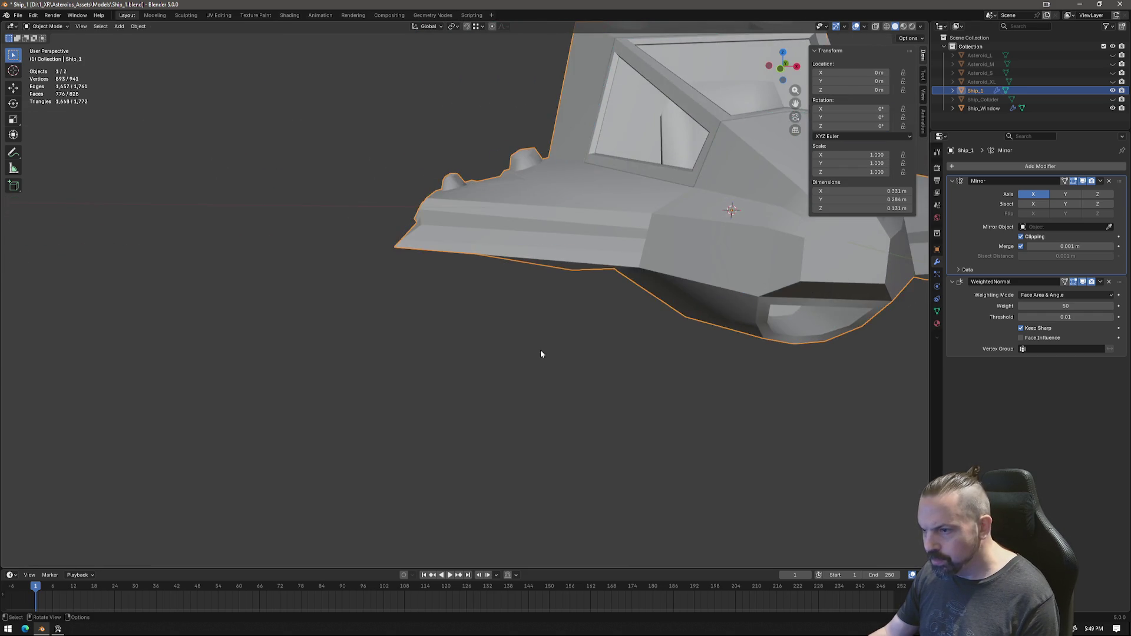
pyautogui.moveTo(551, 356)
pyautogui.mouseDown(button='middle')
pyautogui.moveTo(664, 389)
pyautogui.moveTo(746, 362)
pyautogui.moveTo(801, 369)
pyautogui.moveTo(730, 410)
pyautogui.moveTo(673, 362)
pyautogui.moveTo(690, 371)
pyautogui.moveTo(486, 327)
pyautogui.moveTo(452, 298)
pyautogui.moveTo(466, 303)
pyautogui.moveTo(443, 261)
pyautogui.moveTo(592, 254)
pyautogui.moveTo(571, 255)
pyautogui.mouseUp(button='middle')
# Step: Back in Edit Mode, reposition the selected groove vertex and edge from a side view
pyautogui.press('Tab')
pyautogui.press('Tab')
pyautogui.press('Tab')
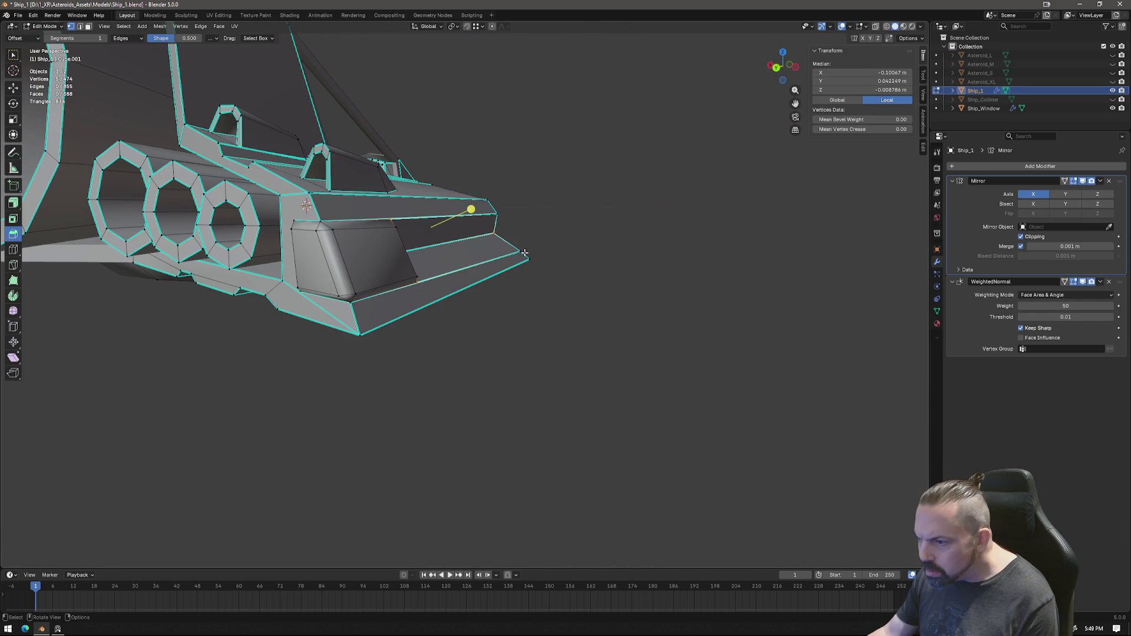
pyautogui.click(781, 68)
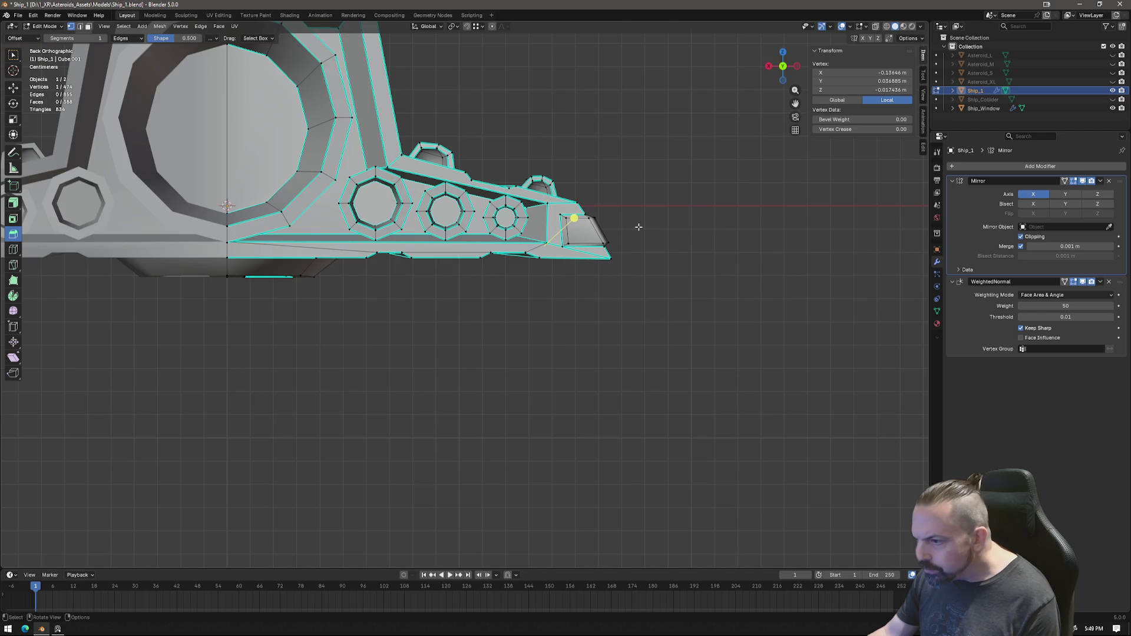
pyautogui.scroll(2, 723, 231)
pyautogui.moveTo(723, 231); pyautogui.dragTo(454, 207, button='middle')
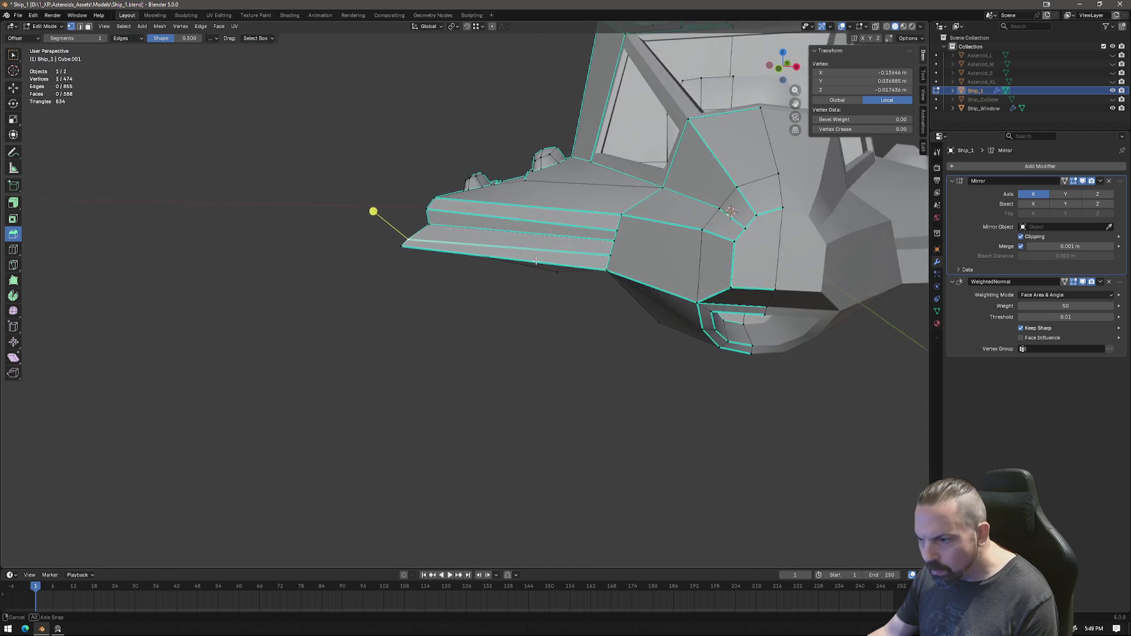
pyautogui.scroll(2, 453, 207)
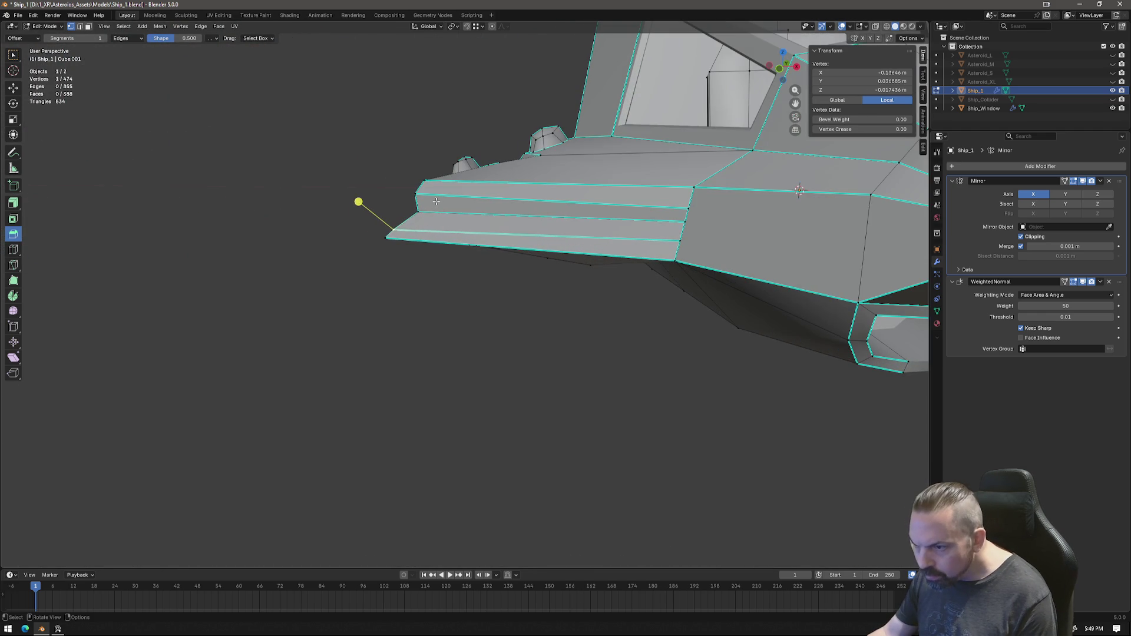
pyautogui.press('g')
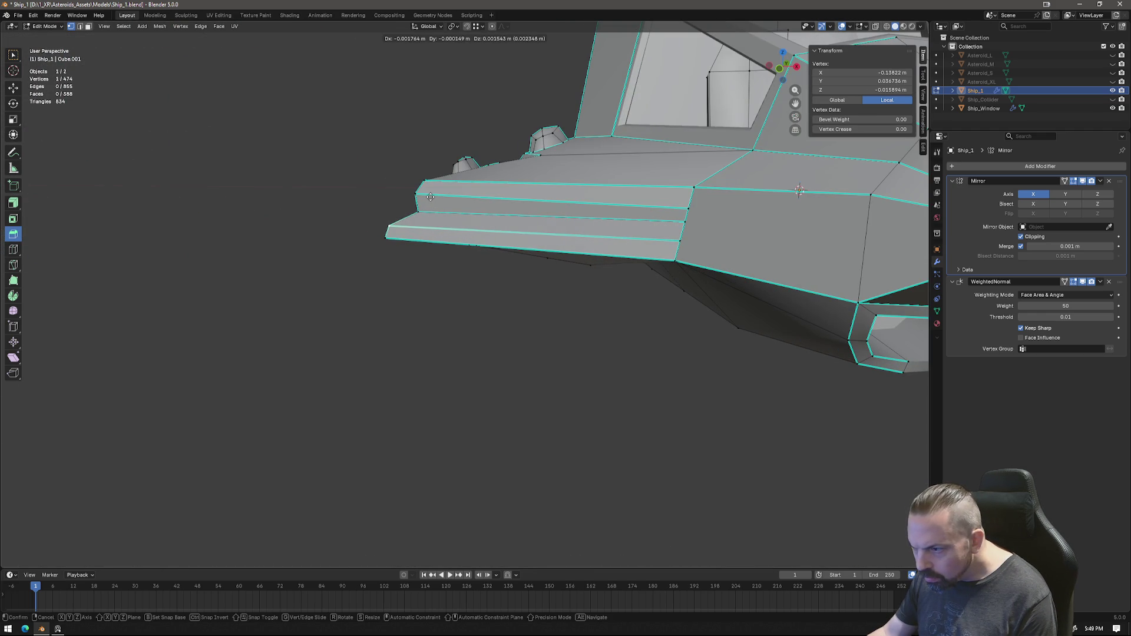
pyautogui.click(431, 196)
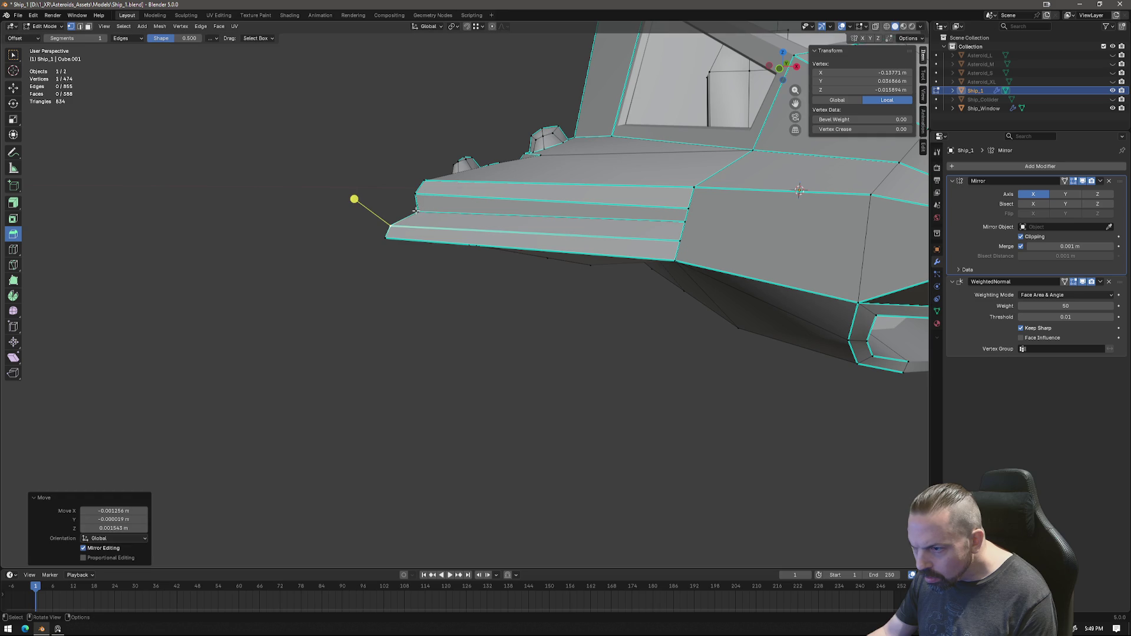
pyautogui.press('g')
pyautogui.click(465, 205)
pyautogui.moveTo(428, 196)
pyautogui.mouseDown(button='middle')
pyautogui.moveTo(557, 180)
pyautogui.moveTo(771, 188)
pyautogui.mouseUp(button='middle')
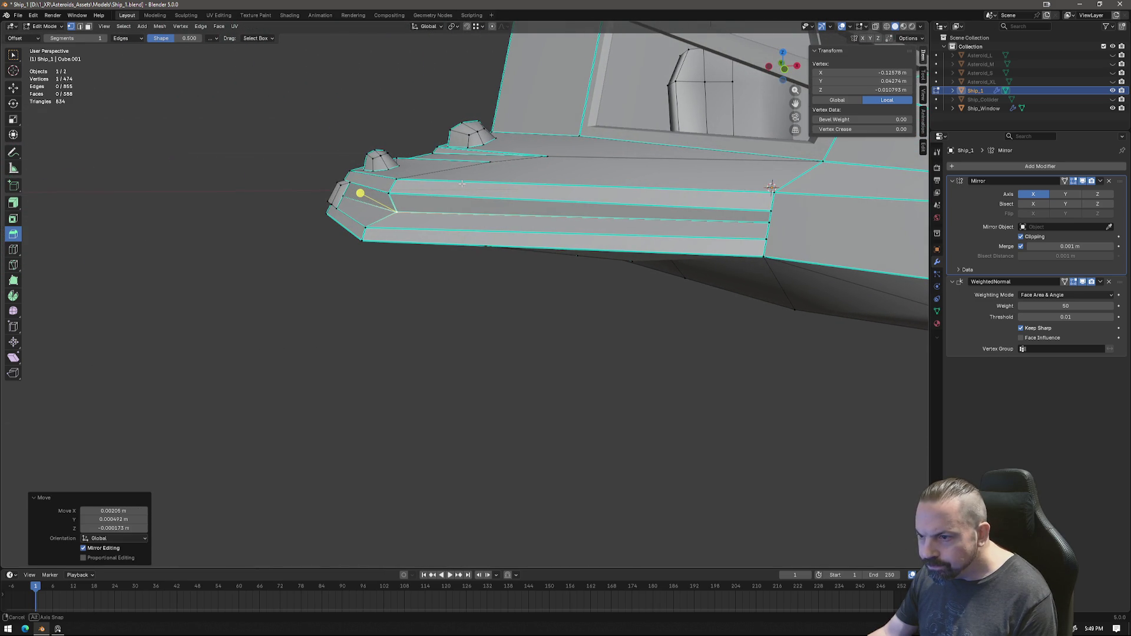
# Step: From front ortho view, move the groove-front and fin-tip vertices into place, then leave Edit Mode
pyautogui.click(303, 176)
pyautogui.press('KP_1')
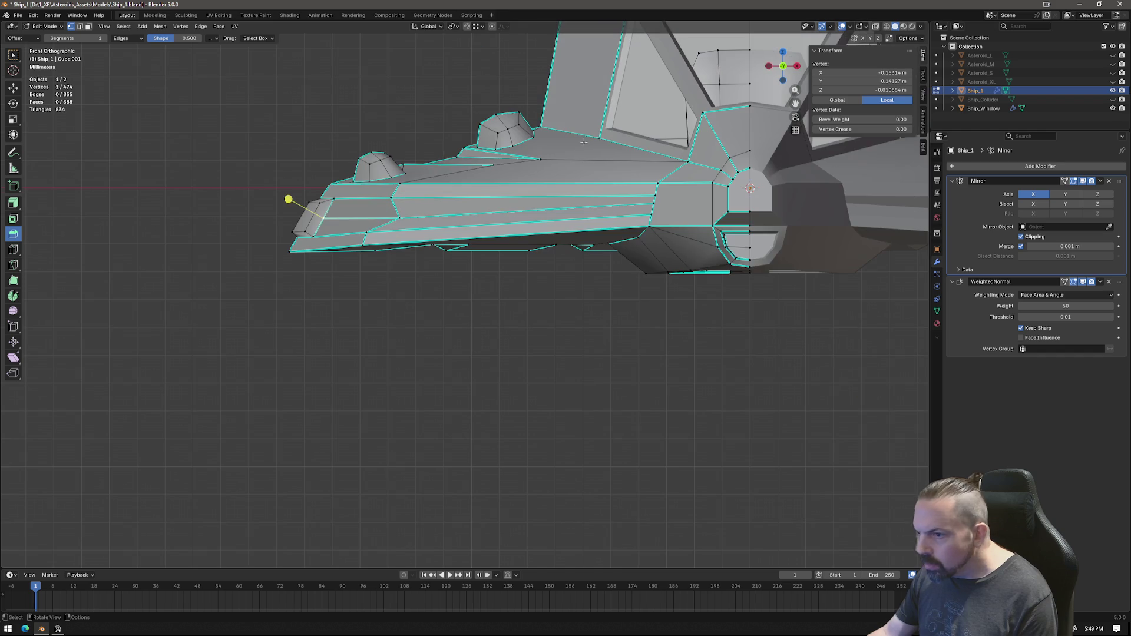
pyautogui.press('g')
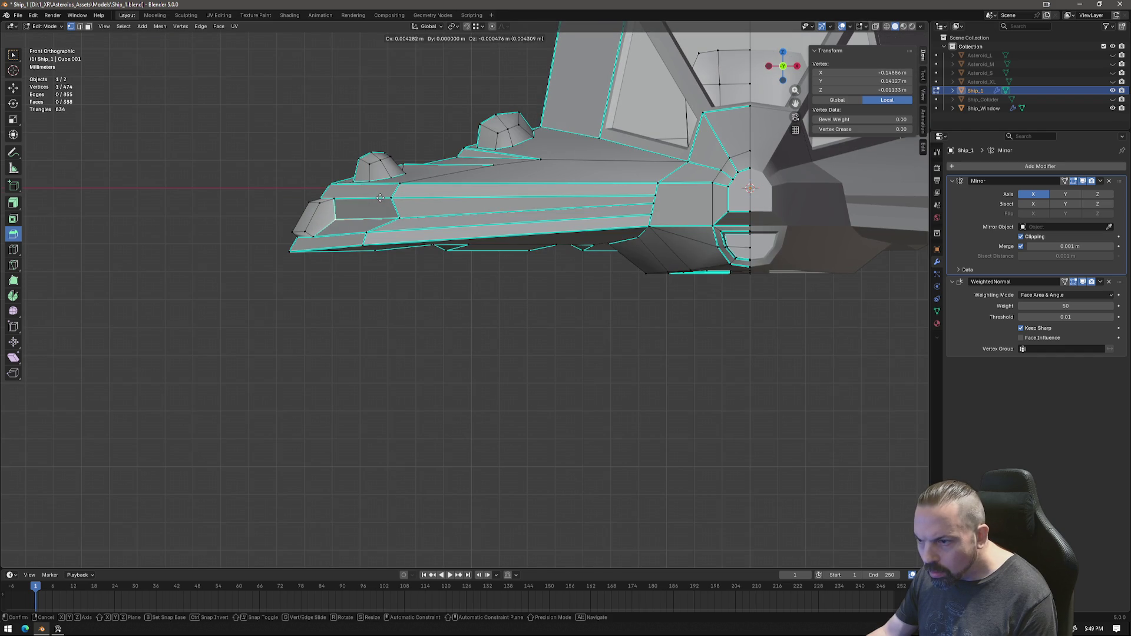
pyautogui.click(380, 198)
pyautogui.press('g')
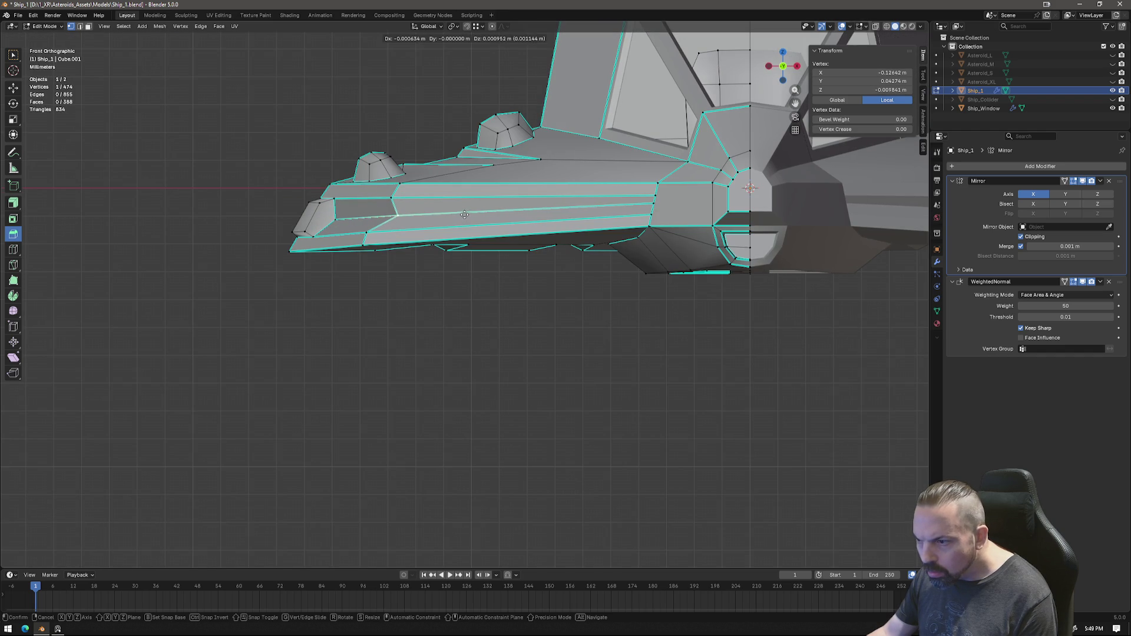
pyautogui.click(465, 215)
pyautogui.click(654, 203)
pyautogui.press('g')
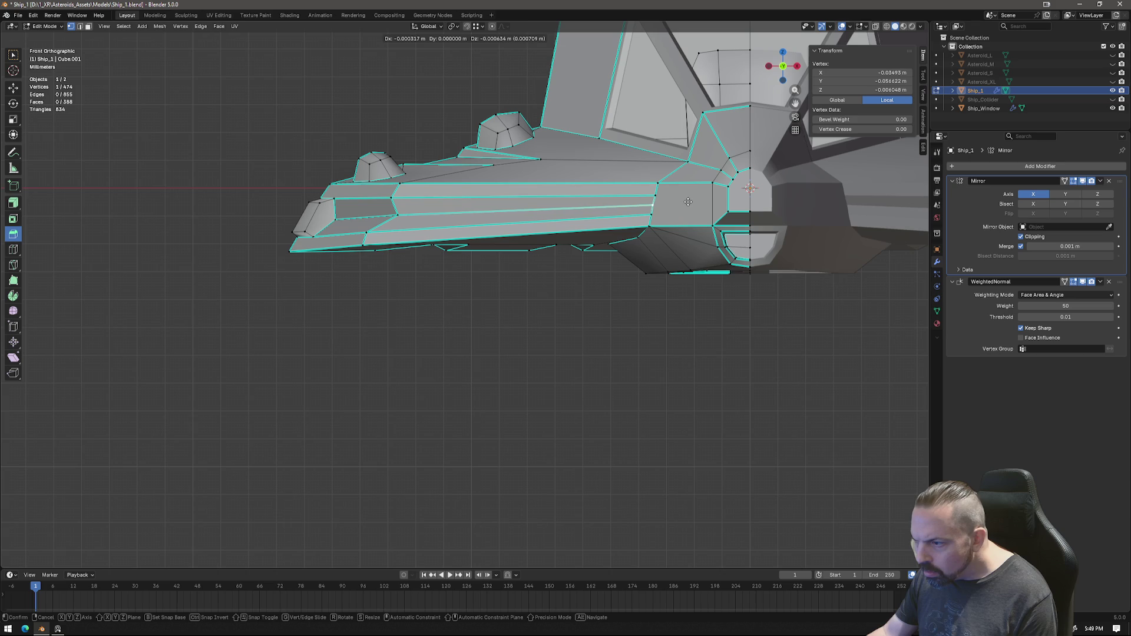
pyautogui.click(688, 202)
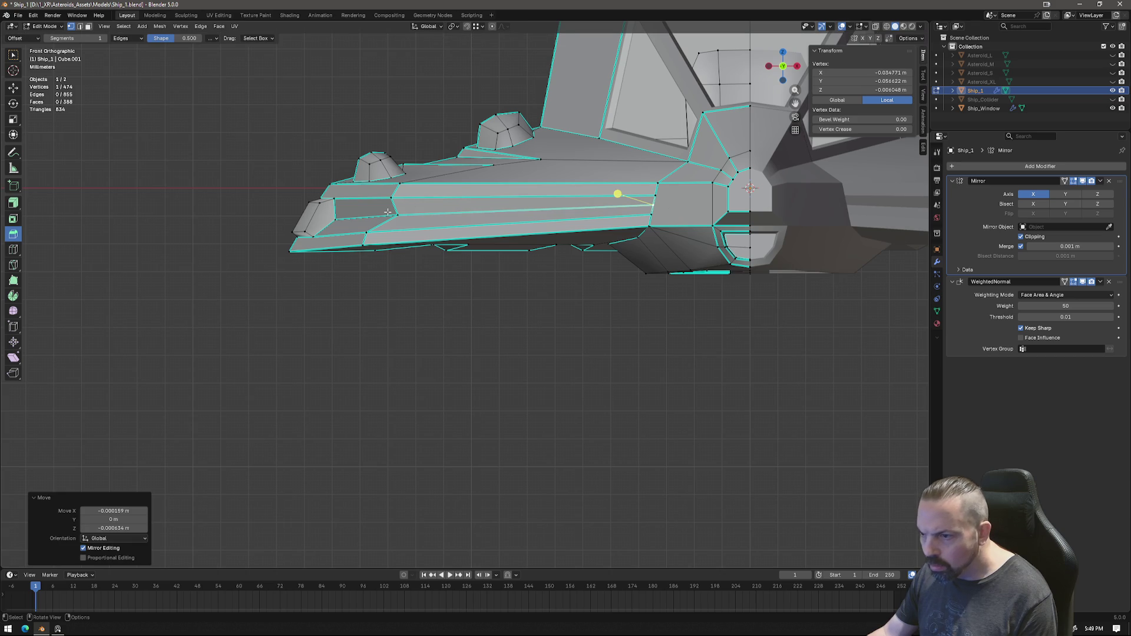
pyautogui.moveTo(391, 290); pyautogui.dragTo(606, 320, button='middle')
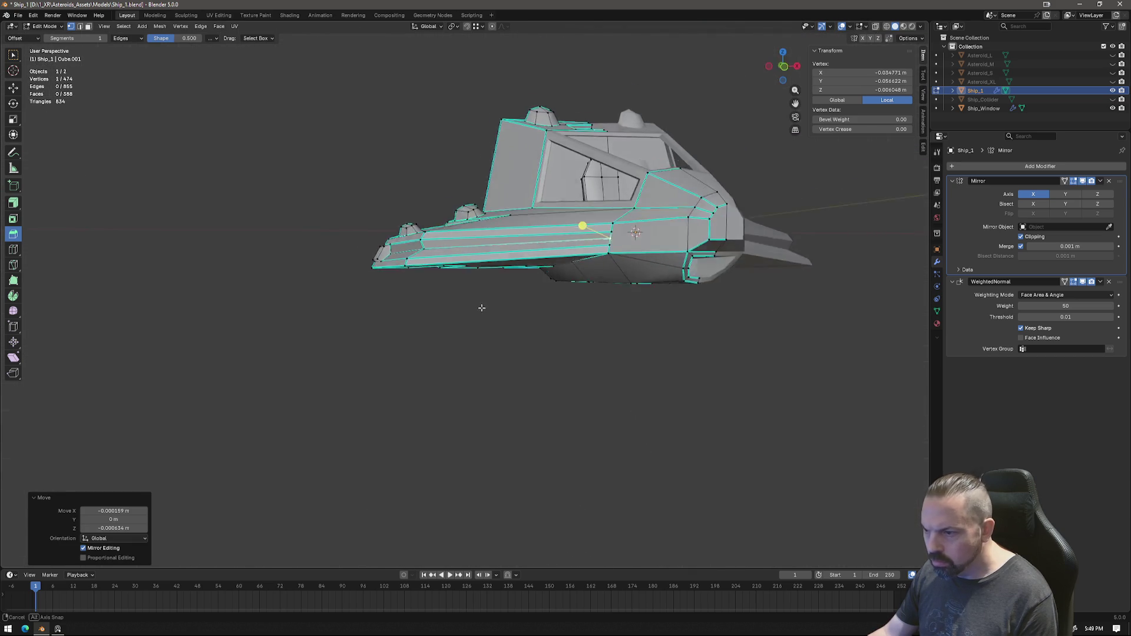
pyautogui.press('Tab')
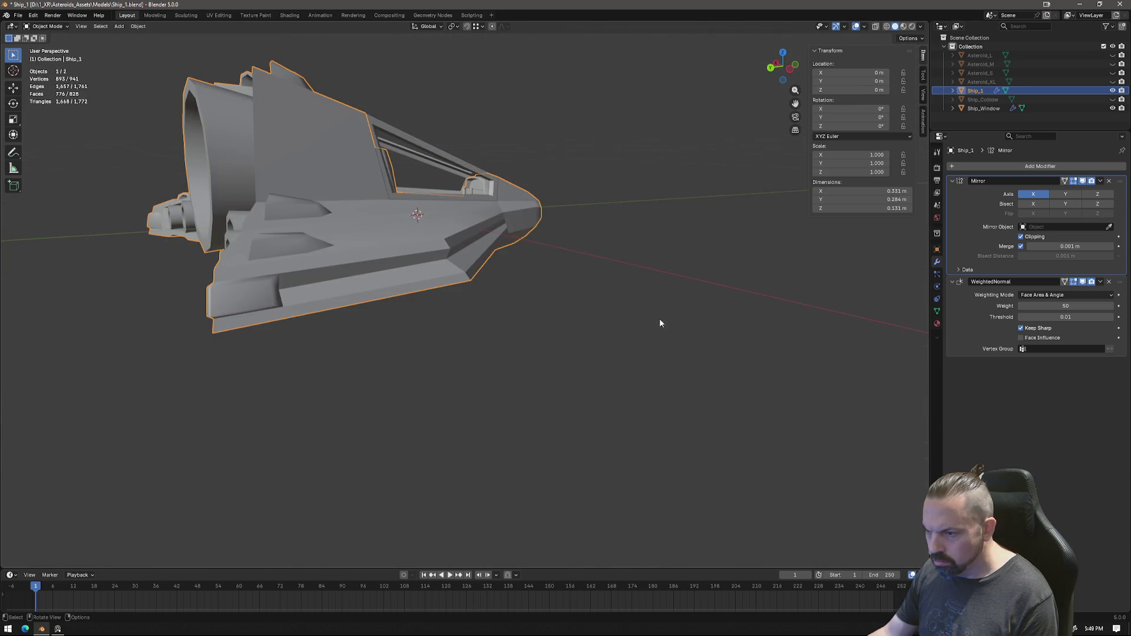
# Step: Knife-cut a new edge from the groove's front vertex to the nose, closing a triangular face
pyautogui.moveTo(606, 318)
pyautogui.mouseDown(button='middle')
pyautogui.moveTo(458, 319)
pyautogui.moveTo(592, 331)
pyautogui.moveTo(578, 310)
pyautogui.mouseUp(button='middle')
pyautogui.scroll(4, 579, 310)
pyautogui.press('Tab')
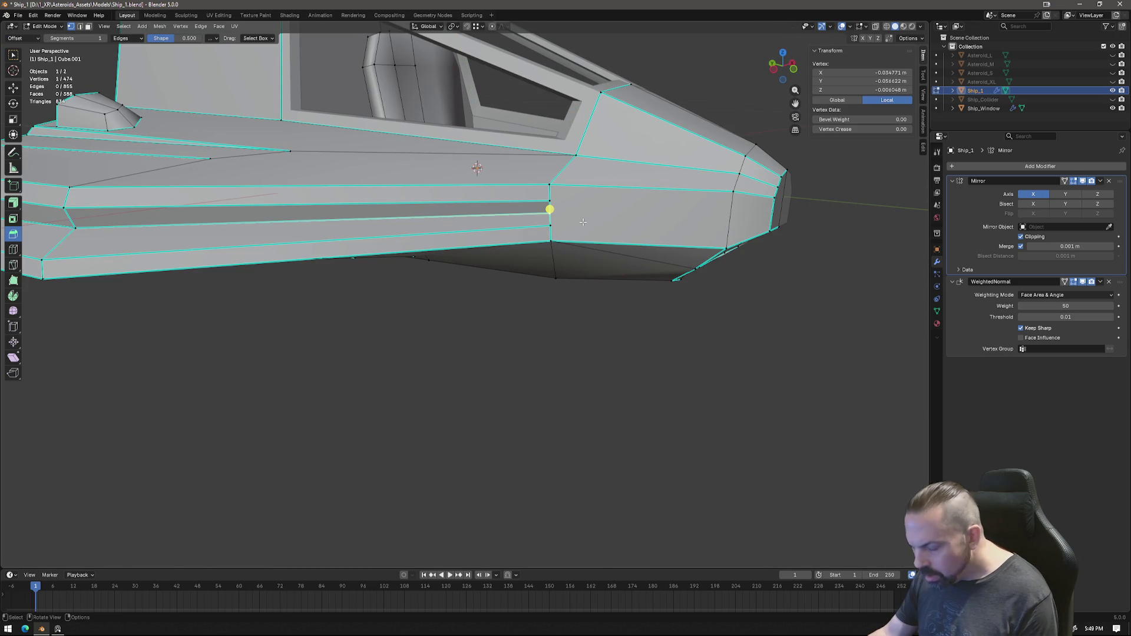
pyautogui.press('k')
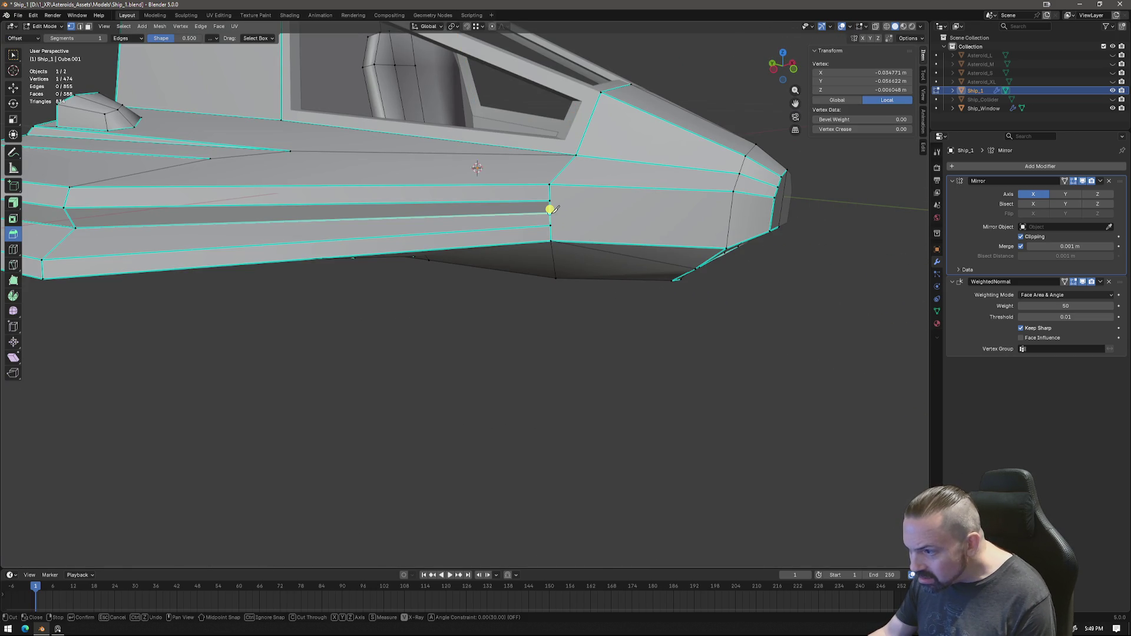
pyautogui.click(551, 210)
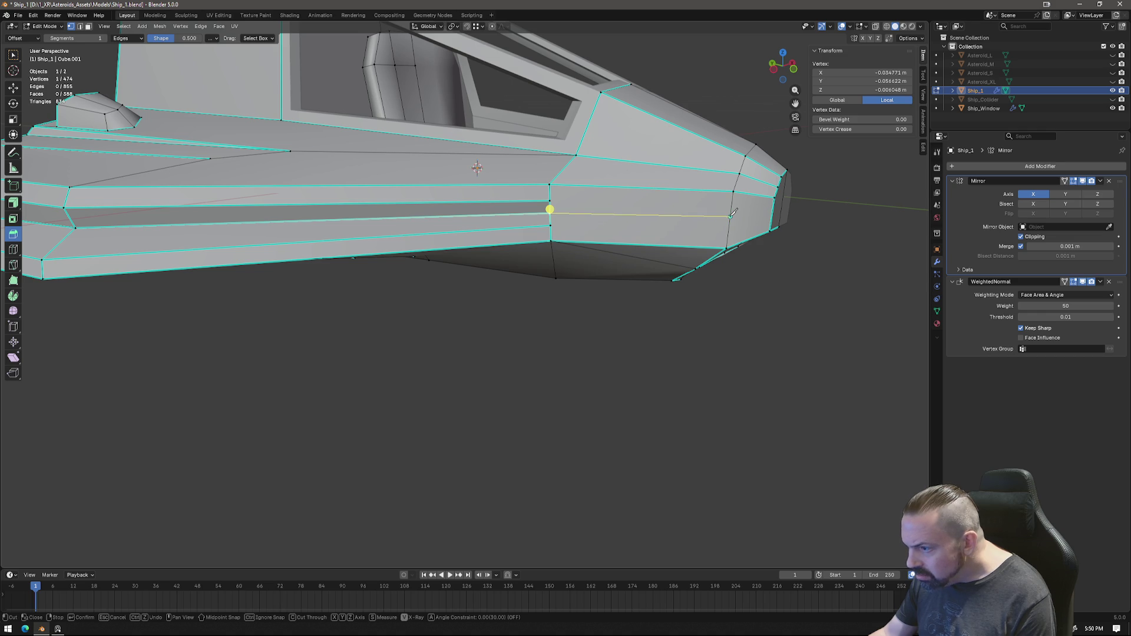
pyautogui.click(733, 213)
pyautogui.press('Return')
pyautogui.press('k')
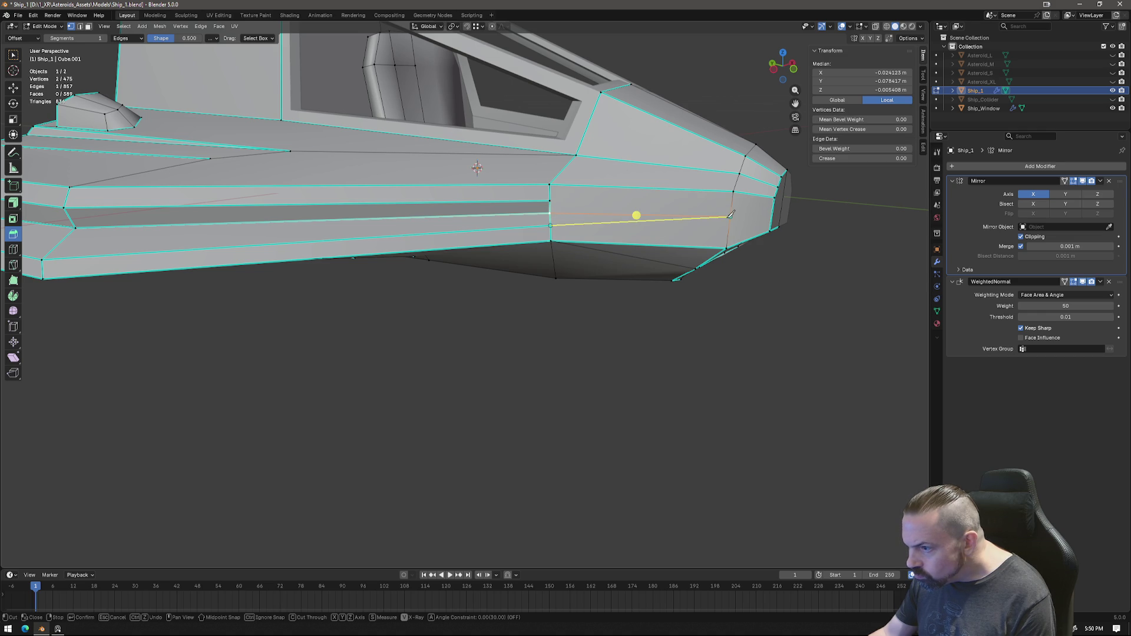
pyautogui.click(550, 203)
pyautogui.press('Return')
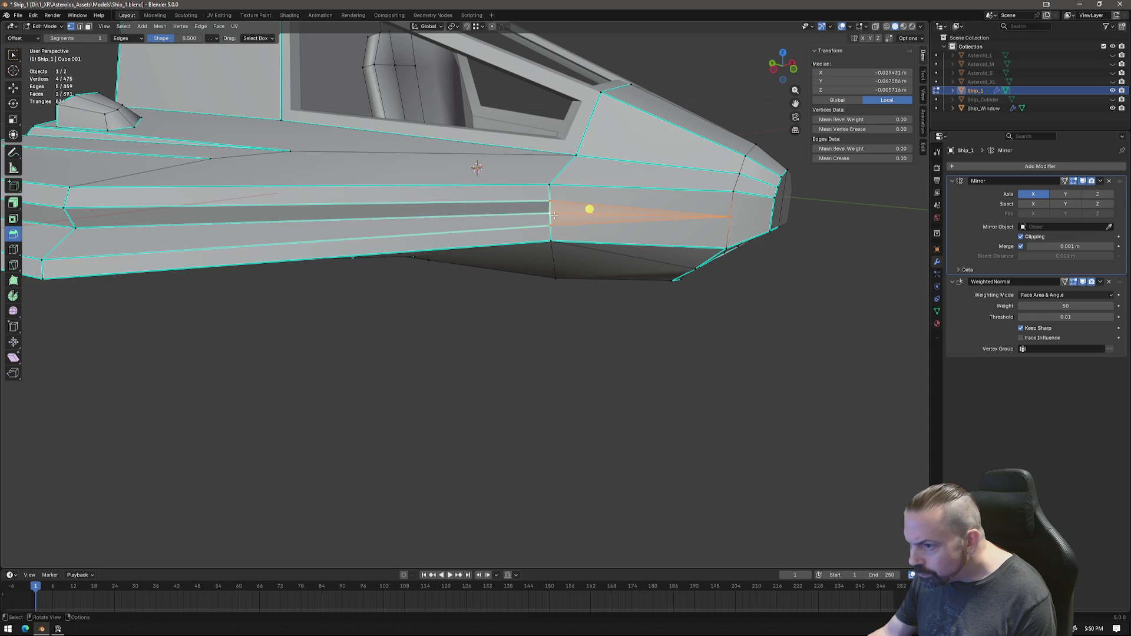
# Step: Slide a cut vertex along X, mark the new edge sharp and check the shading in Object Mode
pyautogui.click(550, 214)
pyautogui.moveTo(550, 215)
pyautogui.mouseDown(button='middle')
pyautogui.moveTo(601, 218)
pyautogui.moveTo(495, 221)
pyautogui.moveTo(556, 236)
pyautogui.mouseUp(button='middle')
pyautogui.press('g')
pyautogui.press('x')
pyautogui.click(504, 223)
pyautogui.keyDown('shift'); pyautogui.click(557, 235); pyautogui.keyUp('shift')
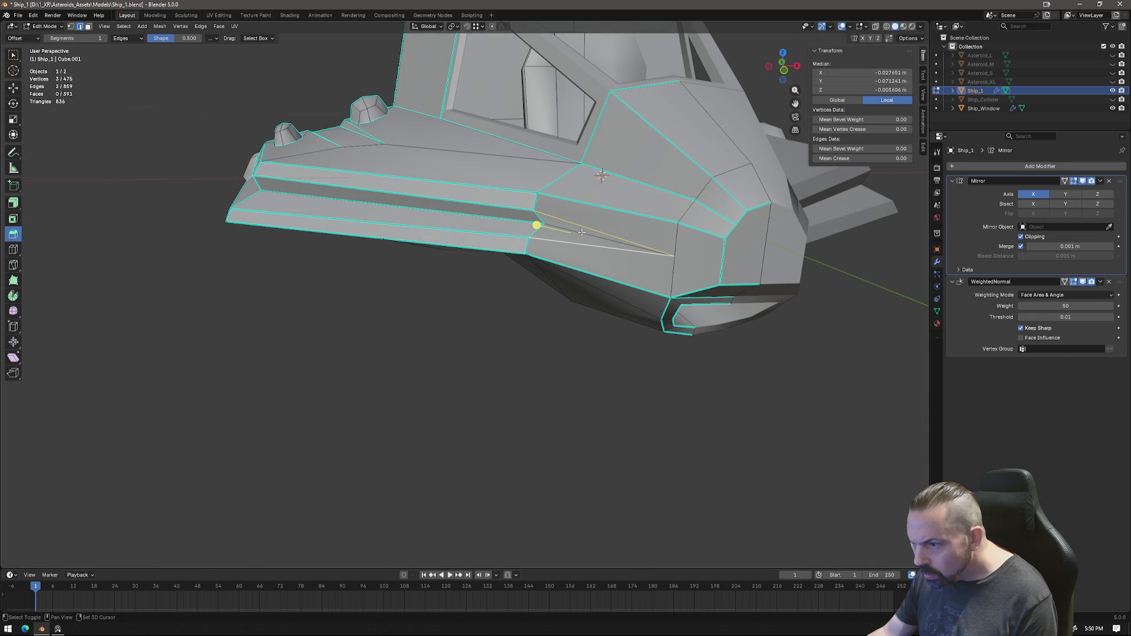
pyautogui.rightClick(586, 300)
pyautogui.click(567, 317)
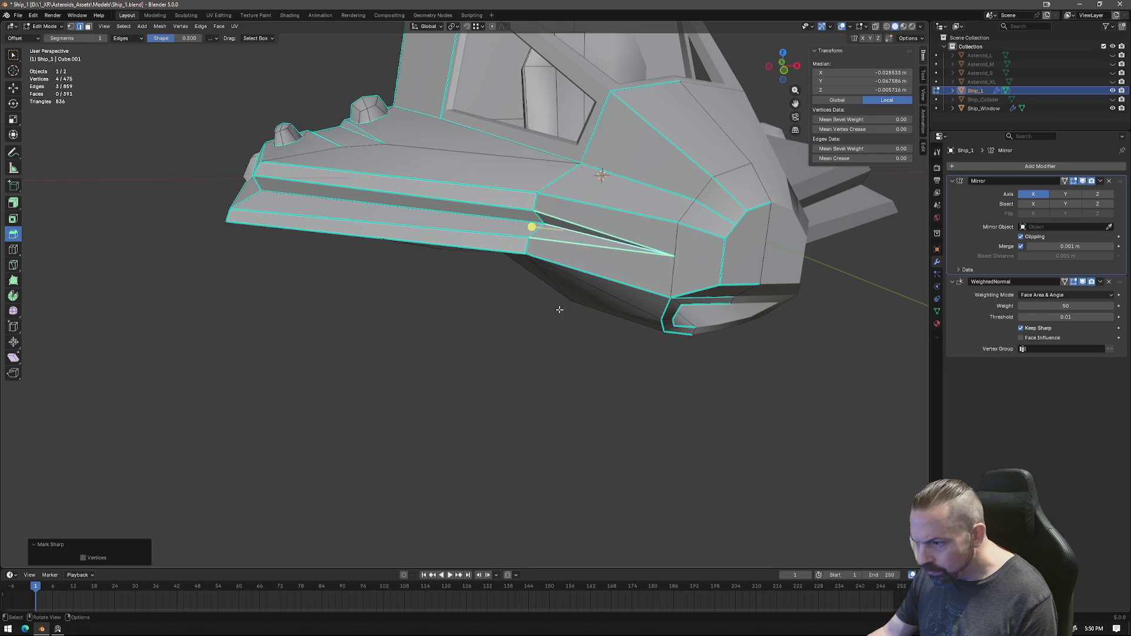
pyautogui.press('Tab')
pyautogui.moveTo(548, 304)
pyautogui.mouseDown(button='middle')
pyautogui.moveTo(663, 324)
pyautogui.moveTo(728, 317)
pyautogui.moveTo(679, 300)
pyautogui.mouseUp(button='middle')
# Step: Merge two hull vertices near the nose into one
pyautogui.press('Tab')
pyautogui.click(608, 273)
pyautogui.moveTo(608, 272); pyautogui.dragTo(639, 253, button='middle')
pyautogui.keyDown('shift'); pyautogui.click(610, 245); pyautogui.keyUp('shift')
pyautogui.rightClick(619, 263)
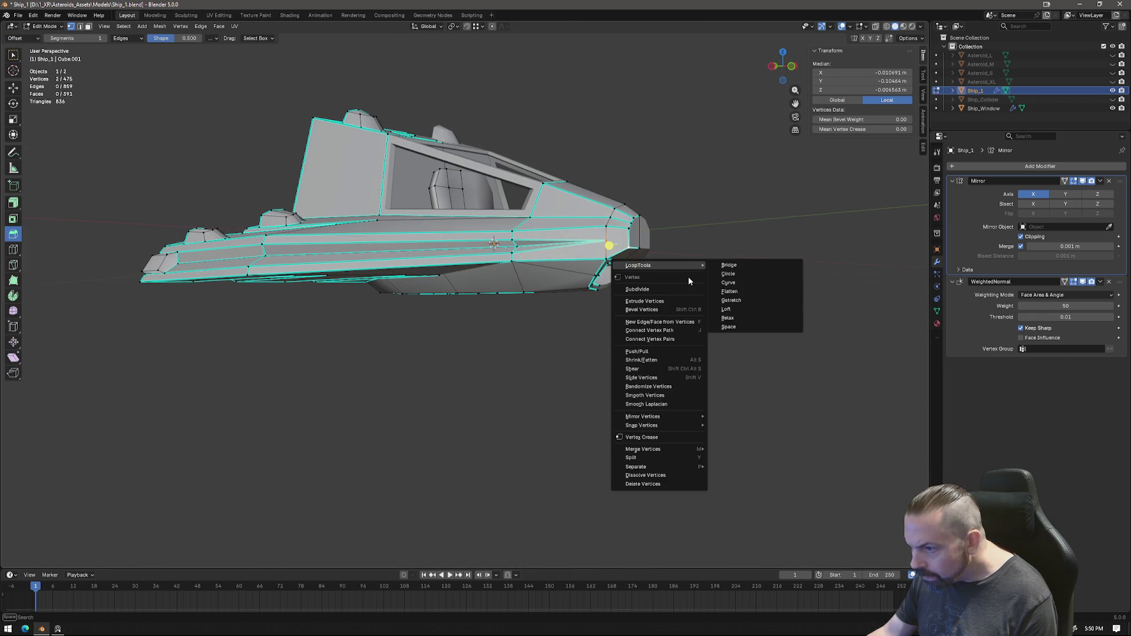
pyautogui.click(750, 483)
# Step: Mark a nose edge as sharp and return to Object Mode to check the whole ship
pyautogui.moveTo(750, 483)
pyautogui.mouseDown(button='middle')
pyautogui.moveTo(672, 265)
pyautogui.moveTo(697, 205)
pyautogui.mouseUp(button='middle')
pyautogui.scroll(3, 673, 265)
pyautogui.click(678, 234)
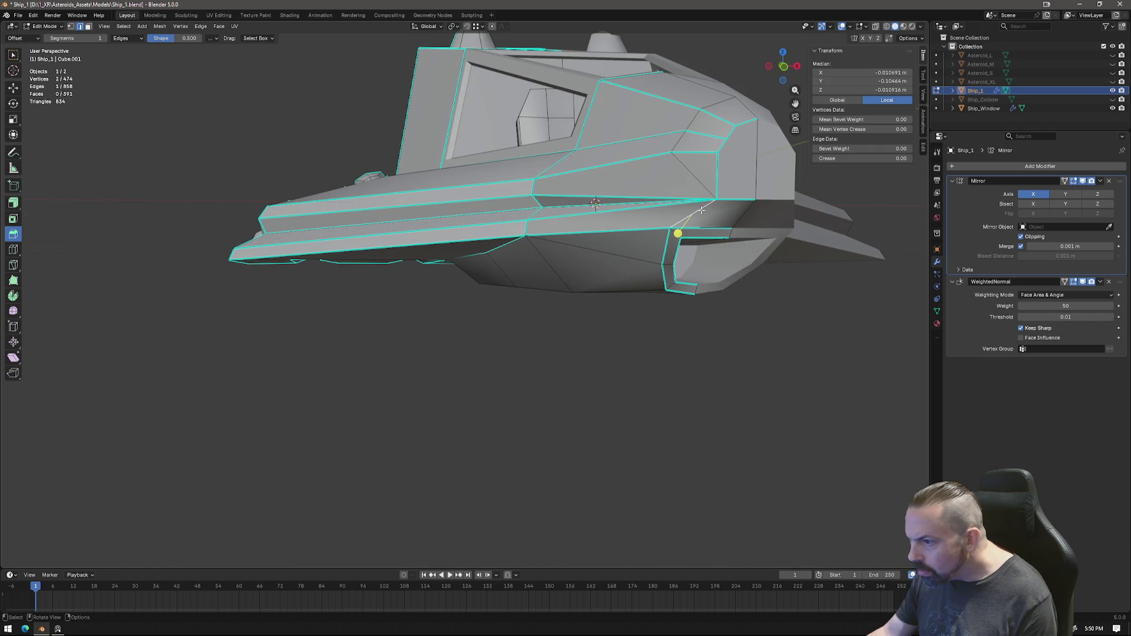
pyautogui.rightClick(818, 375)
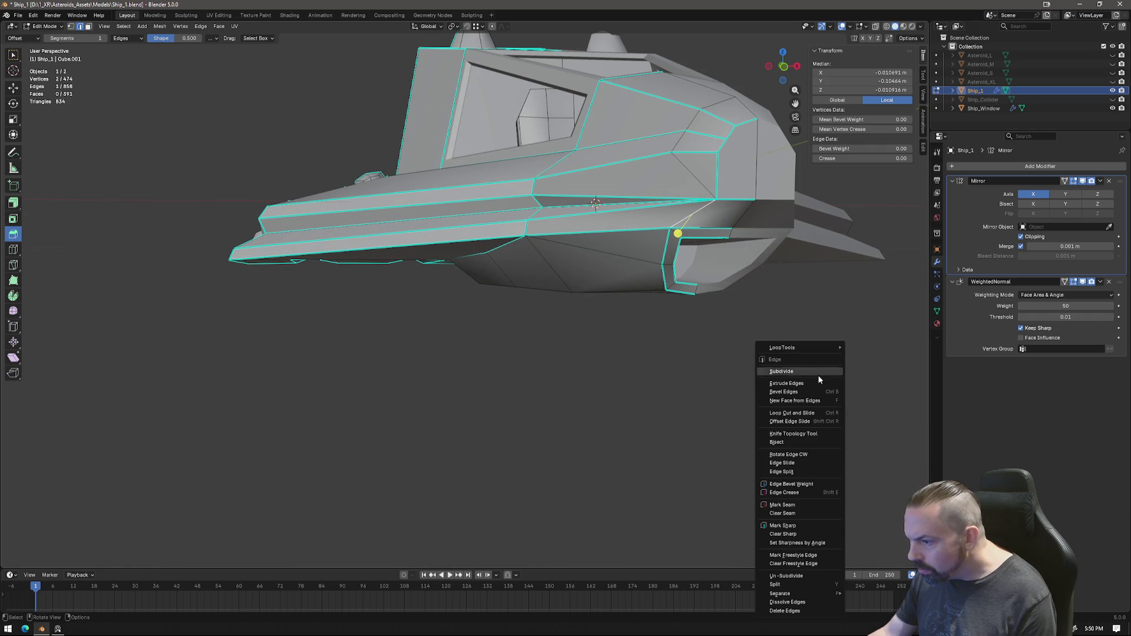
pyautogui.click(796, 526)
pyautogui.moveTo(719, 316)
pyautogui.mouseDown(button='middle')
pyautogui.moveTo(682, 315)
pyautogui.moveTo(733, 318)
pyautogui.moveTo(669, 298)
pyautogui.moveTo(718, 298)
pyautogui.moveTo(687, 286)
pyautogui.moveTo(811, 333)
pyautogui.moveTo(833, 324)
pyautogui.moveTo(778, 318)
pyautogui.moveTo(797, 317)
pyautogui.mouseUp(button='middle')
pyautogui.press('Tab')
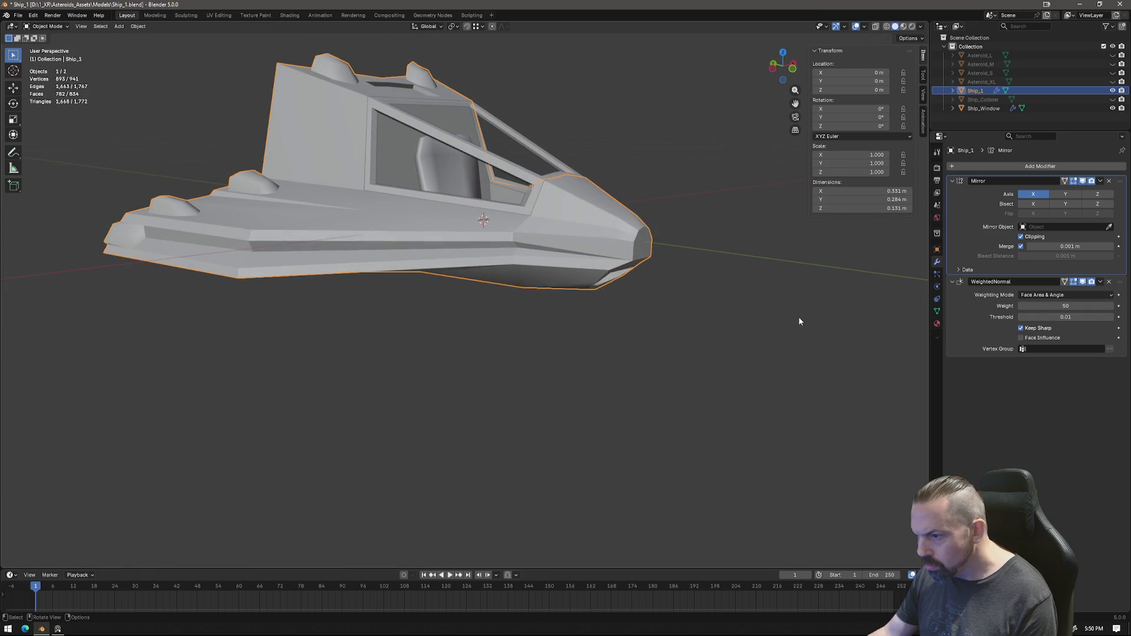
# Step: In Edit Mode, knife-cut a new edge into the ship's nose
pyautogui.press('Tab')
pyautogui.moveTo(667, 257)
pyautogui.mouseDown(button='middle')
pyautogui.moveTo(631, 278)
pyautogui.moveTo(631, 260)
pyautogui.moveTo(676, 236)
pyautogui.mouseUp(button='middle')
pyautogui.moveTo(763, 228)
pyautogui.mouseDown(button='middle')
pyautogui.moveTo(615, 250)
pyautogui.moveTo(606, 232)
pyautogui.mouseUp(button='middle')
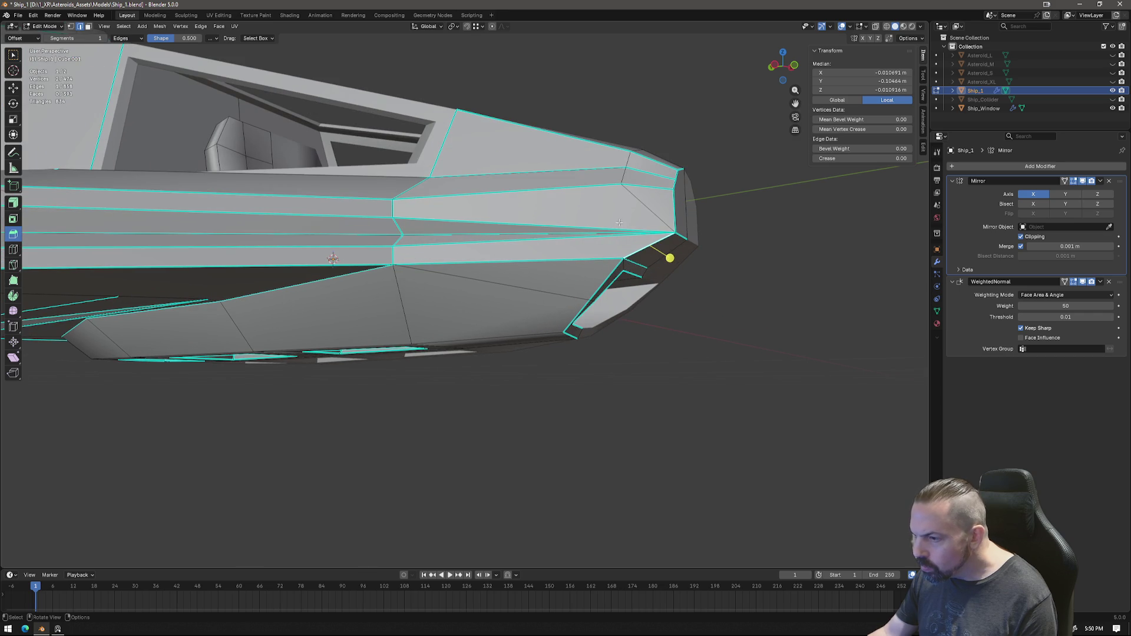
pyautogui.press('k')
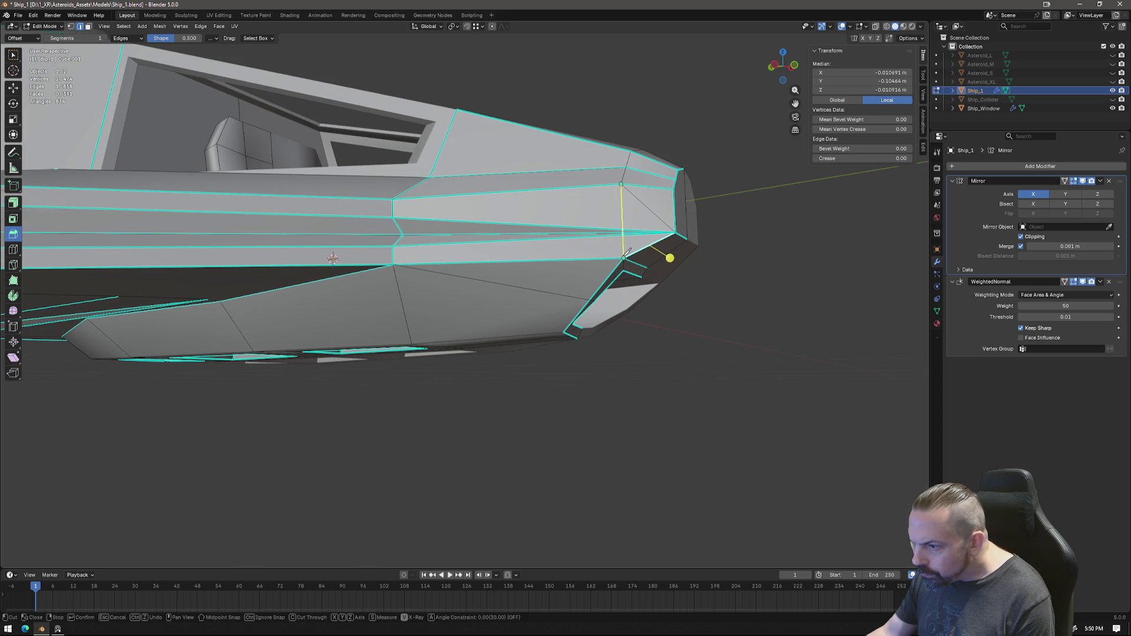
pyautogui.press('Return')
pyautogui.scroll(2, 650, 235)
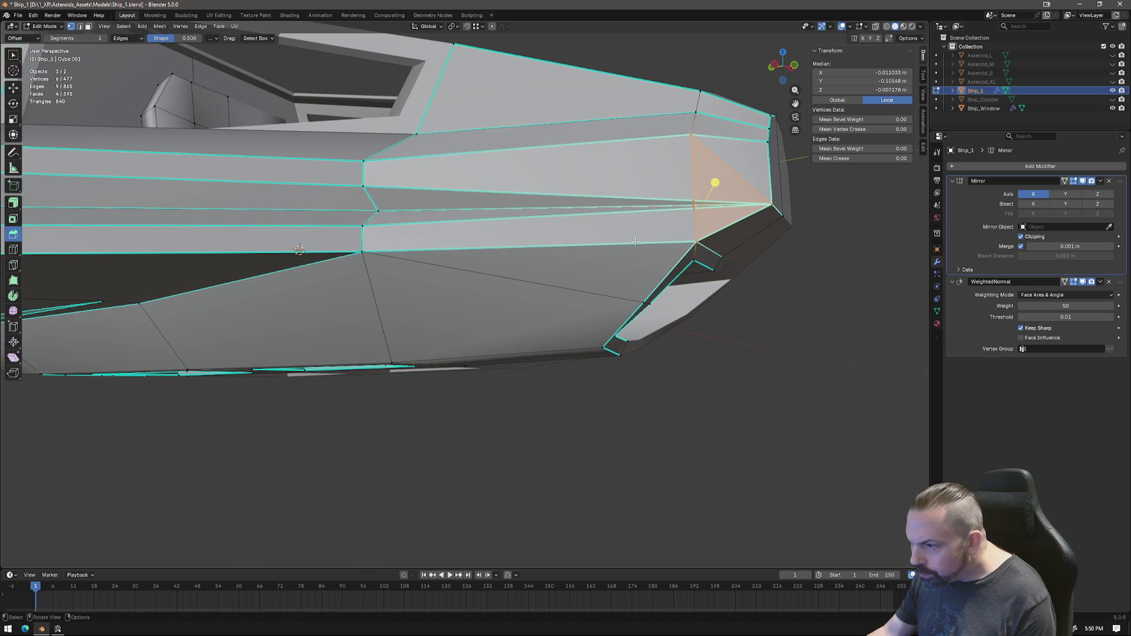
# Step: Delete the extra geometry between two nose vertices
pyautogui.click(695, 206)
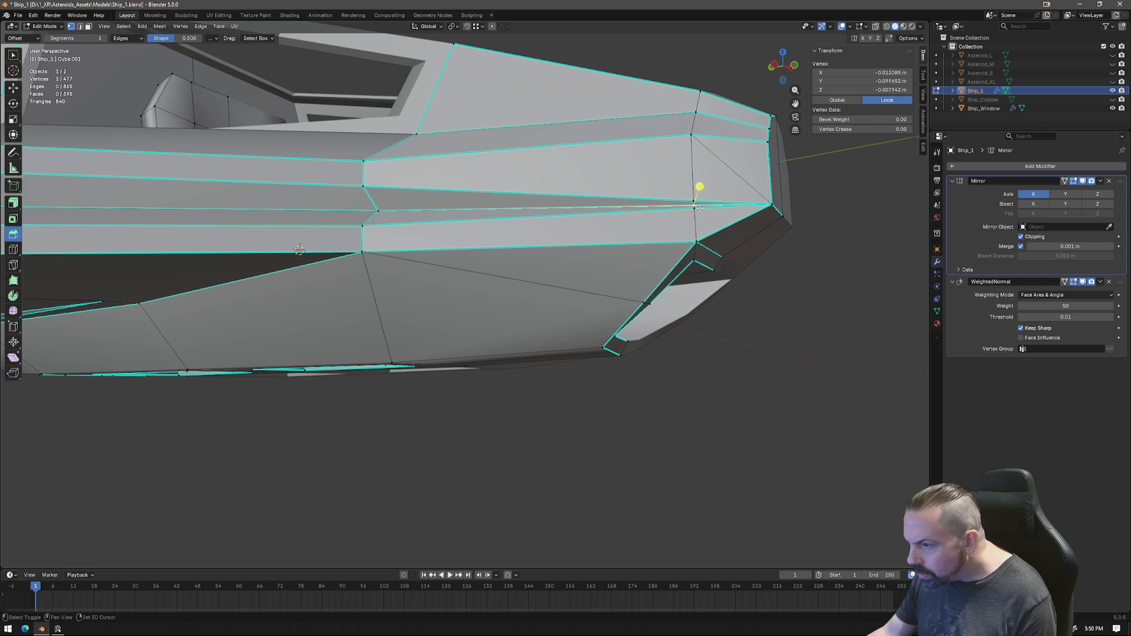
pyautogui.moveTo(699, 187); pyautogui.dragTo(626, 232, button='middle')
pyautogui.keyDown('shift'); pyautogui.click(648, 250); pyautogui.keyUp('shift')
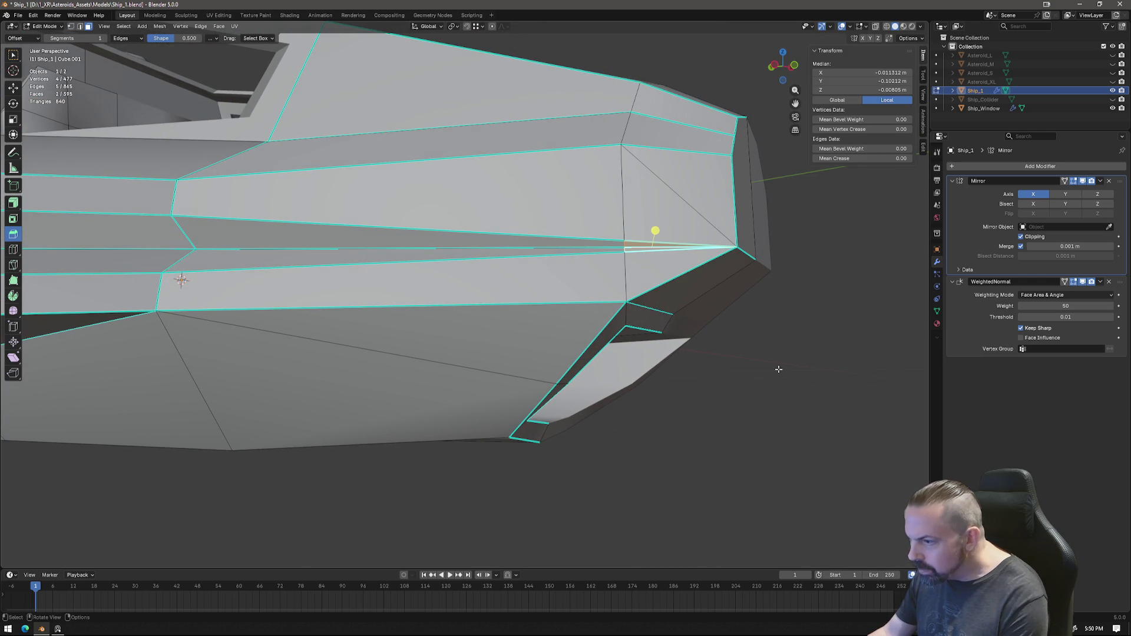
pyautogui.press('x')
pyautogui.click(760, 328)
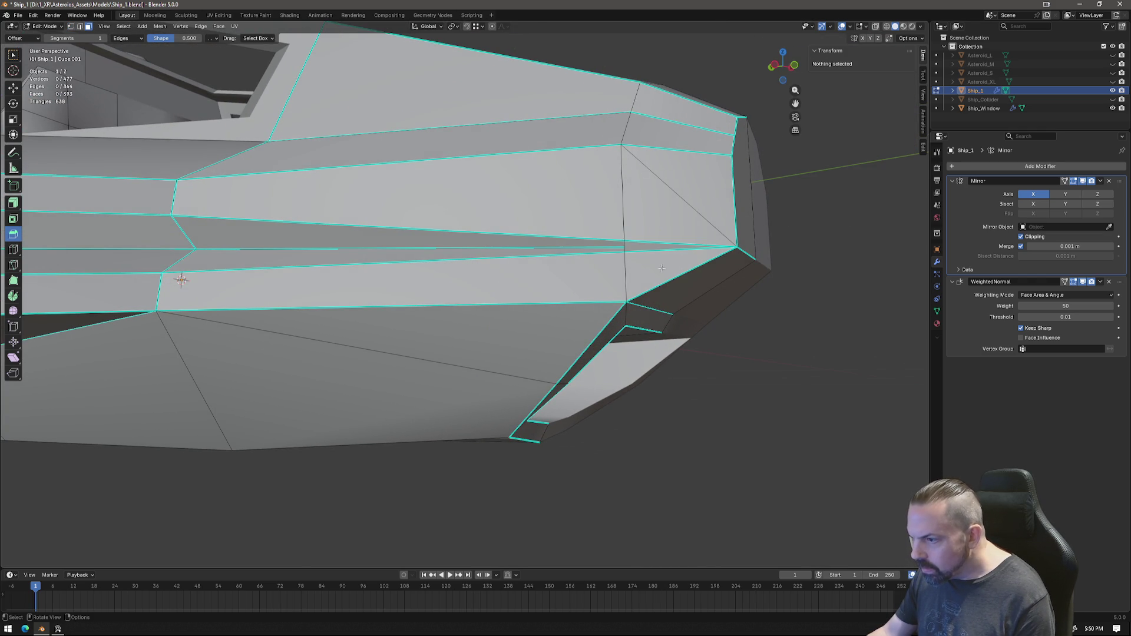
# Step: Merge the groove-tip vertices near the nose at their centre
pyautogui.click(626, 245)
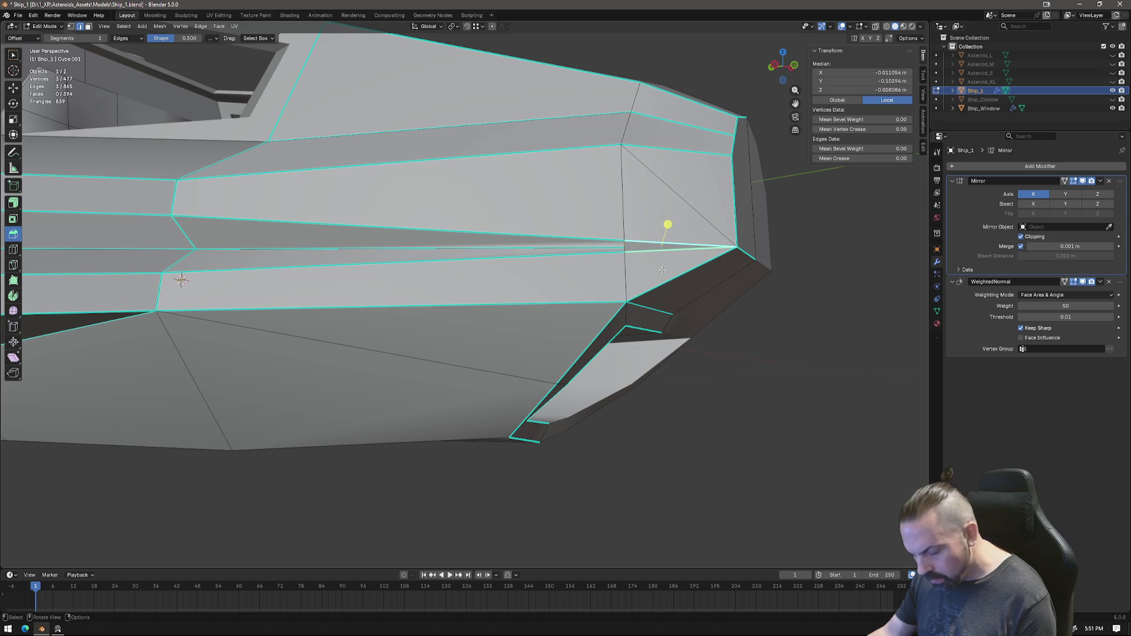
pyautogui.moveTo(647, 244)
pyautogui.mouseDown(button='middle')
pyautogui.moveTo(697, 268)
pyautogui.moveTo(685, 266)
pyautogui.mouseUp(button='middle')
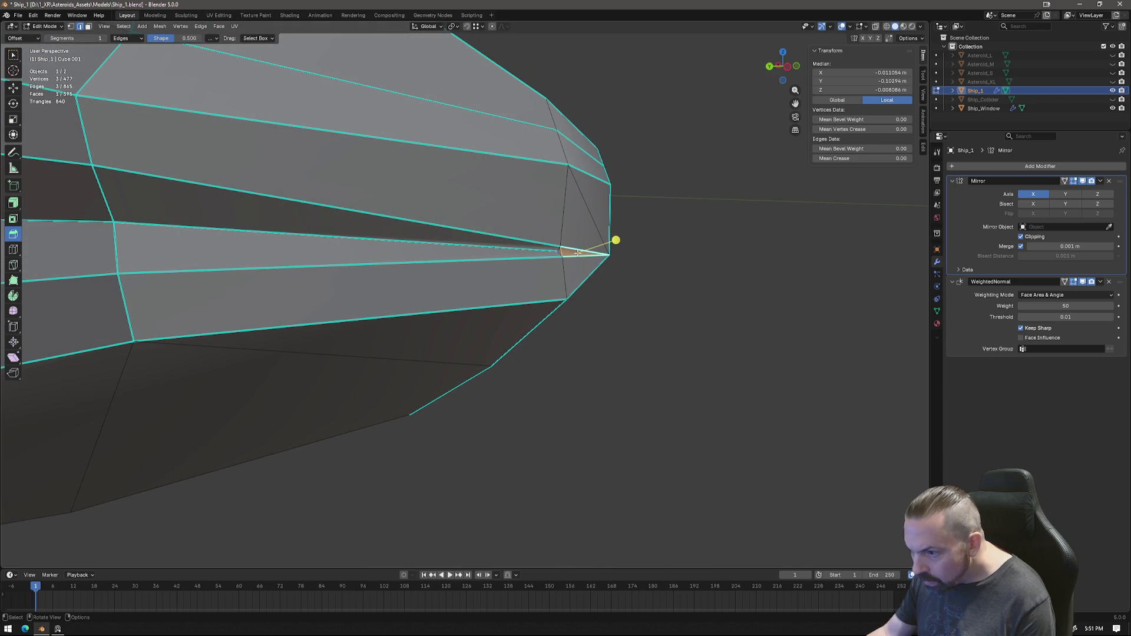
pyautogui.keyDown('shift'); pyautogui.click(561, 252); pyautogui.keyUp('shift')
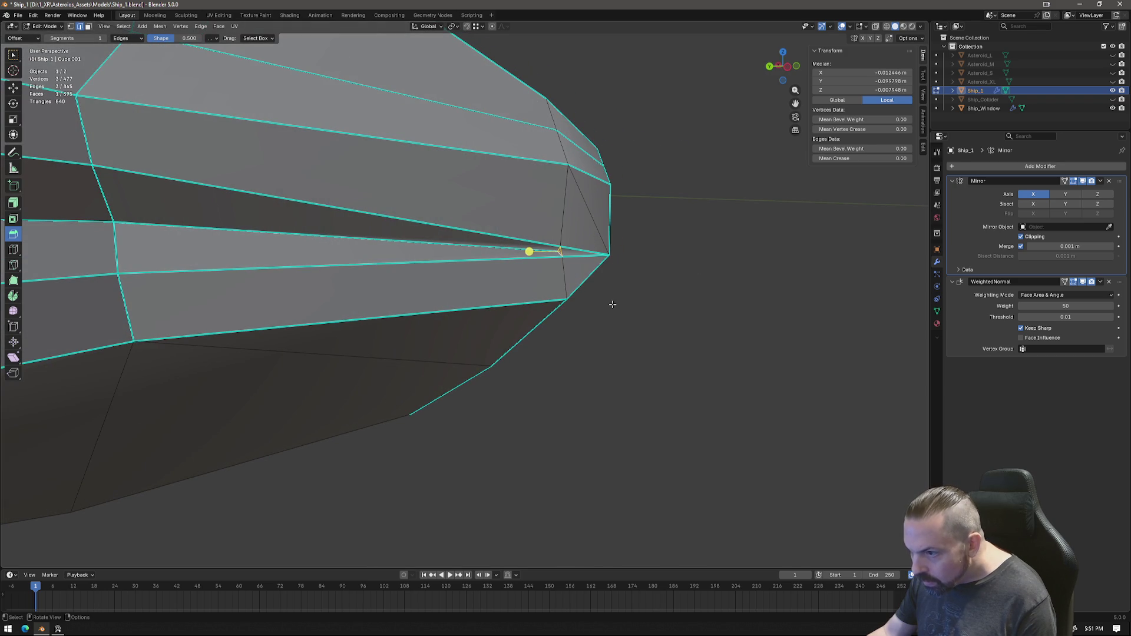
pyautogui.rightClick(612, 305)
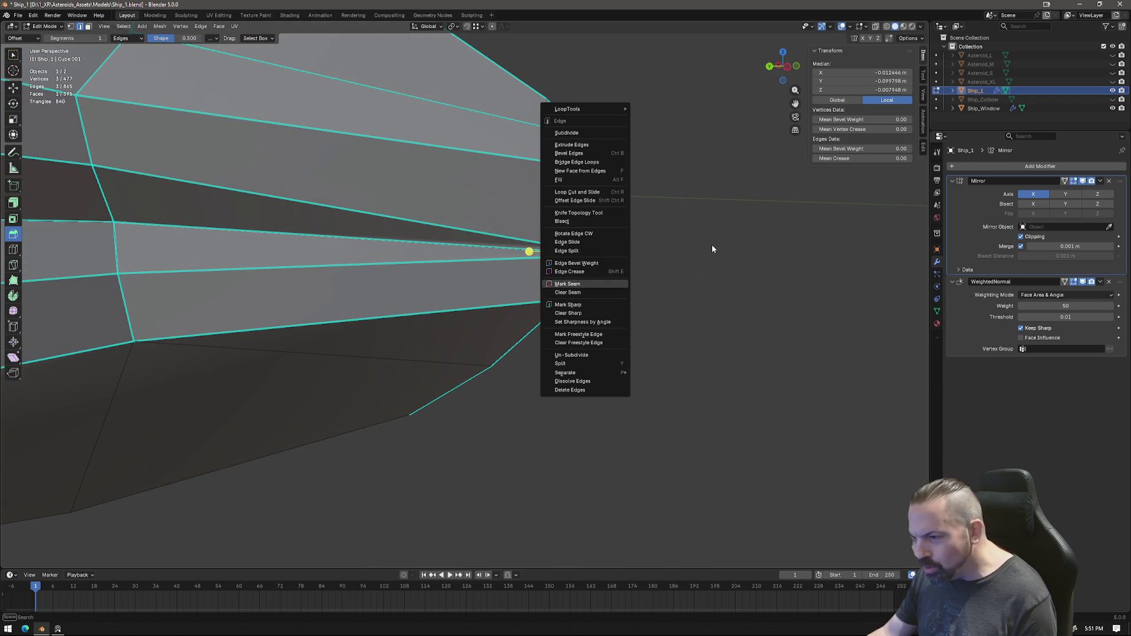
pyautogui.click(563, 239)
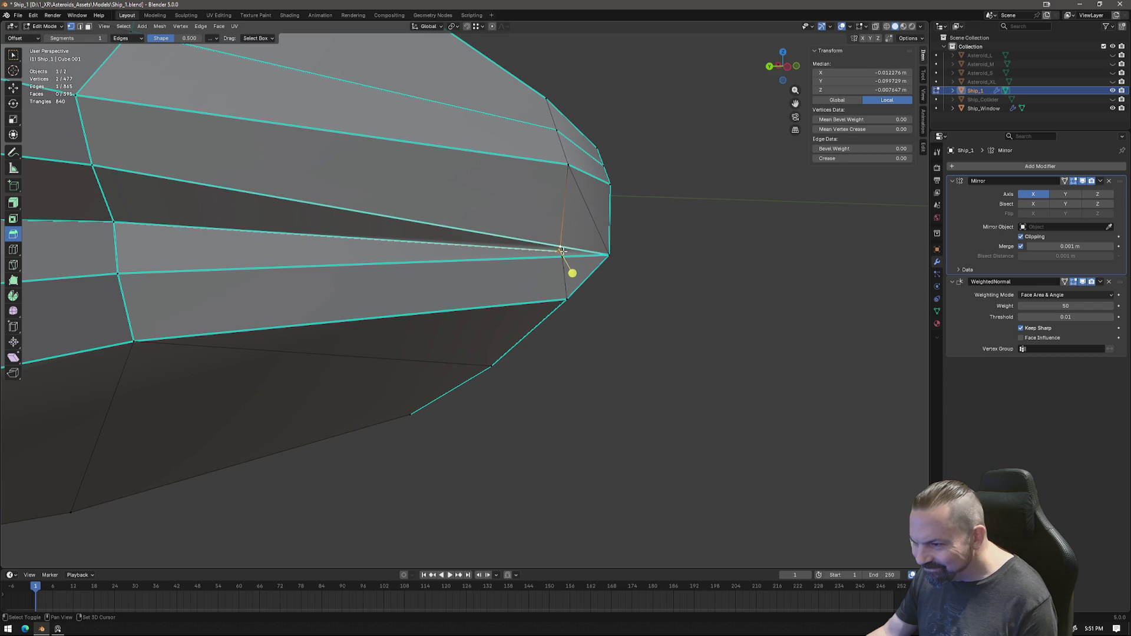
pyautogui.rightClick(660, 292)
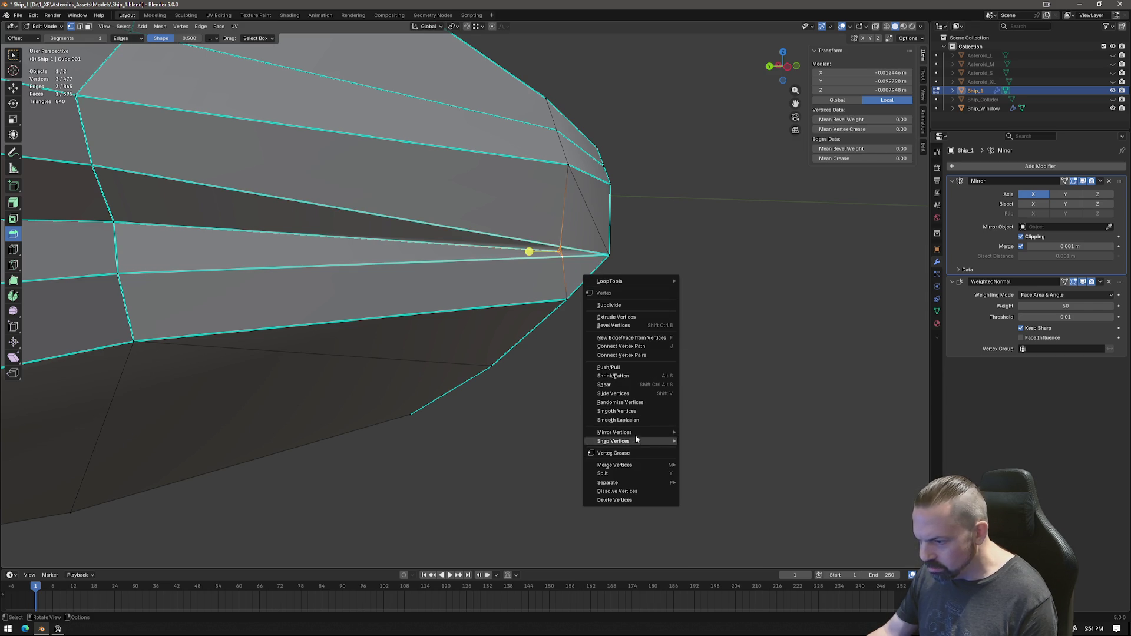
pyautogui.moveTo(616, 465)
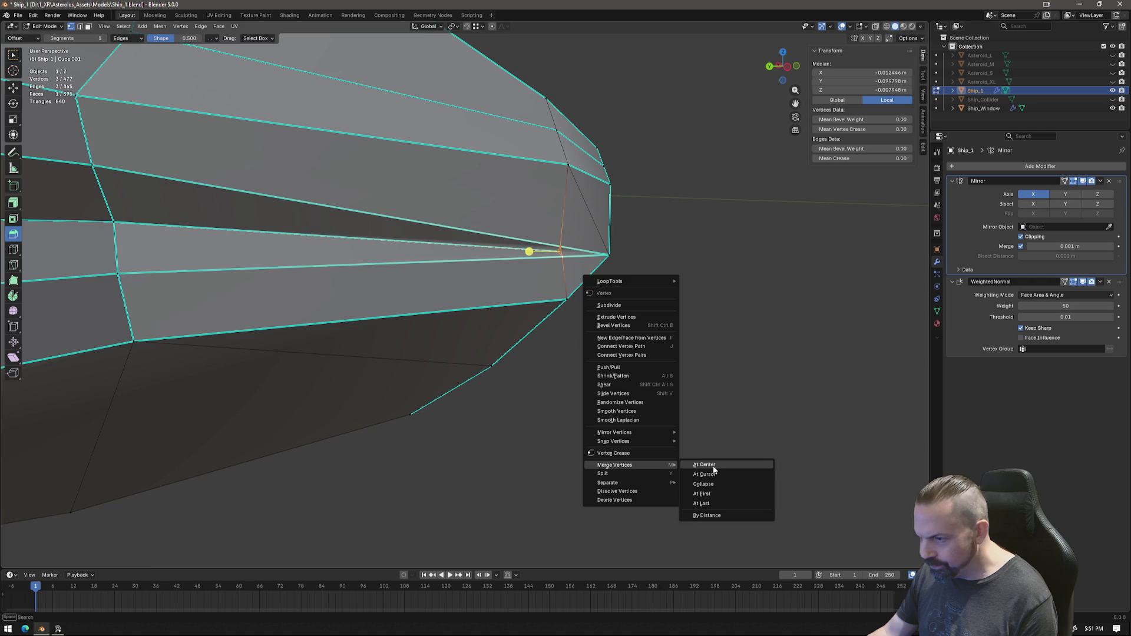
pyautogui.click(714, 469)
# Step: Switch to a front view and begin moving the merged vertex
pyautogui.moveTo(713, 463)
pyautogui.mouseDown(button='middle')
pyautogui.moveTo(514, 271)
pyautogui.moveTo(620, 221)
pyautogui.mouseUp(button='middle')
pyautogui.click(781, 68)
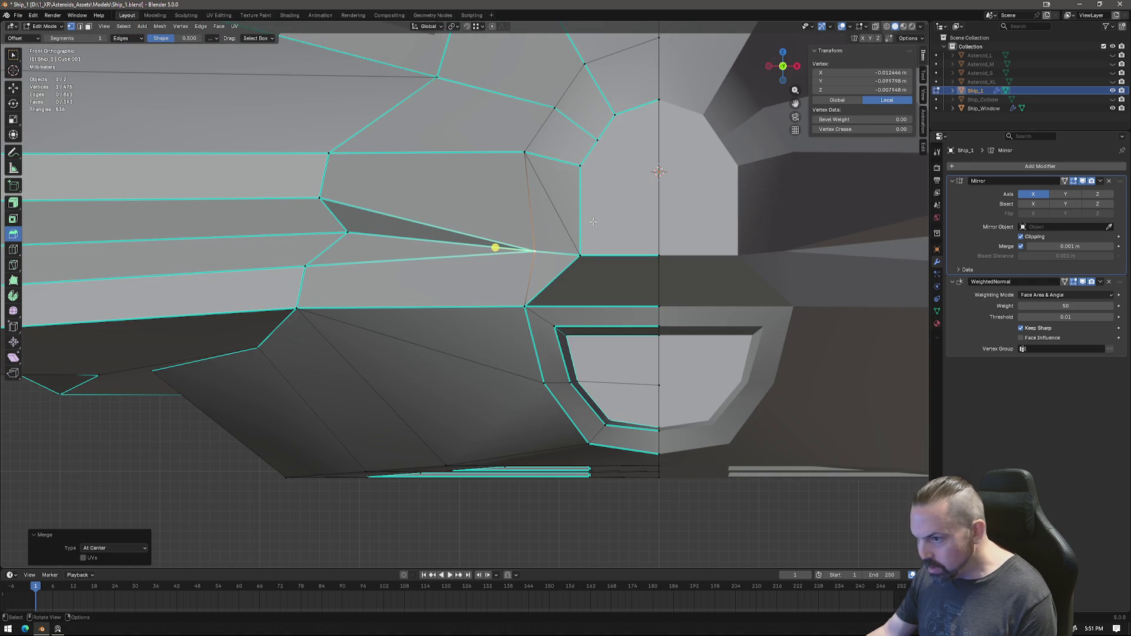
pyautogui.press('g')
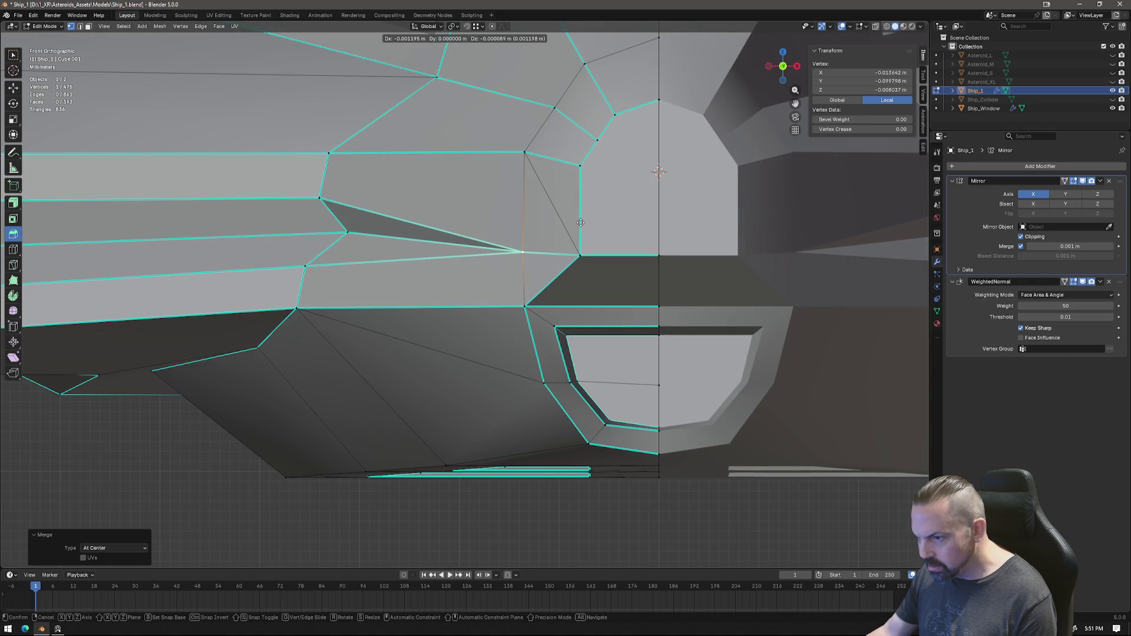
# Step: Place the vertex, dissolve the extra nose edges and join vertices so the panel lines run cleanly
pyautogui.click(580, 171)
pyautogui.keyDown('shift'); pyautogui.click(518, 199); pyautogui.keyUp('shift')
pyautogui.press('x')
pyautogui.click(606, 324)
pyautogui.moveTo(605, 324)
pyautogui.mouseDown(button='middle')
pyautogui.moveTo(555, 274)
pyautogui.moveTo(616, 264)
pyautogui.mouseUp(button='middle')
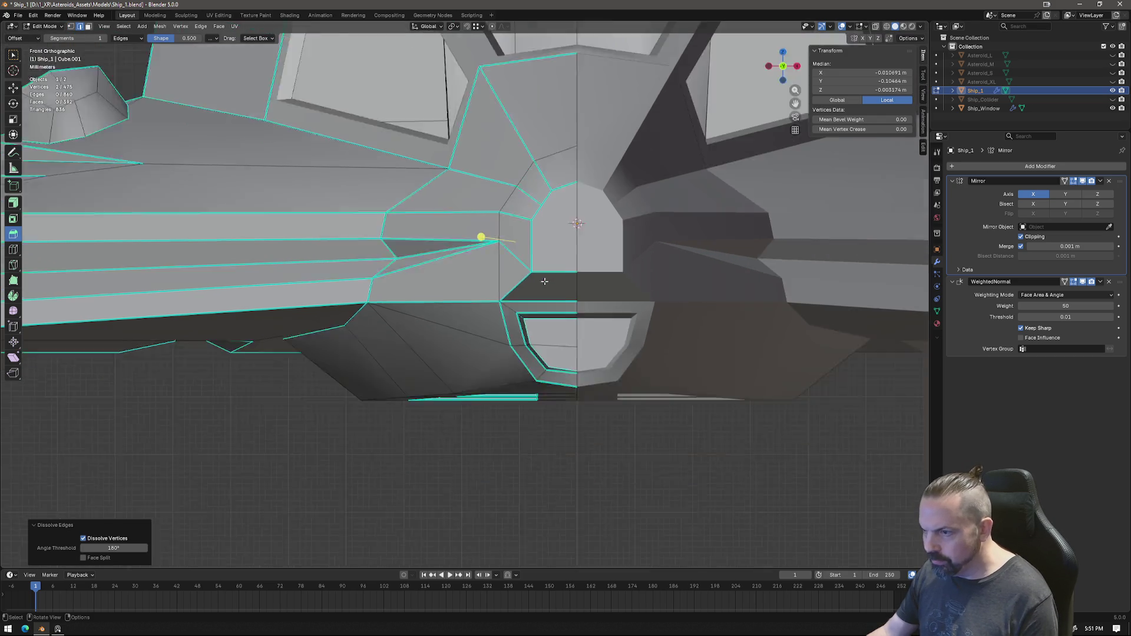
pyautogui.scroll(5, 616, 265)
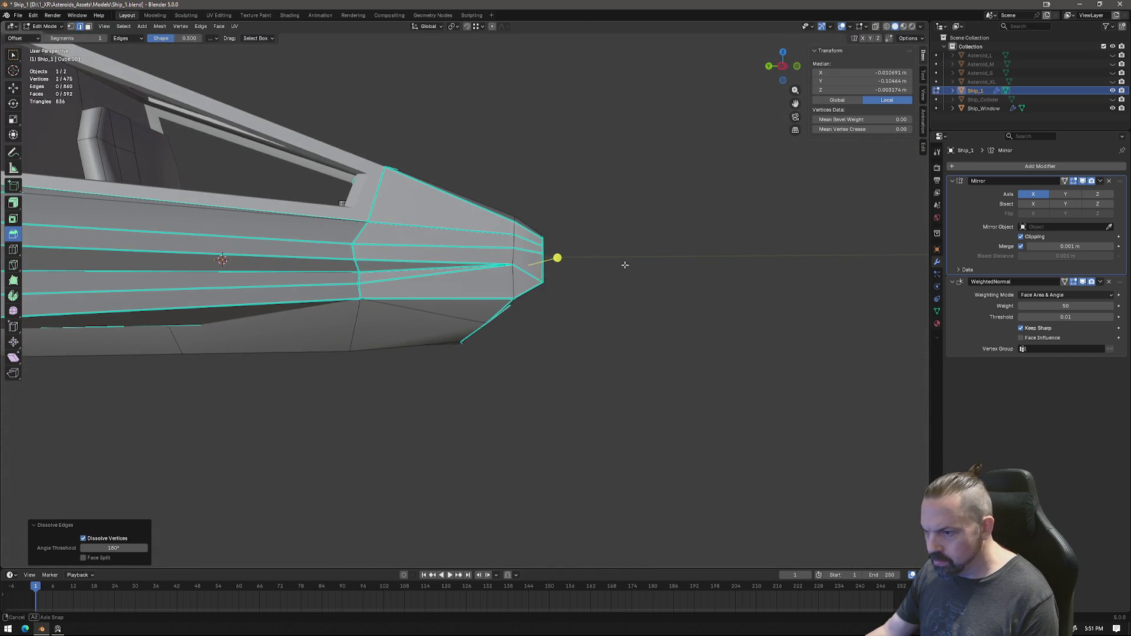
pyautogui.press('j')
pyautogui.scroll(4, 615, 263)
pyautogui.press('x')
pyautogui.click(748, 265)
# Step: From the left ortho view, reposition the nose vertex and a side-panel line vertex
pyautogui.click(580, 228)
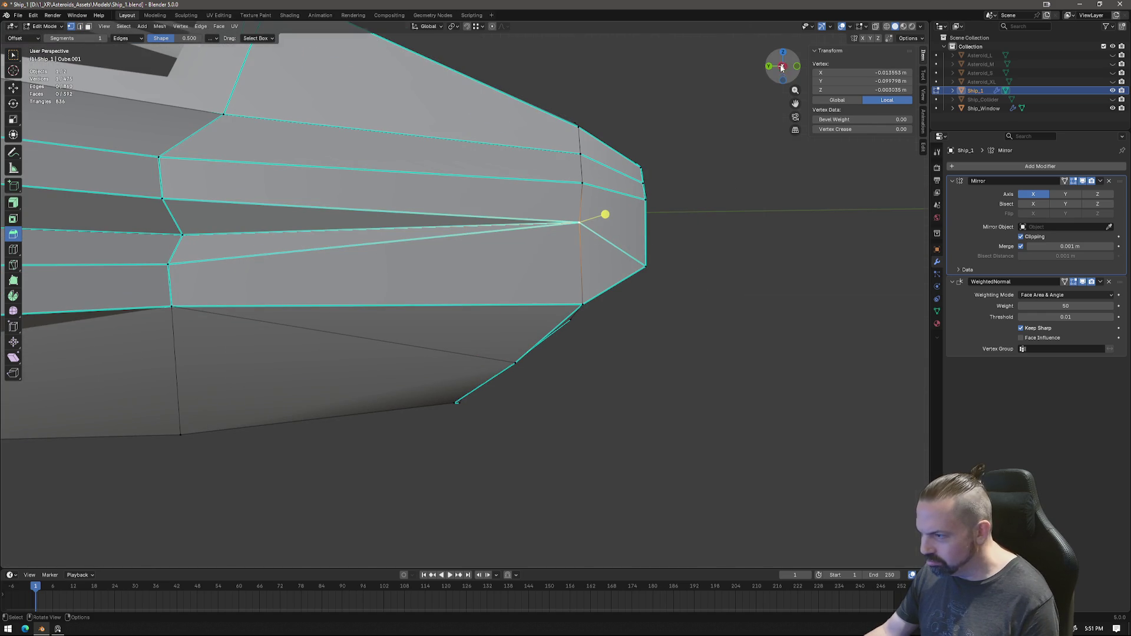
pyautogui.click(784, 71)
pyautogui.press('g')
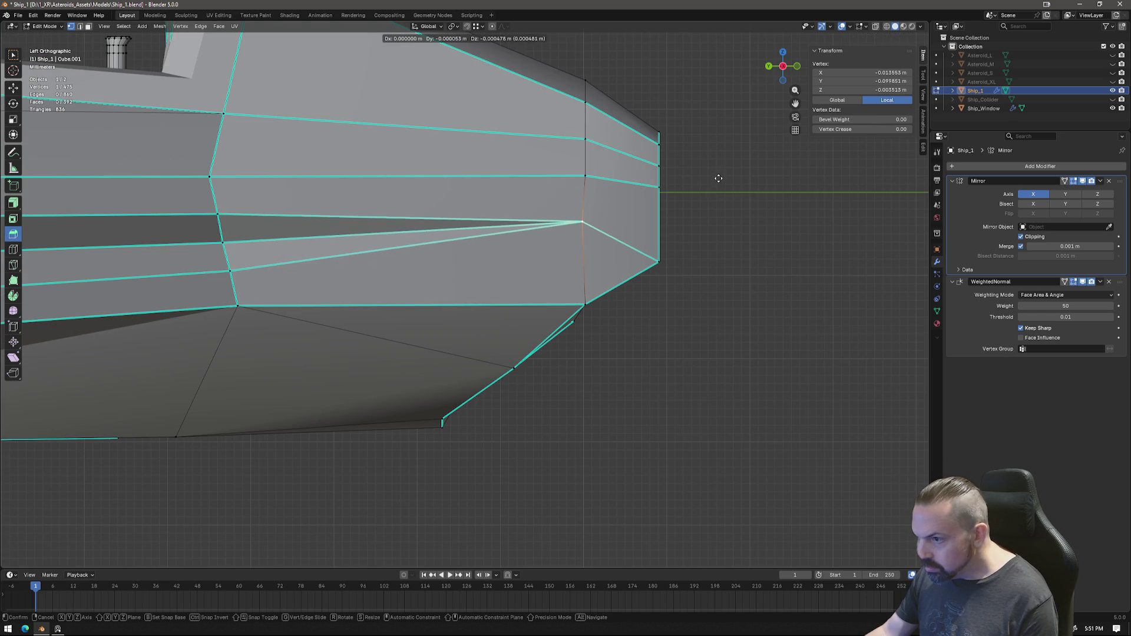
pyautogui.click(723, 225)
pyautogui.scroll(-3, 560, 242)
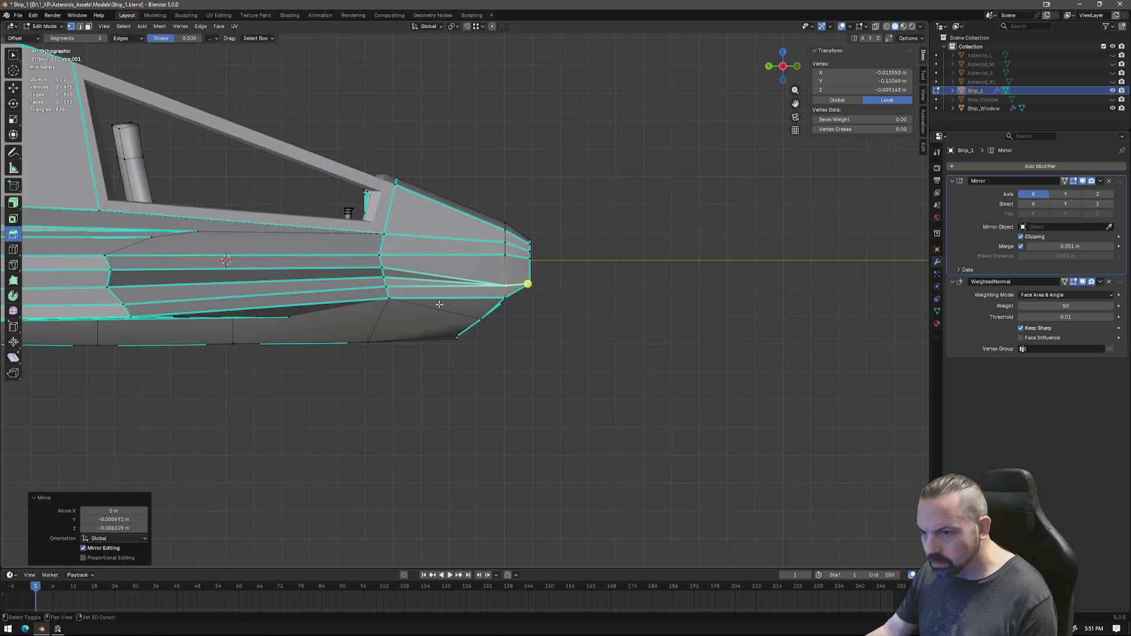
pyautogui.scroll(3, 559, 243)
pyautogui.click(572, 212)
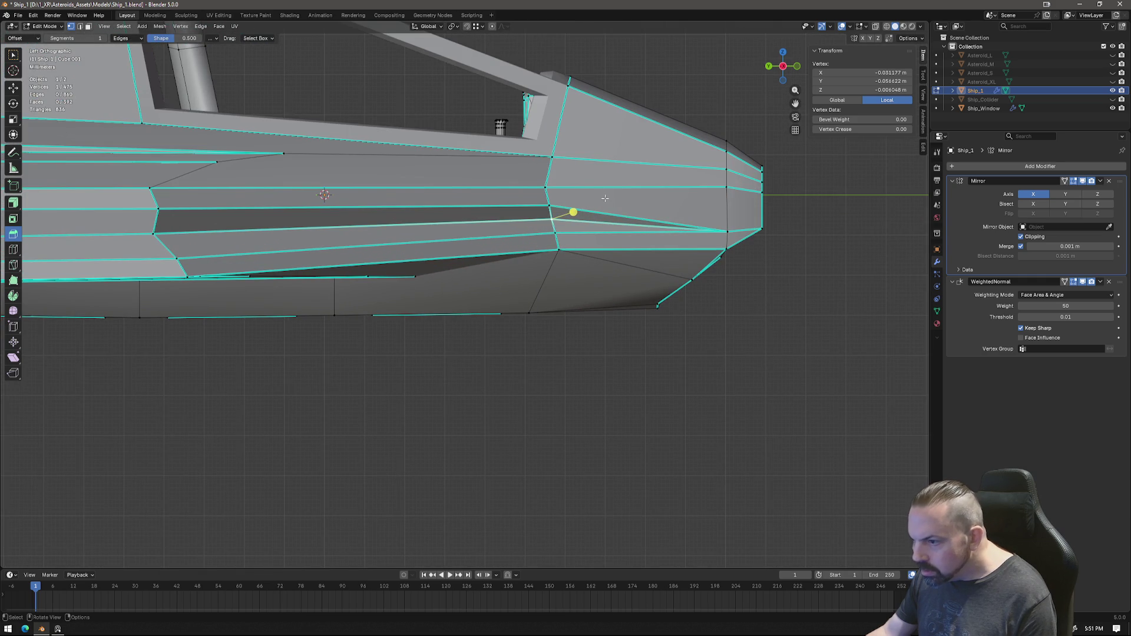
pyautogui.press('g')
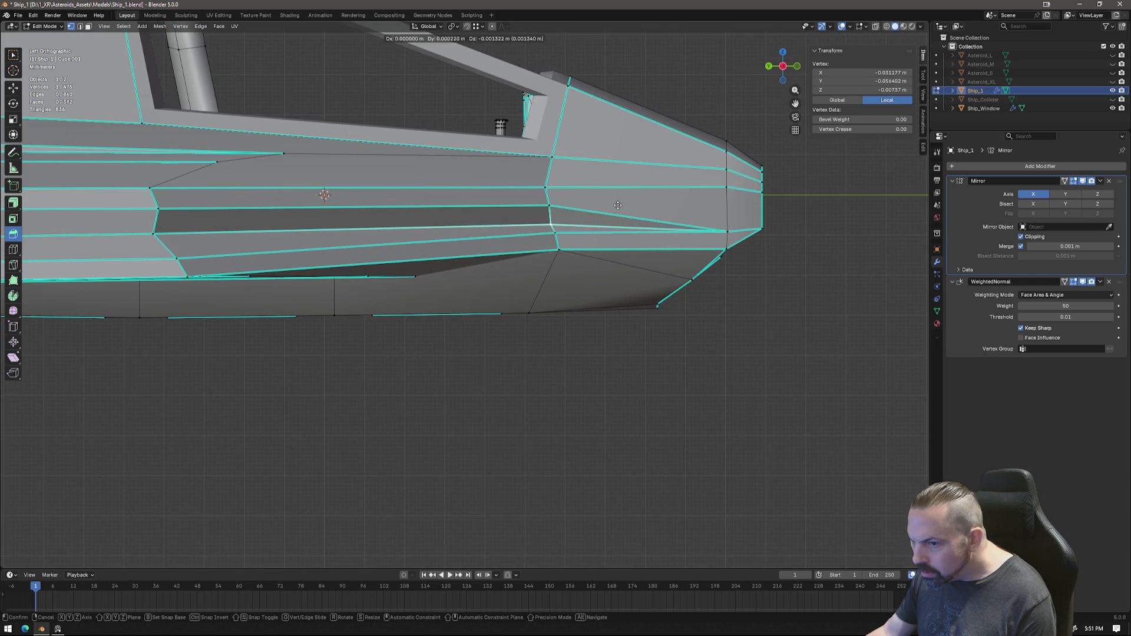
pyautogui.click(619, 206)
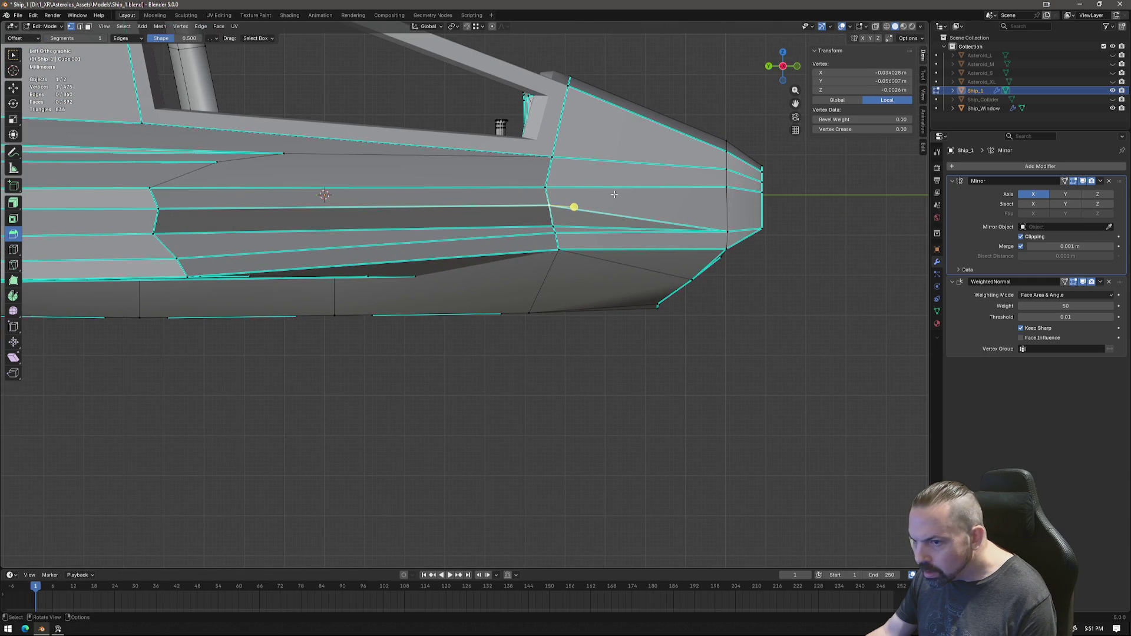
pyautogui.press('g')
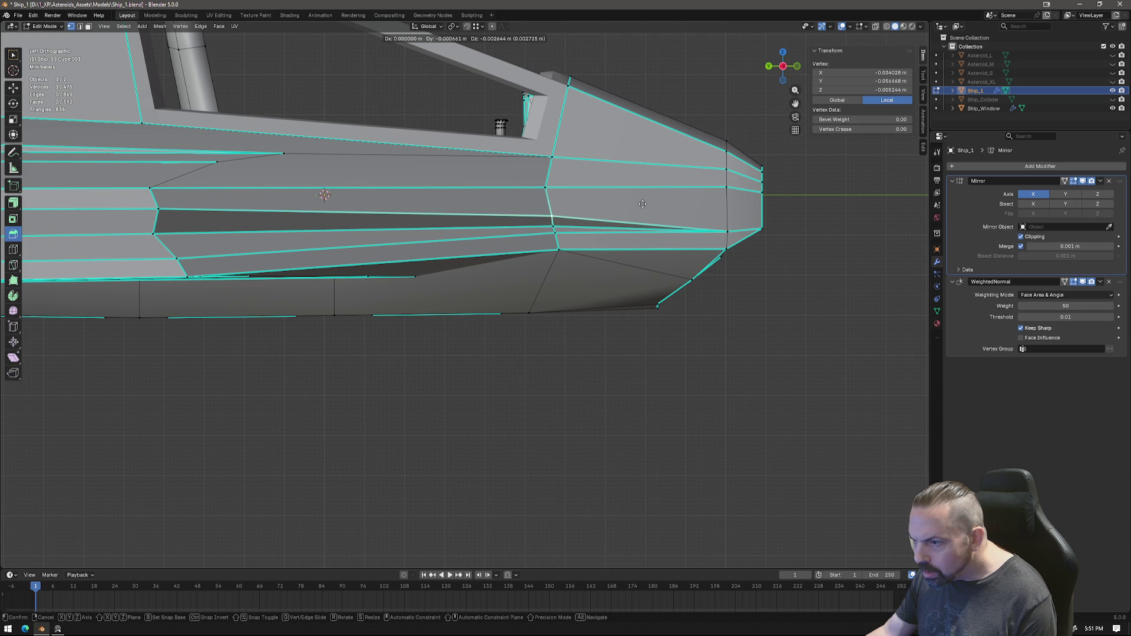
pyautogui.click(643, 204)
# Step: Move another panel-line vertex into place and leave Edit Mode to review the ship
pyautogui.click(576, 224)
pyautogui.press('g')
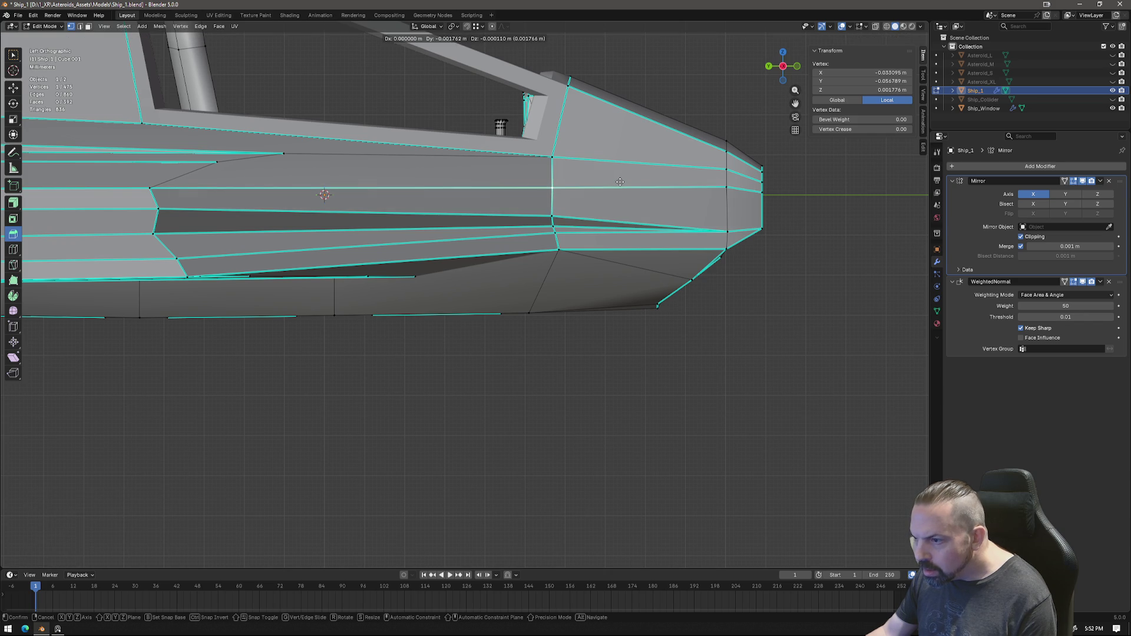
pyautogui.click(617, 181)
pyautogui.scroll(-3, 617, 180)
pyautogui.moveTo(644, 348)
pyautogui.mouseDown(button='middle')
pyautogui.moveTo(568, 366)
pyautogui.moveTo(584, 376)
pyautogui.moveTo(553, 371)
pyautogui.moveTo(531, 362)
pyautogui.moveTo(583, 367)
pyautogui.moveTo(488, 306)
pyautogui.moveTo(568, 296)
pyautogui.mouseUp(button='middle')
pyautogui.press('Tab')
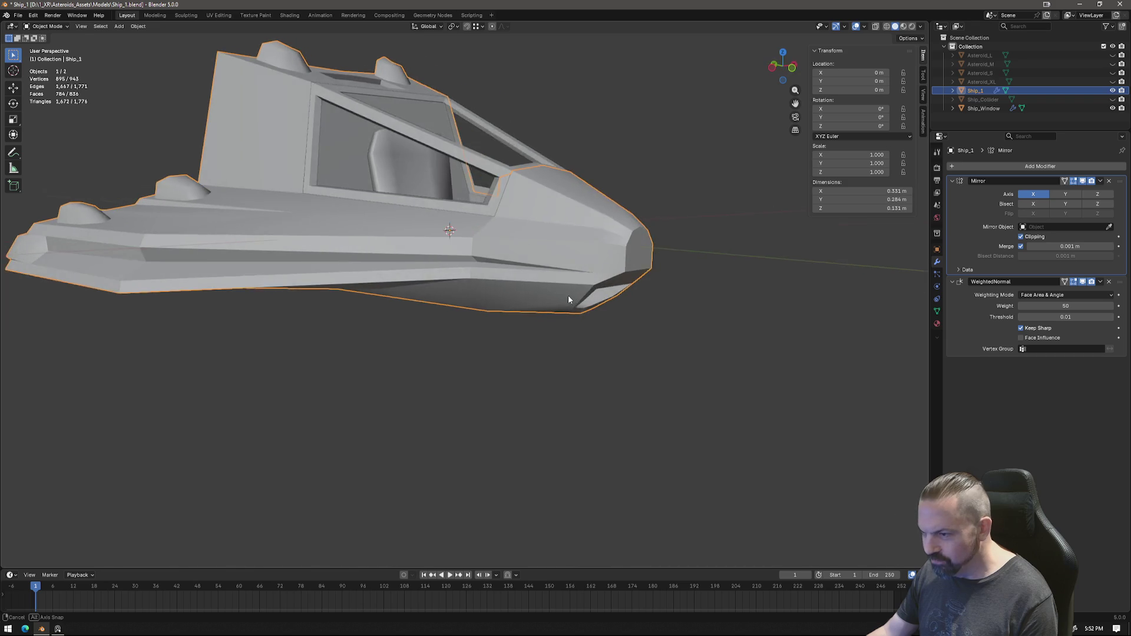
pyautogui.press('Tab')
pyautogui.scroll(3, 634, 277)
pyautogui.moveTo(634, 277)
pyautogui.mouseDown(button='middle')
pyautogui.moveTo(634, 239)
pyautogui.moveTo(554, 242)
pyautogui.moveTo(780, 124)
pyautogui.moveTo(657, 128)
pyautogui.mouseUp(button='middle')
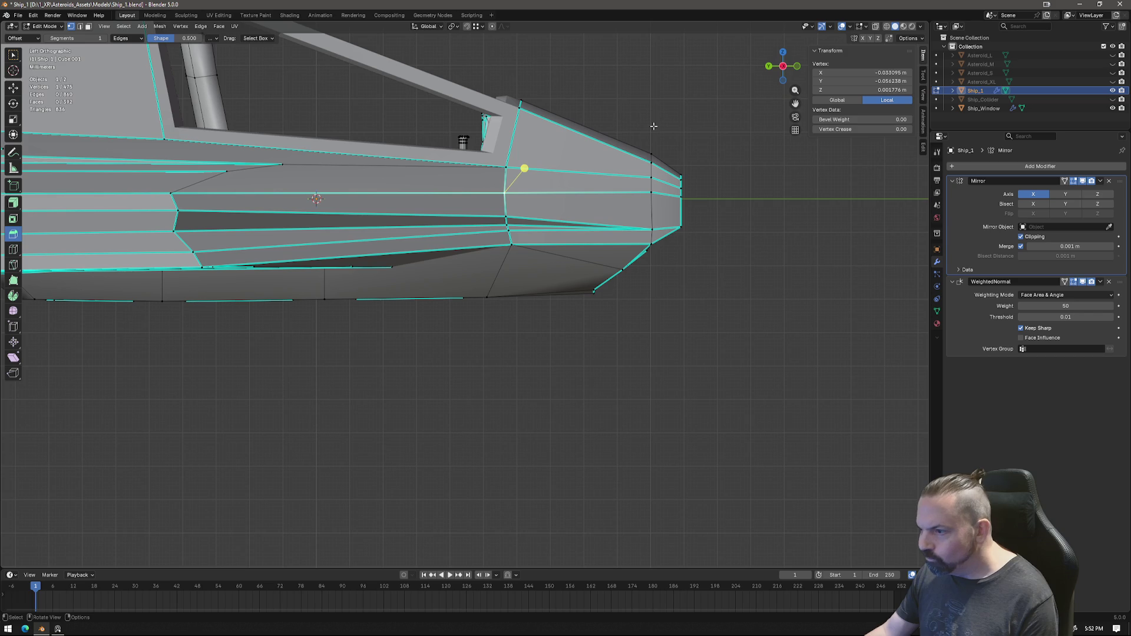
# Step: Move the nose corner vertices down, then undo the last move
pyautogui.moveTo(636, 116); pyautogui.dragTo(662, 170)
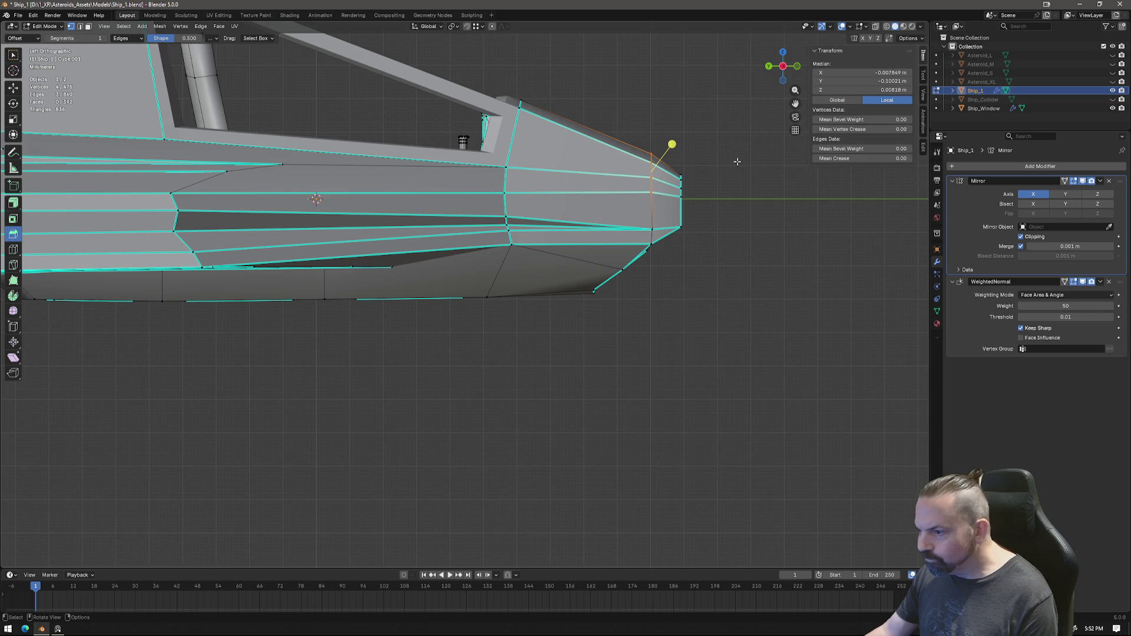
pyautogui.press('g')
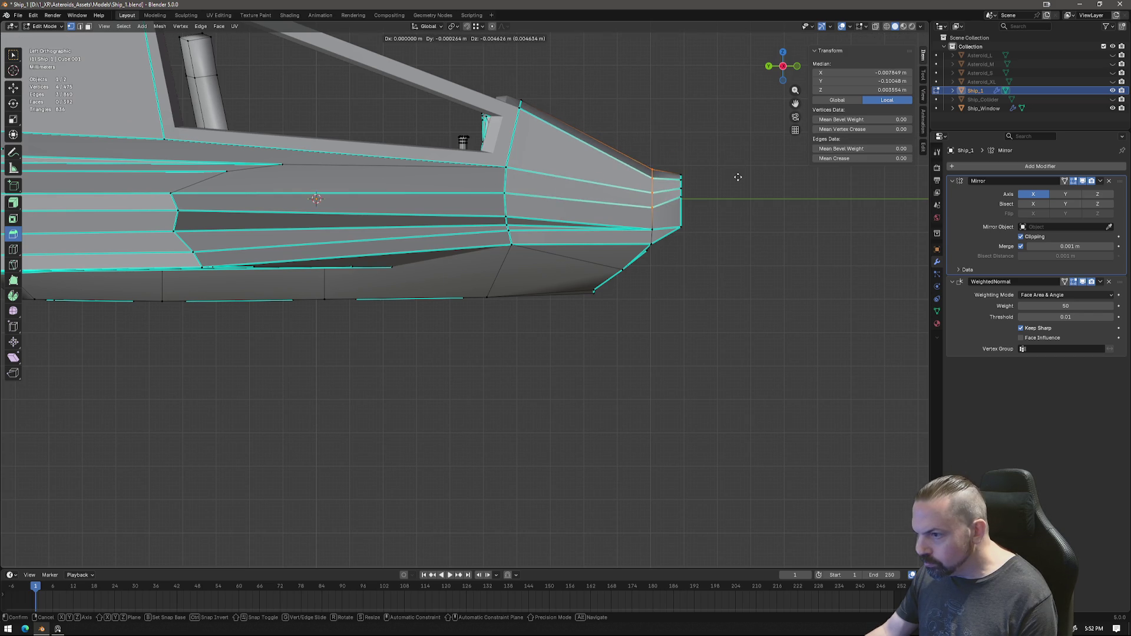
pyautogui.click(738, 181)
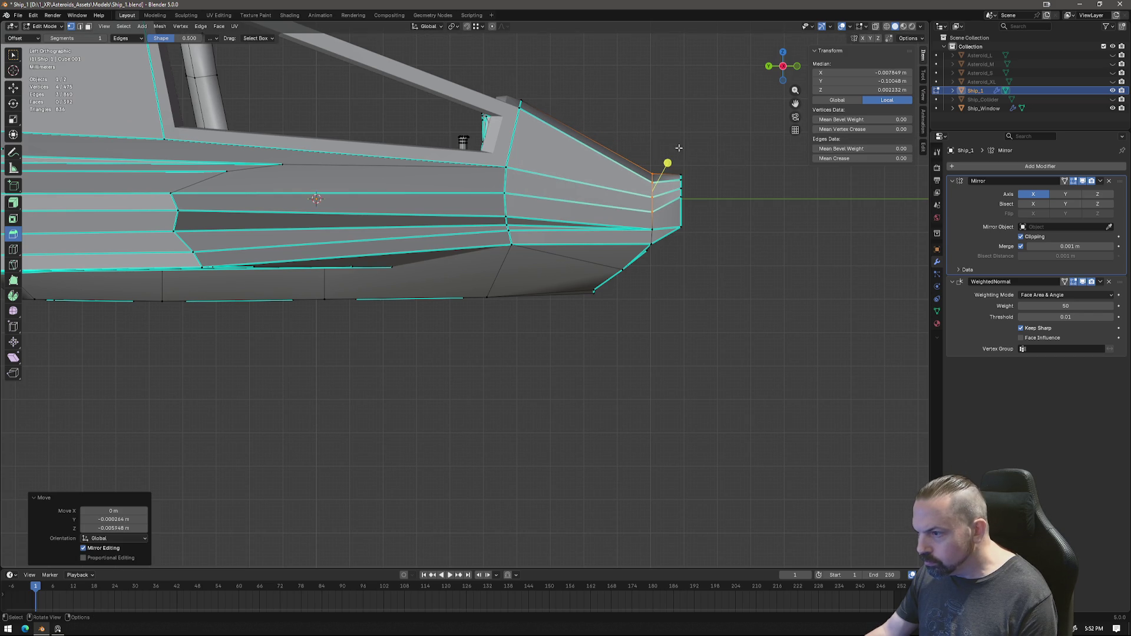
pyautogui.press('g')
pyautogui.click(715, 195)
pyautogui.rightClick(764, 196)
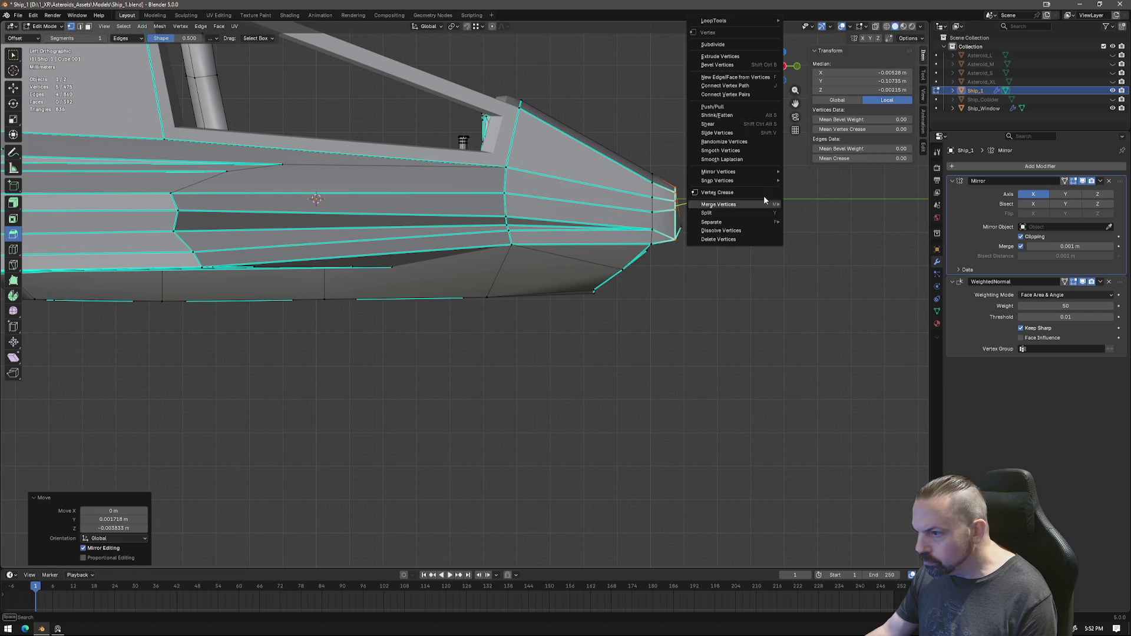
pyautogui.press('Escape')
pyautogui.hotkey('ctrl', 'z')
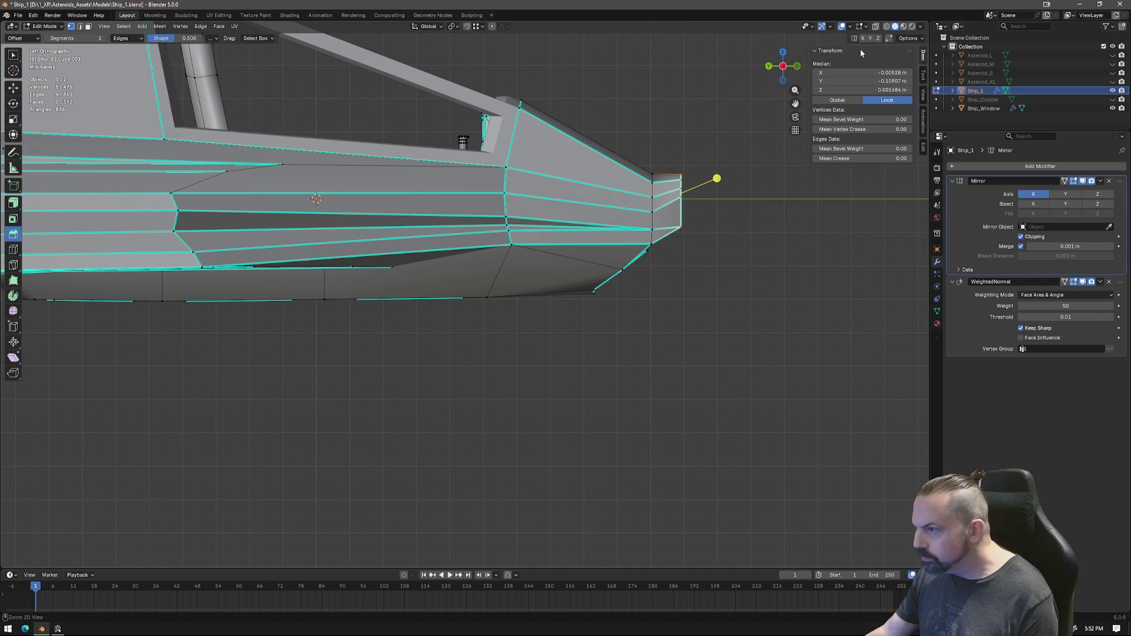
# Step: With X-ray on, box-select all nose tip vertices, move them and inspect the reshaped nose
pyautogui.hotkey('alt', 'z')
pyautogui.press('b')
pyautogui.moveTo(689, 189); pyautogui.dragTo(725, 276)
pyautogui.press('g')
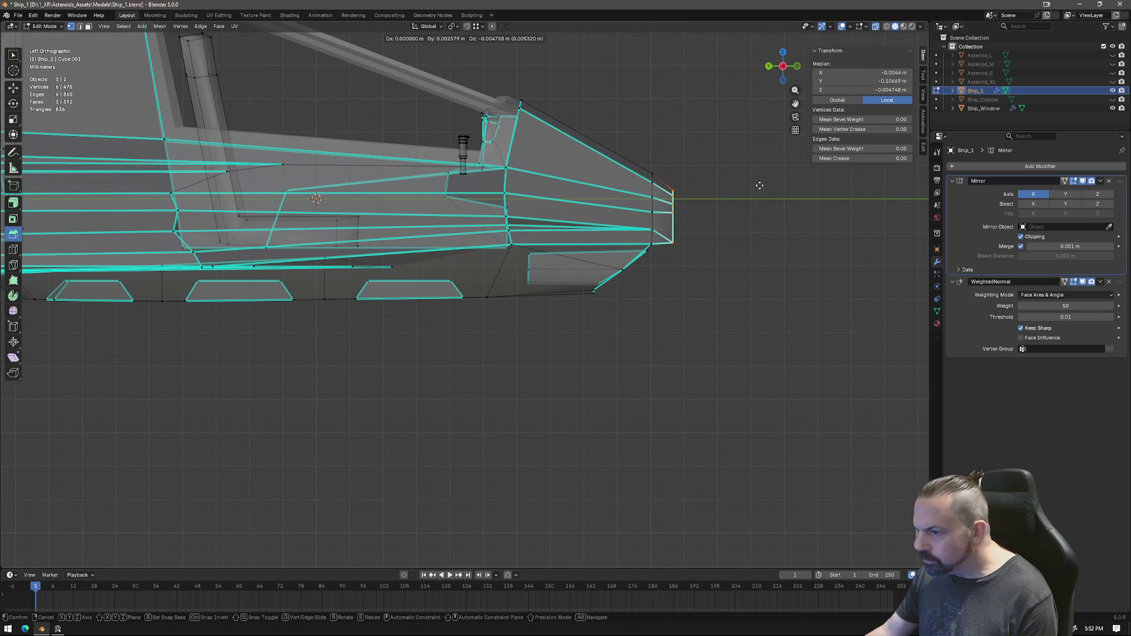
pyautogui.click(689, 227)
pyautogui.press('Tab')
pyautogui.moveTo(693, 275)
pyautogui.mouseDown(button='middle')
pyautogui.moveTo(610, 314)
pyautogui.moveTo(551, 259)
pyautogui.moveTo(620, 249)
pyautogui.moveTo(532, 247)
pyautogui.moveTo(639, 252)
pyautogui.mouseUp(button='middle')
pyautogui.hotkey('alt', 'z')
pyautogui.scroll(3, 551, 260)
pyautogui.scroll(-2, 621, 249)
# Step: Re-enter Edit Mode, hide/unhide geometry and start moving a vertex on the nose's upper edge
pyautogui.press('Tab')
pyautogui.scroll(2, 642, 184)
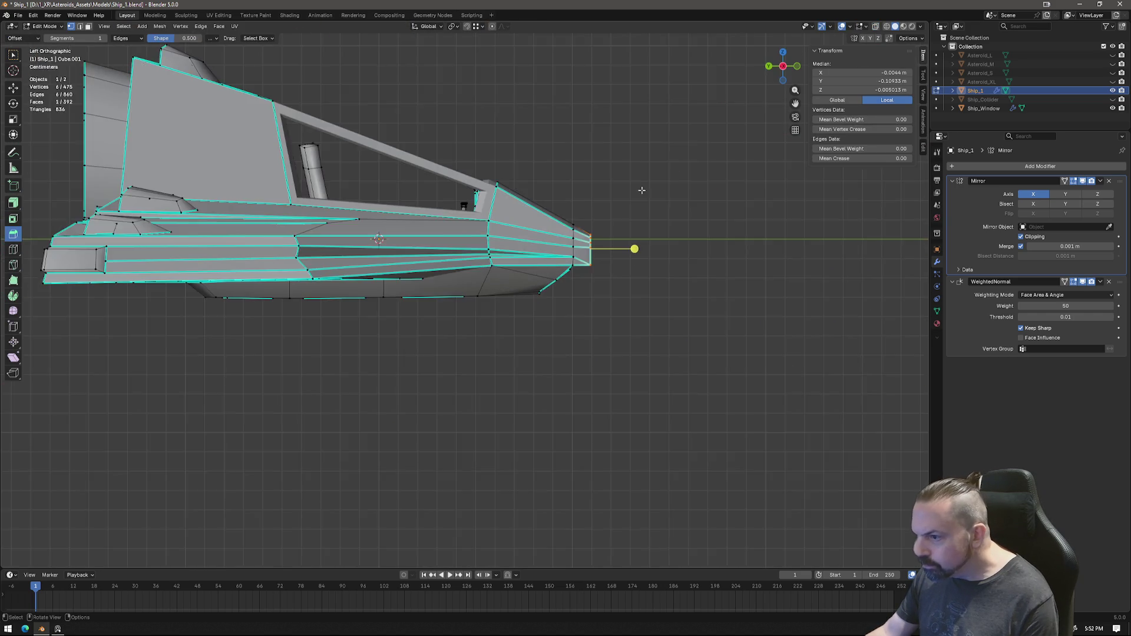
pyautogui.scroll(2, 701, 165)
pyautogui.scroll(-1, 700, 165)
pyautogui.keyDown('shift'); pyautogui.moveTo(700, 165); pyautogui.dragTo(610, 172, button='middle'); pyautogui.keyUp('shift')
pyautogui.press('h')
pyautogui.hotkey('alt', 'h')
pyautogui.press('g')
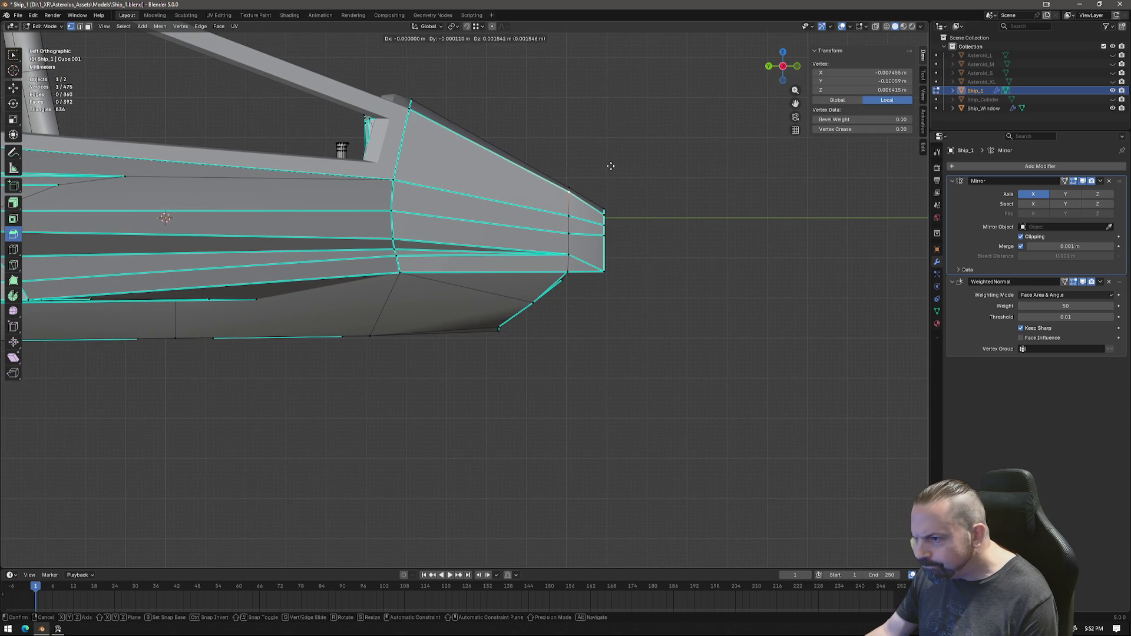
# Step: Mark an edge under Ship_1's nose as sharp after confirming the vertex move
pyautogui.click(610, 169)
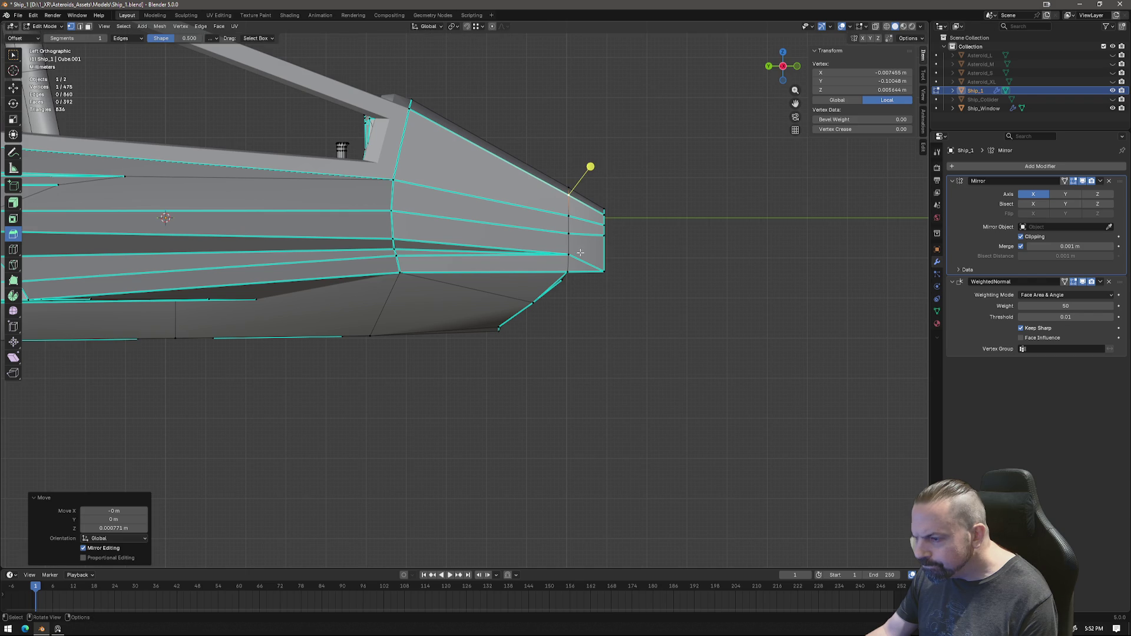
pyautogui.moveTo(580, 252); pyautogui.dragTo(530, 292, button='middle')
pyautogui.click(489, 319)
pyautogui.rightClick(668, 313)
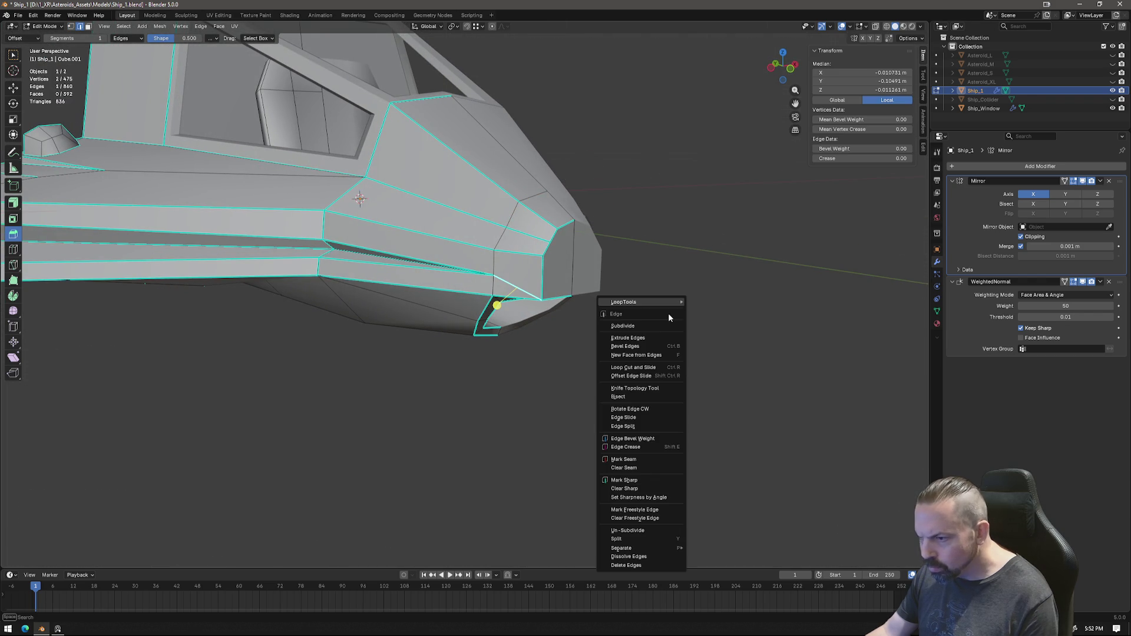
pyautogui.click(623, 480)
pyautogui.press('Tab')
pyautogui.press('Tab')
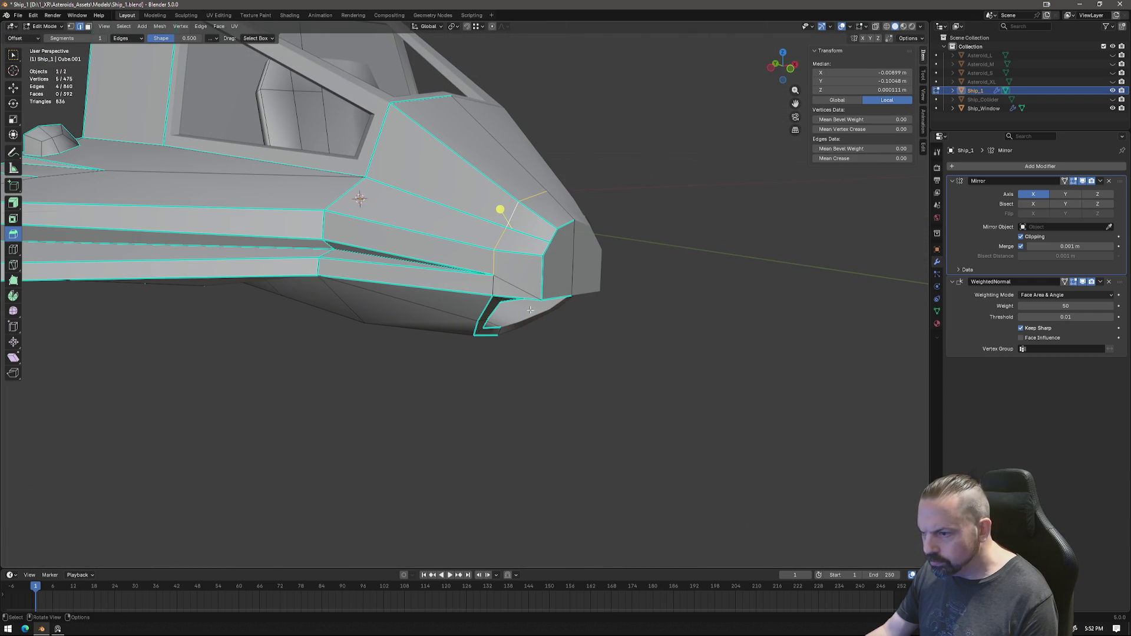
# Step: Mark the upper nose edge sharp and return Ship_1 to Object Mode to look it over
pyautogui.rightClick(594, 307)
pyautogui.click(595, 306)
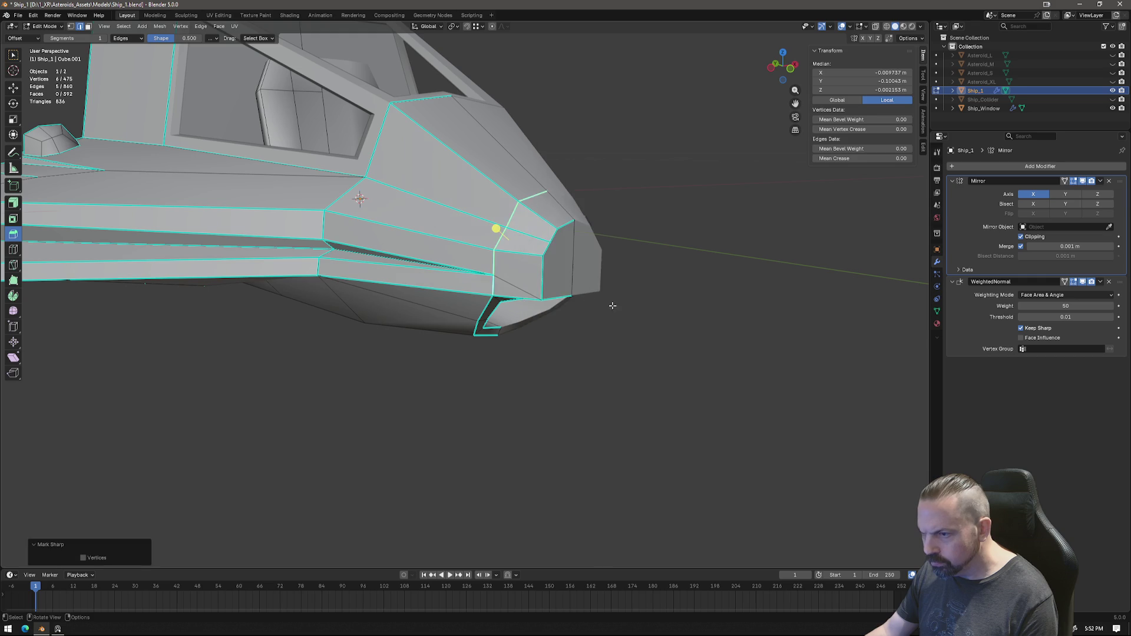
pyautogui.press('Tab')
pyautogui.moveTo(653, 328); pyautogui.dragTo(521, 334, button='middle')
pyautogui.scroll(-5, 565, 371)
pyautogui.moveTo(563, 371)
pyautogui.mouseDown(button='middle')
pyautogui.moveTo(518, 356)
pyautogui.moveTo(698, 336)
pyautogui.moveTo(712, 308)
pyautogui.moveTo(614, 341)
pyautogui.moveTo(582, 384)
pyautogui.moveTo(627, 386)
pyautogui.moveTo(623, 317)
pyautogui.moveTo(634, 302)
pyautogui.mouseUp(button='middle')
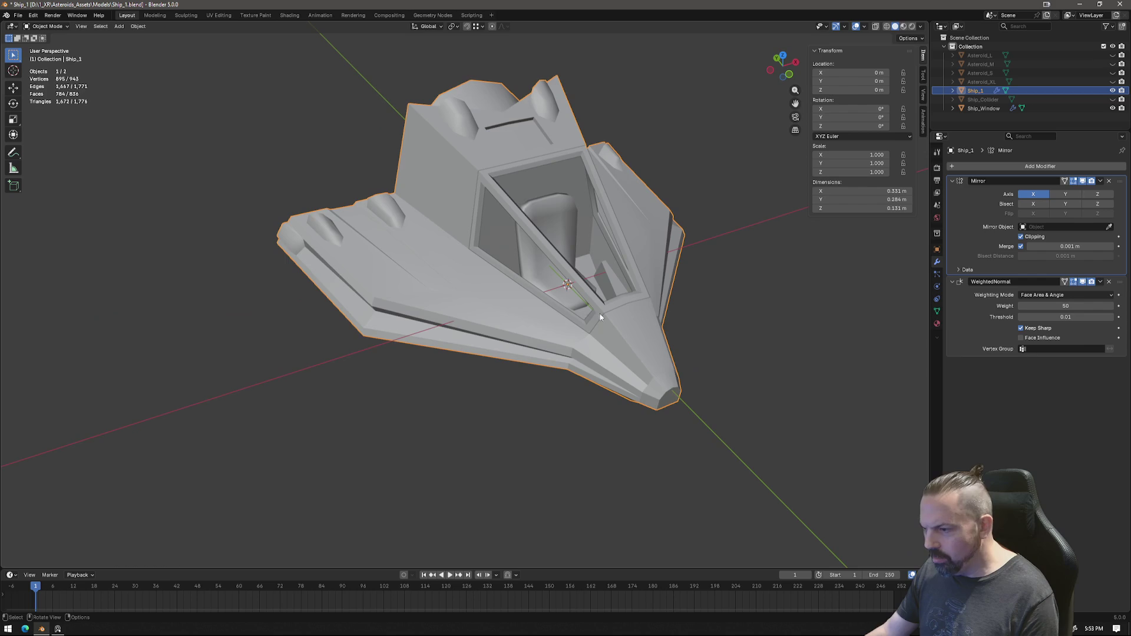
pyautogui.moveTo(703, 390)
pyautogui.mouseDown(button='middle')
pyautogui.moveTo(580, 391)
pyautogui.moveTo(649, 371)
pyautogui.moveTo(591, 386)
pyautogui.moveTo(507, 373)
pyautogui.moveTo(575, 389)
pyautogui.mouseUp(button='middle')
pyautogui.moveTo(624, 361)
pyautogui.mouseDown(button='middle')
pyautogui.moveTo(433, 298)
pyautogui.moveTo(542, 296)
pyautogui.mouseUp(button='middle')
pyautogui.moveTo(496, 329)
pyautogui.mouseDown(button='middle')
pyautogui.moveTo(537, 337)
pyautogui.moveTo(542, 317)
pyautogui.moveTo(534, 354)
pyautogui.moveTo(497, 299)
pyautogui.moveTo(510, 244)
pyautogui.moveTo(489, 206)
pyautogui.moveTo(406, 152)
pyautogui.moveTo(333, 166)
pyautogui.moveTo(517, 290)
pyautogui.moveTo(565, 290)
pyautogui.moveTo(494, 286)
pyautogui.moveTo(488, 276)
pyautogui.moveTo(594, 229)
pyautogui.moveTo(467, 351)
pyautogui.moveTo(500, 275)
pyautogui.moveTo(565, 282)
pyautogui.mouseUp(button='middle')
pyautogui.press('Tab')
pyautogui.scroll(3, 486, 318)
# Step: Merge two hull vertices beside the cockpit windows with Merge At Last
pyautogui.moveTo(488, 319); pyautogui.dragTo(502, 321, button='middle')
pyautogui.click(488, 303)
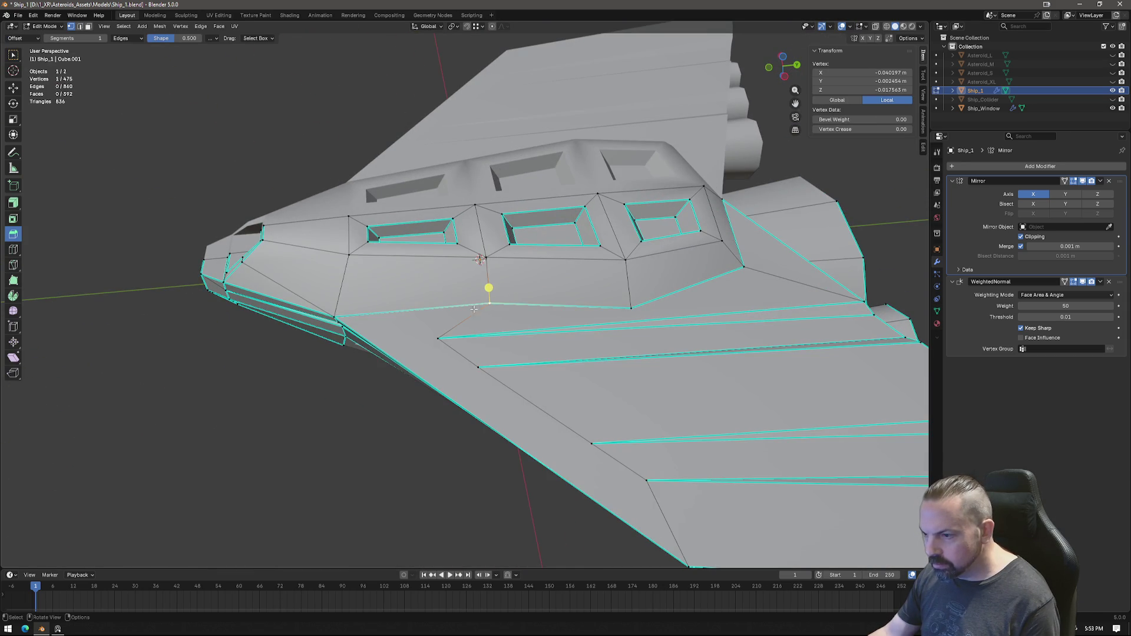
pyautogui.keyDown('shift'); pyautogui.click(485, 257); pyautogui.keyUp('shift')
pyautogui.moveTo(484, 258)
pyautogui.mouseDown(button='middle')
pyautogui.moveTo(417, 398)
pyautogui.moveTo(485, 381)
pyautogui.mouseUp(button='middle')
pyautogui.scroll(-3, 417, 398)
pyautogui.rightClick(485, 381)
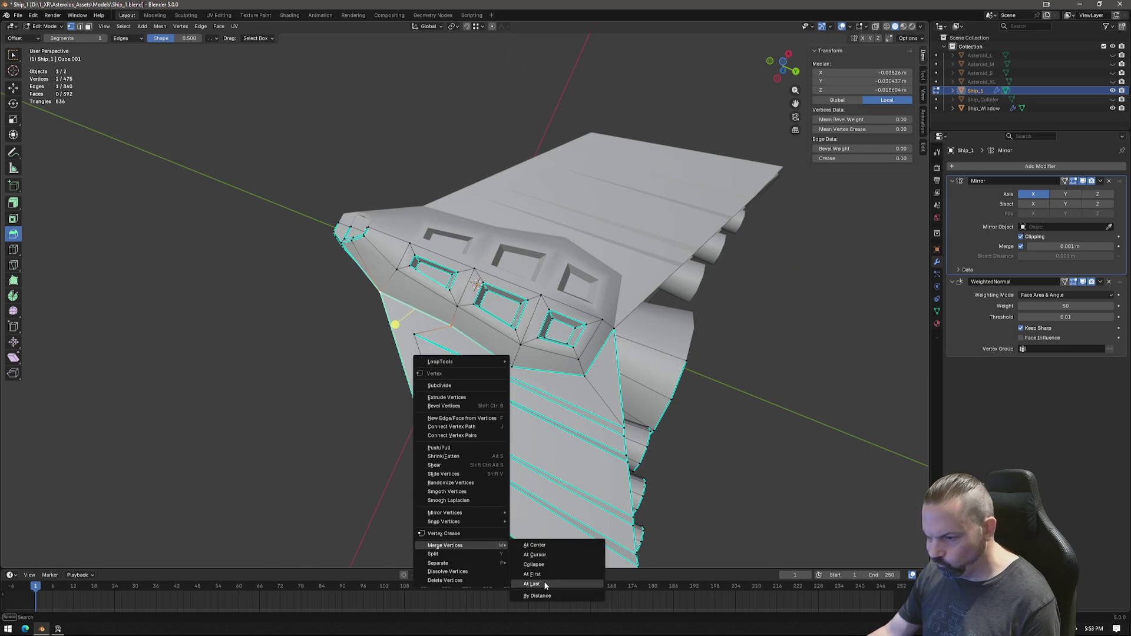
pyautogui.moveTo(445, 545)
pyautogui.click(543, 582)
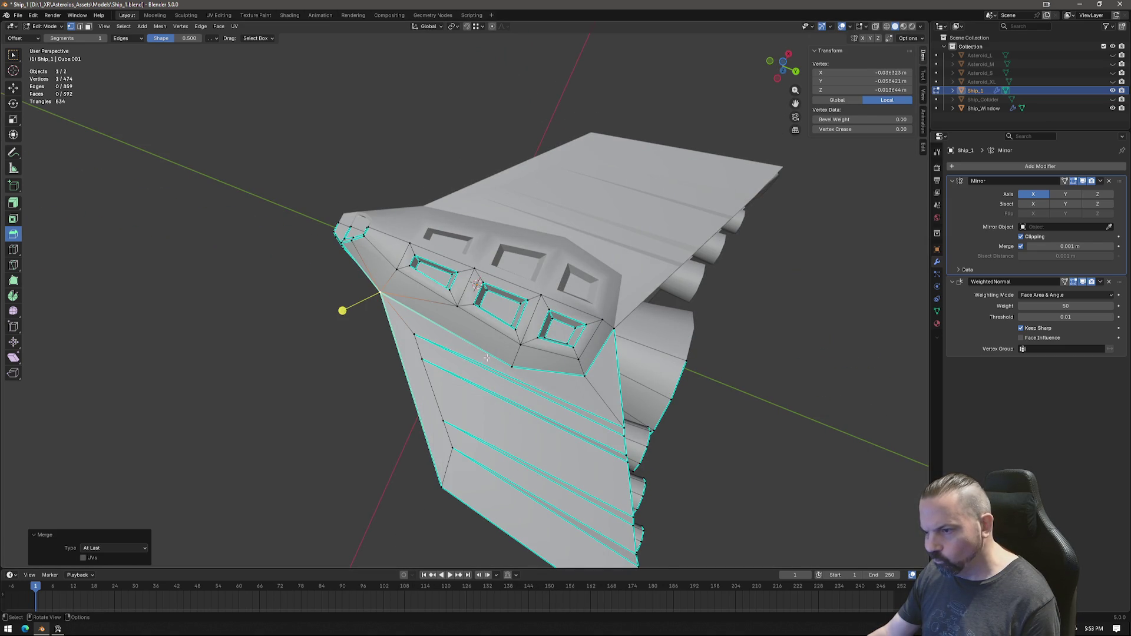
pyautogui.moveTo(488, 360); pyautogui.dragTo(515, 376, button='middle')
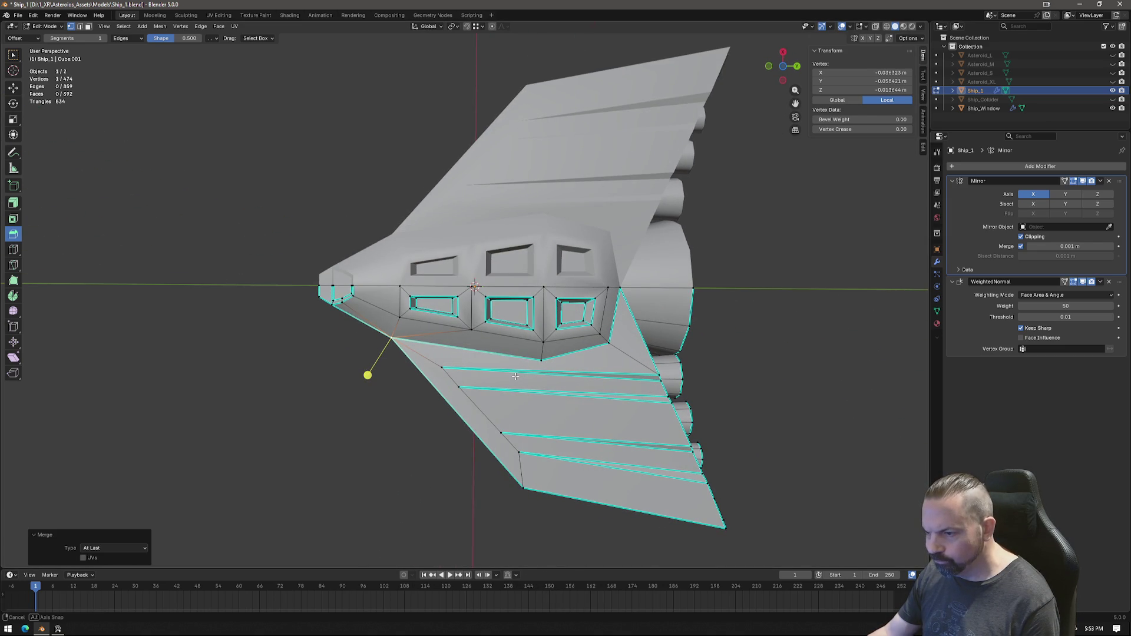
pyautogui.scroll(2, 516, 377)
pyautogui.scroll(1, 509, 372)
pyautogui.scroll(1, 523, 341)
# Step: Knife-cut a new edge between the side windows and dissolve the leftover short edge
pyautogui.press('k')
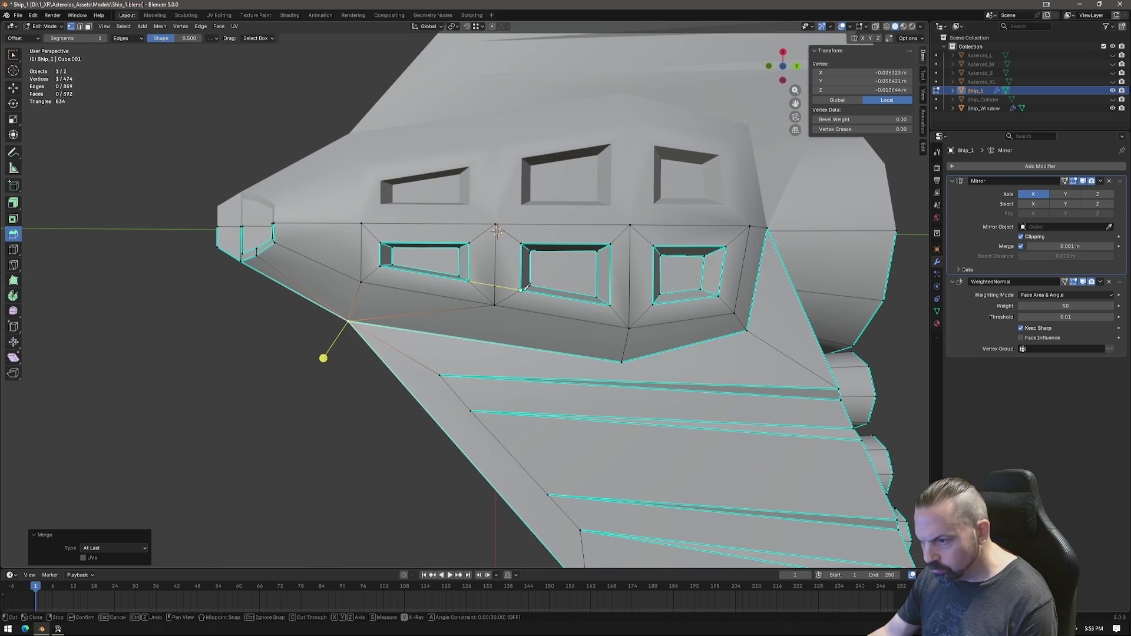
pyautogui.press('Return')
pyautogui.press('k')
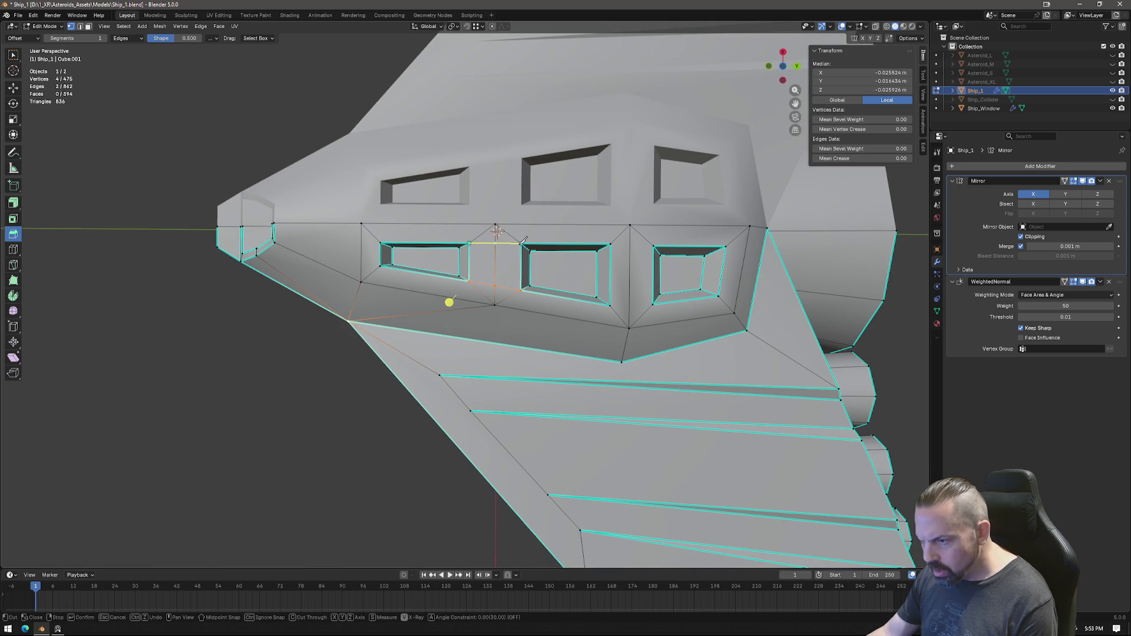
pyautogui.press('Return')
pyautogui.click(504, 291)
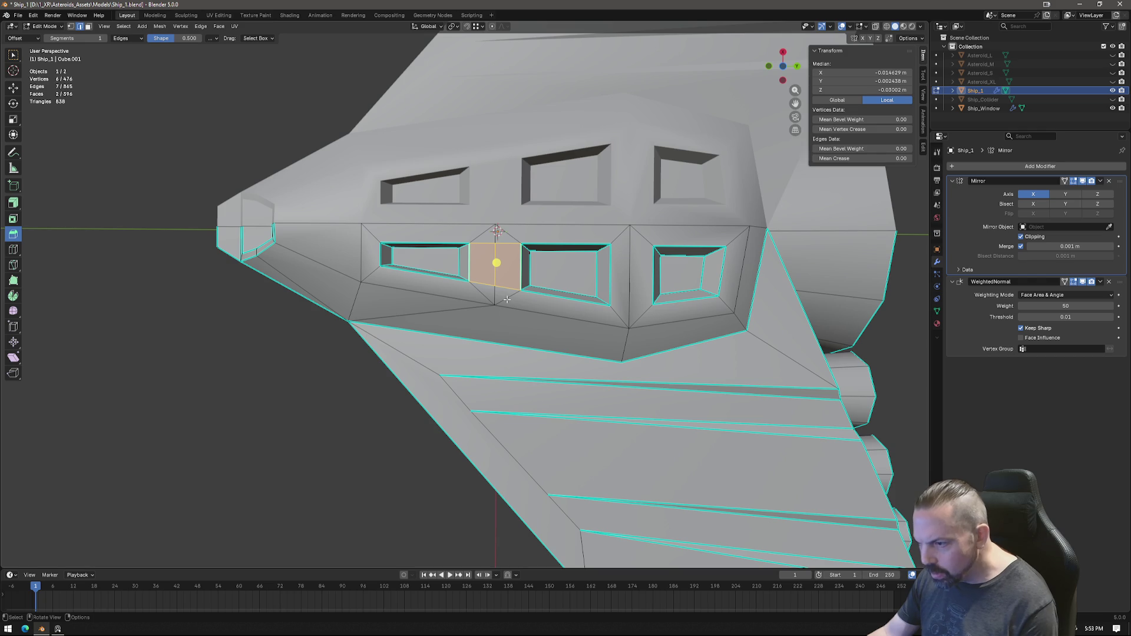
pyautogui.click(496, 299)
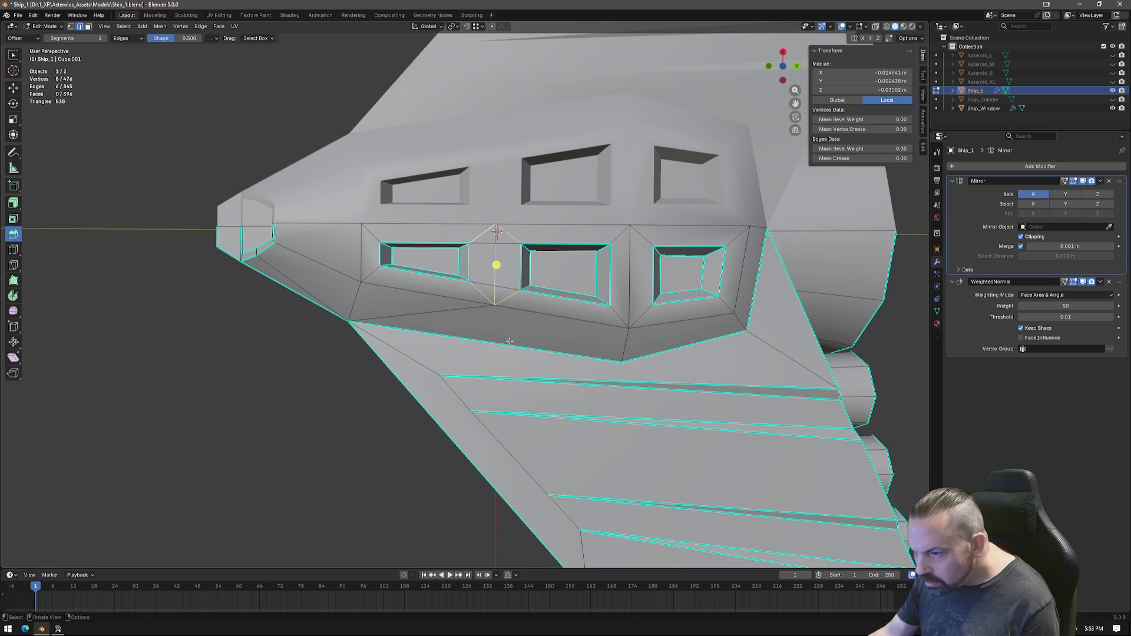
pyautogui.hotkey('ctrl', 'e')
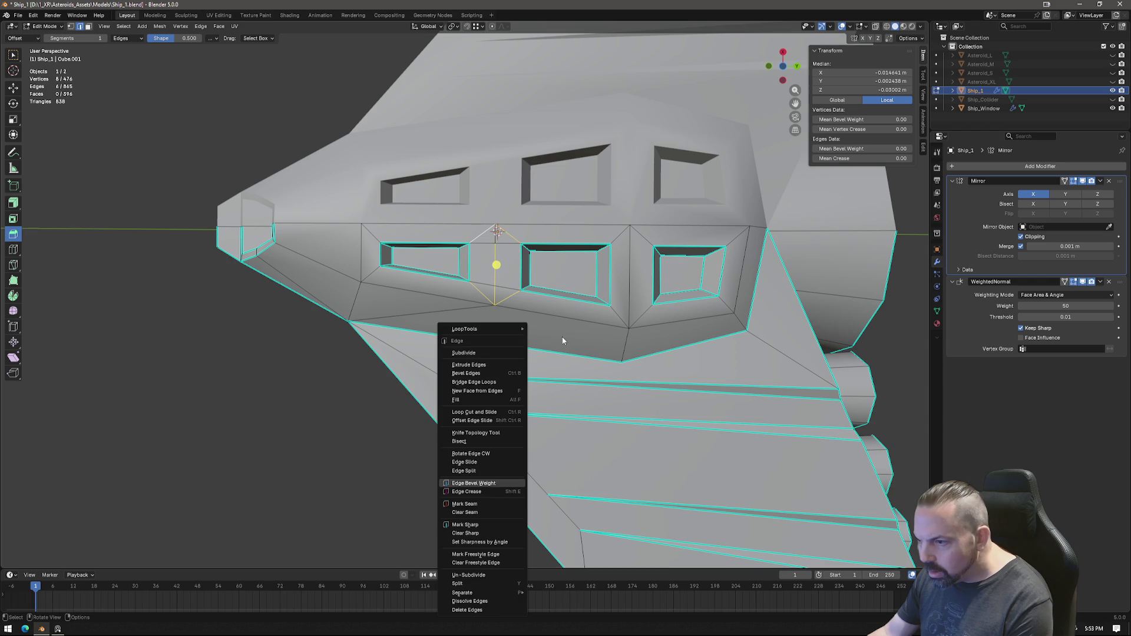
pyautogui.press('Escape')
pyautogui.press('x')
pyautogui.click(555, 335)
# Step: Merge another vertex pair at the last one and dissolve a further stray edge by the windows
pyautogui.moveTo(554, 334)
pyautogui.mouseDown(button='middle')
pyautogui.moveTo(542, 339)
pyautogui.moveTo(493, 288)
pyautogui.mouseUp(button='middle')
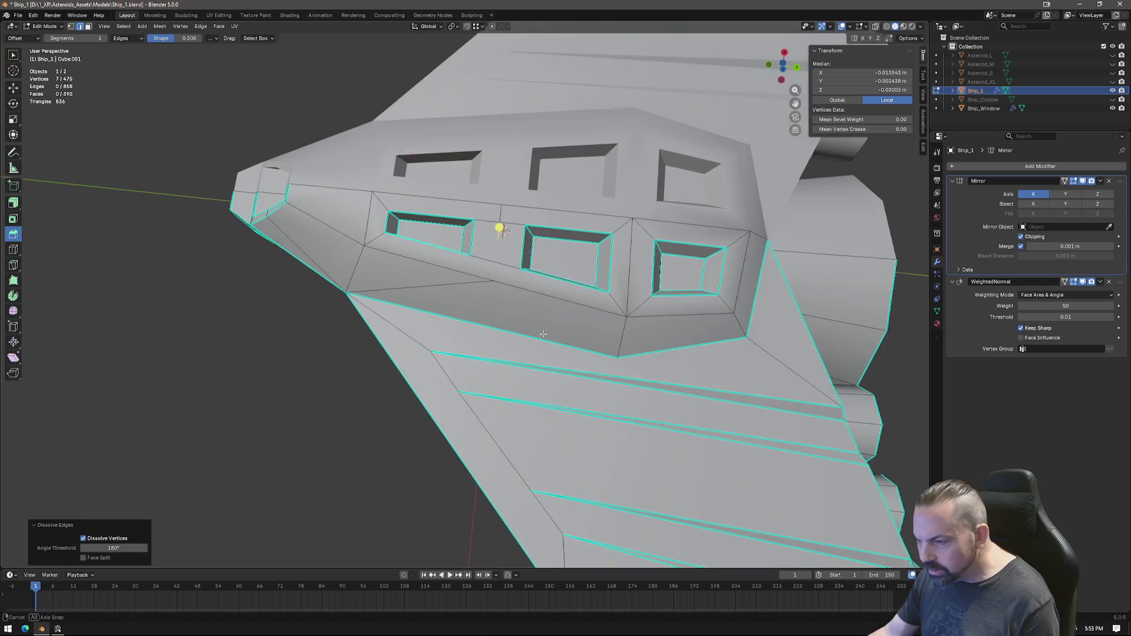
pyautogui.click(500, 221)
pyautogui.keyDown('shift'); pyautogui.click(422, 255); pyautogui.keyUp('shift')
pyautogui.rightClick(433, 320)
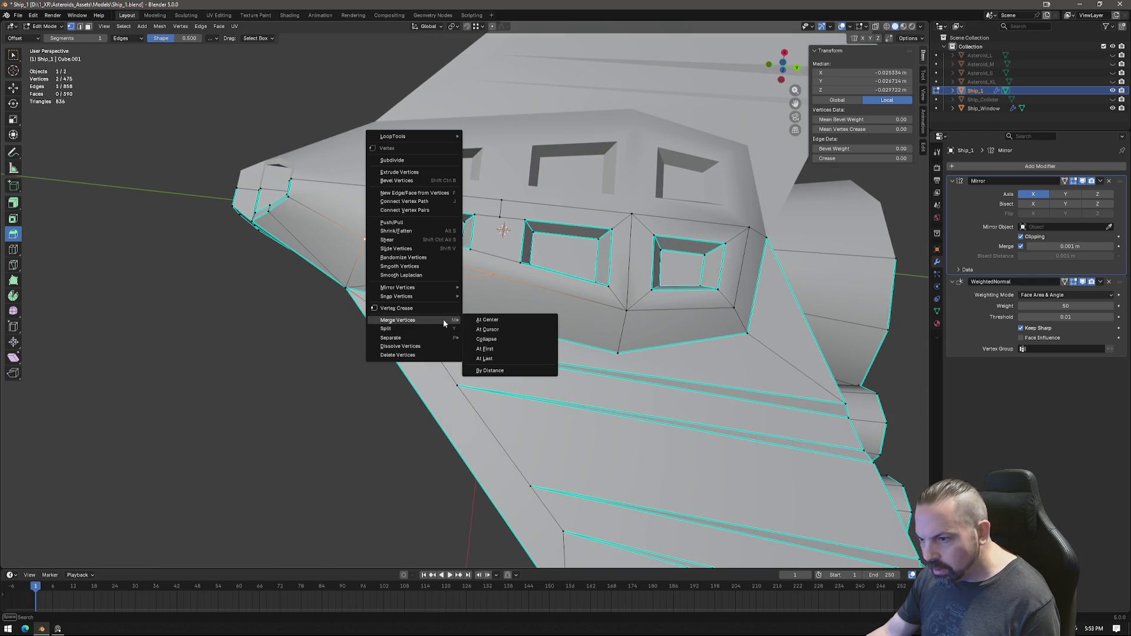
pyautogui.click(485, 357)
pyautogui.moveTo(617, 329); pyautogui.dragTo(535, 273, button='middle')
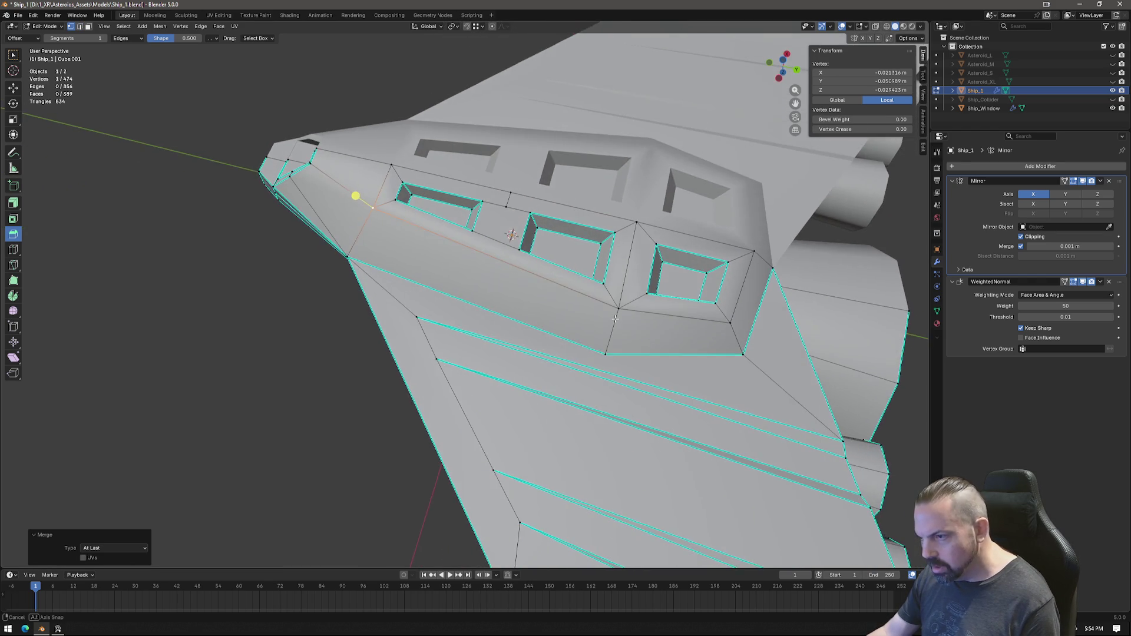
pyautogui.click(503, 218)
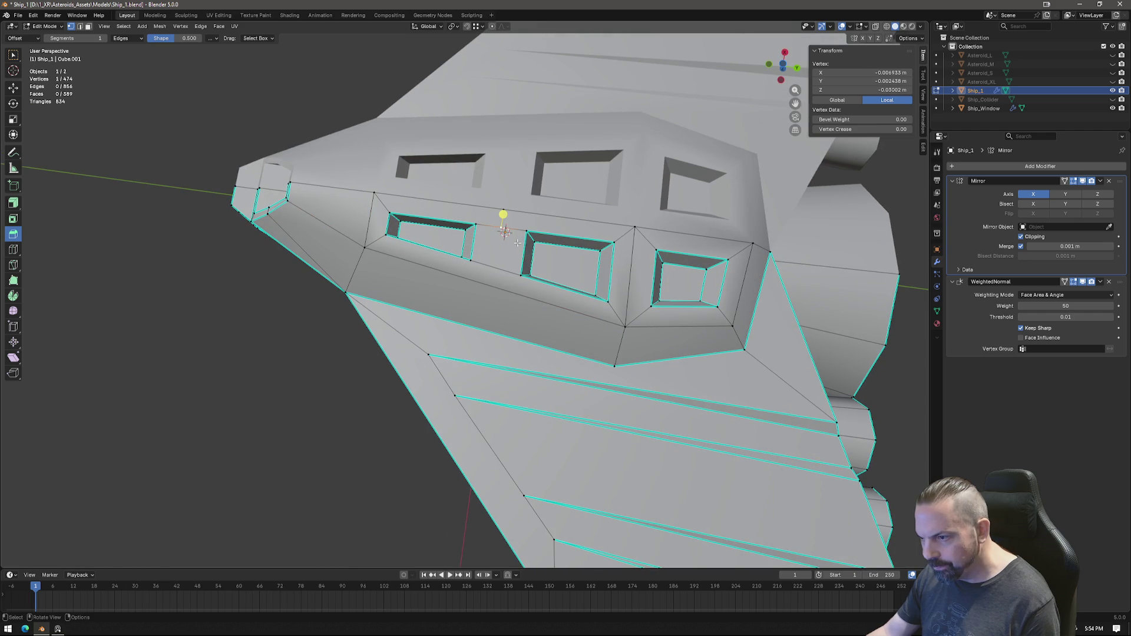
pyautogui.press('x')
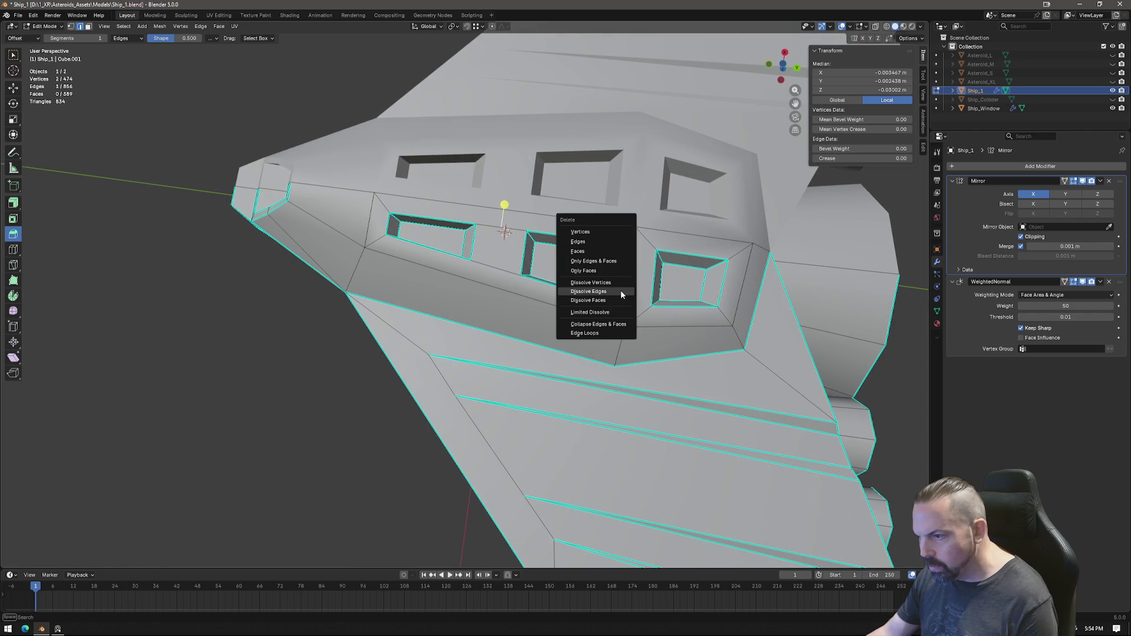
pyautogui.click(621, 290)
# Step: Knife-cut another edge between two windows and select edges of the new face
pyautogui.moveTo(621, 290); pyautogui.dragTo(601, 239, button='middle')
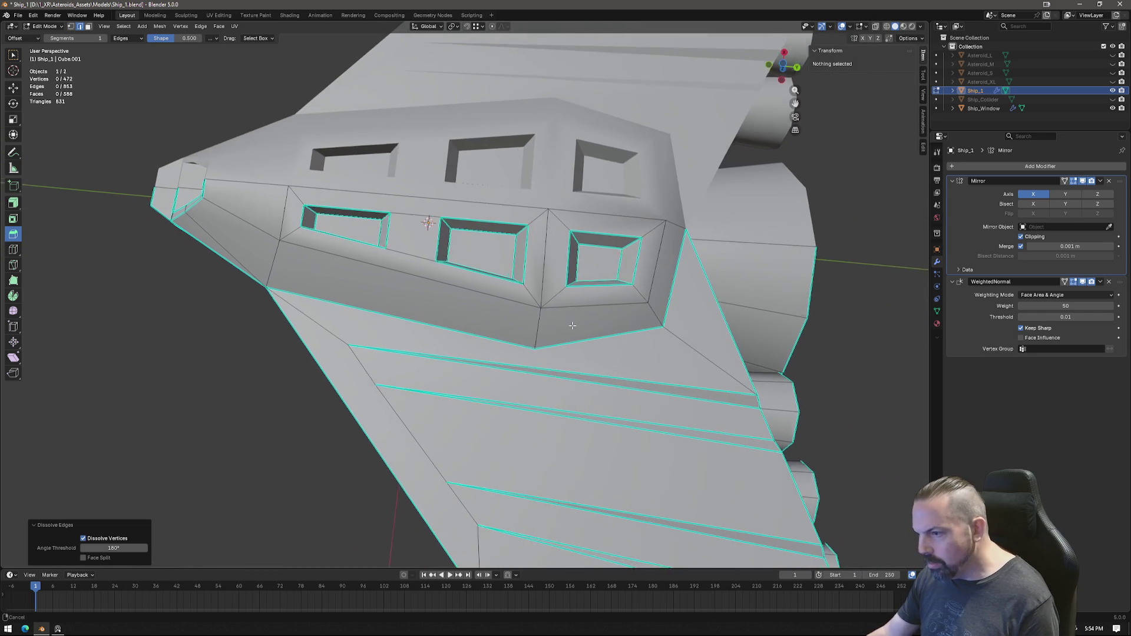
pyautogui.moveTo(641, 251); pyautogui.dragTo(519, 296, button='middle')
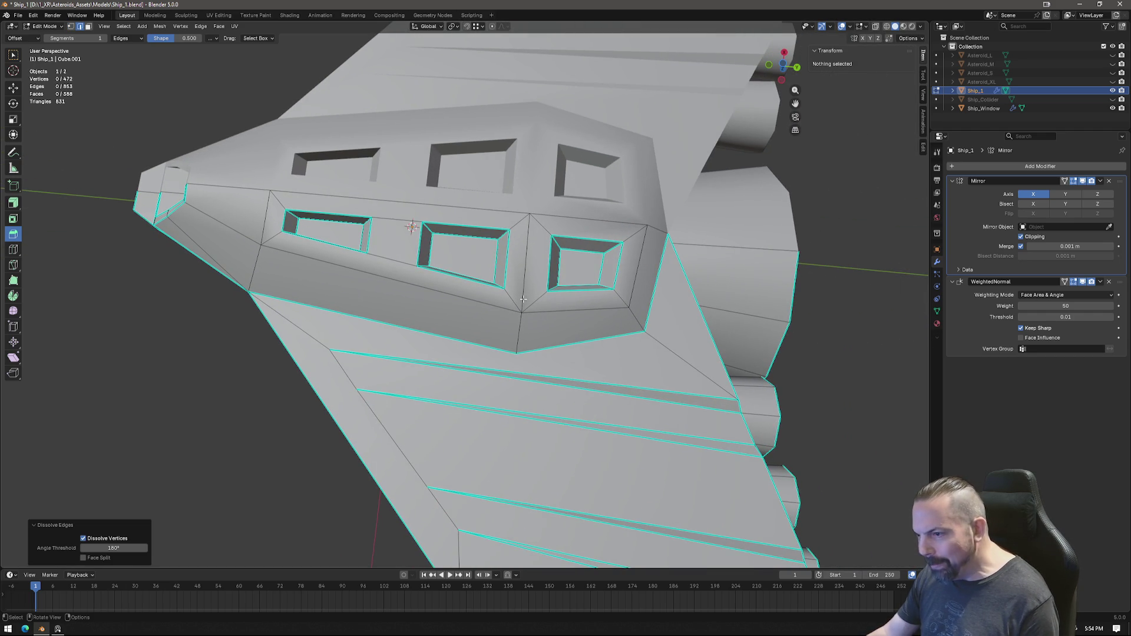
pyautogui.press('k')
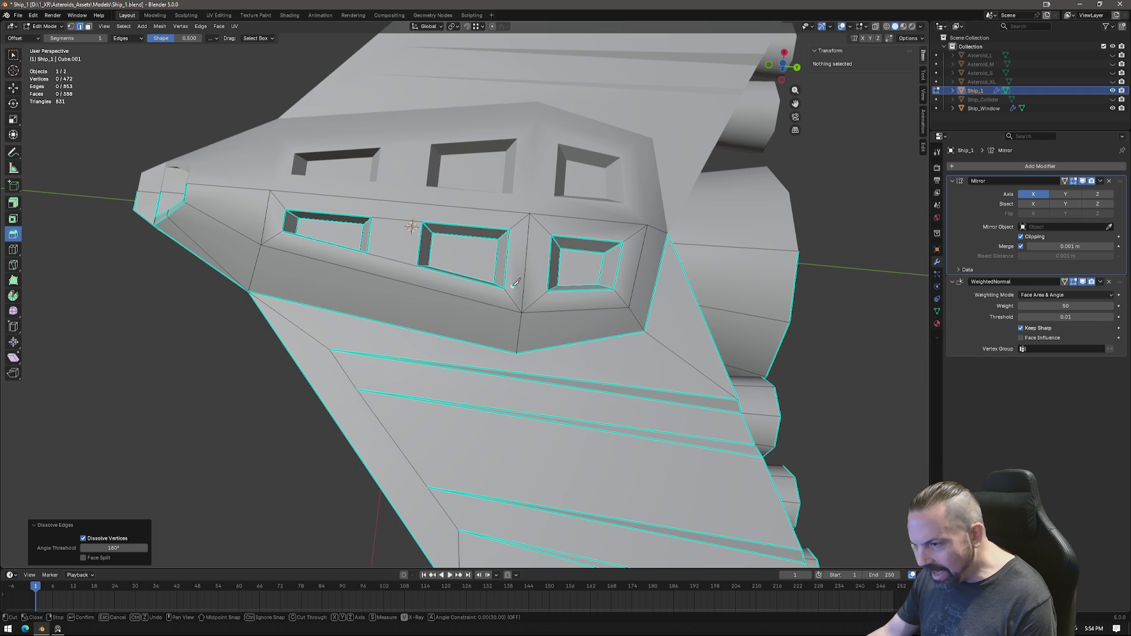
pyautogui.press('Return')
pyautogui.press('k')
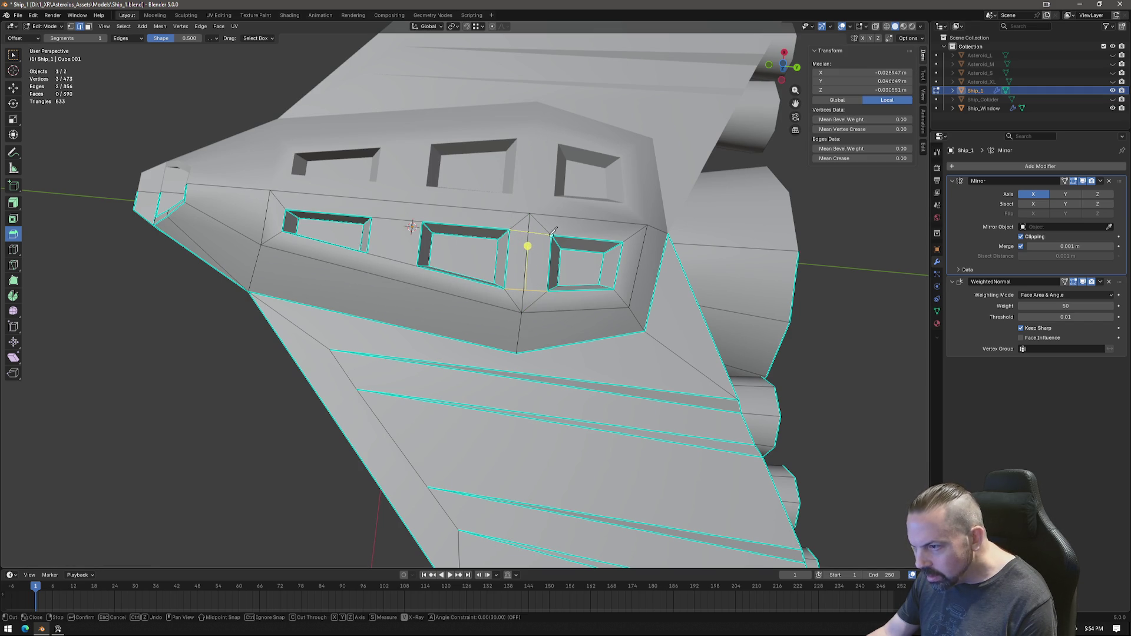
pyautogui.press('Return')
pyautogui.click(534, 262)
pyautogui.click(542, 217)
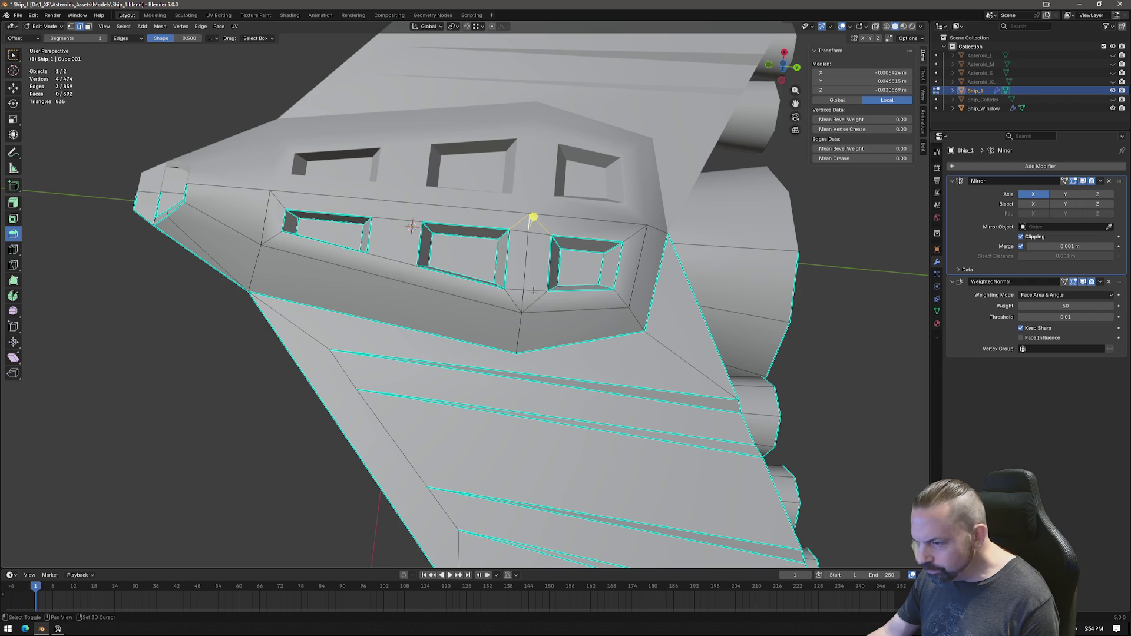
pyautogui.keyDown('shift'); pyautogui.click(521, 303); pyautogui.keyUp('shift')
pyautogui.keyDown('shift'); pyautogui.click(525, 300); pyautogui.keyUp('shift')
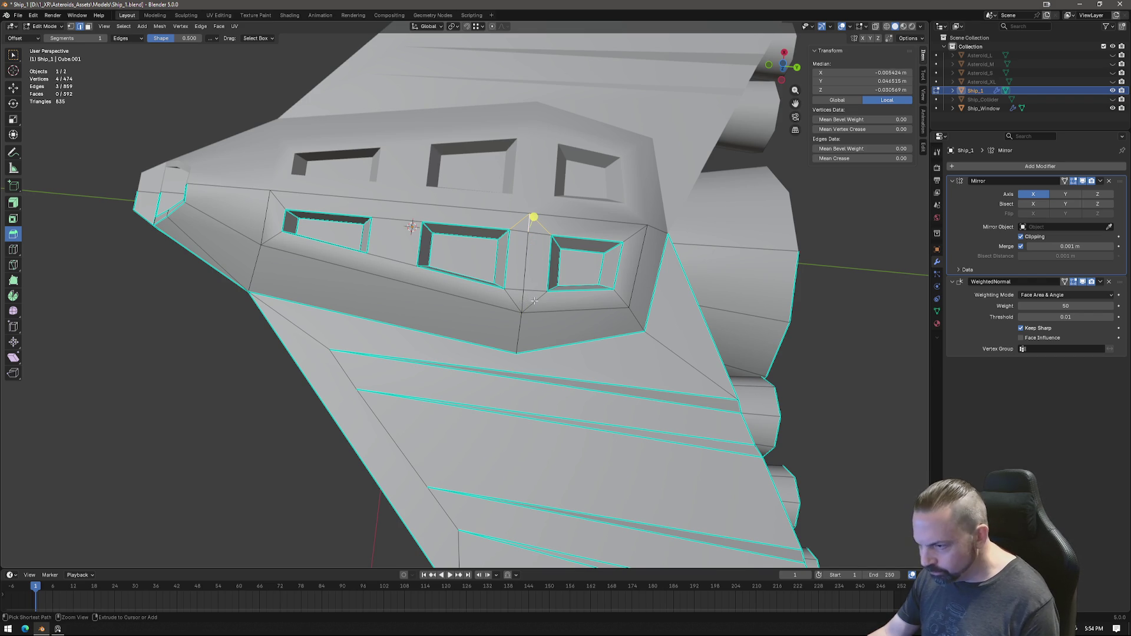
# Step: Dissolve the selected panel edges and merge the remaining vertices onto the lower one
pyautogui.rightClick(518, 292)
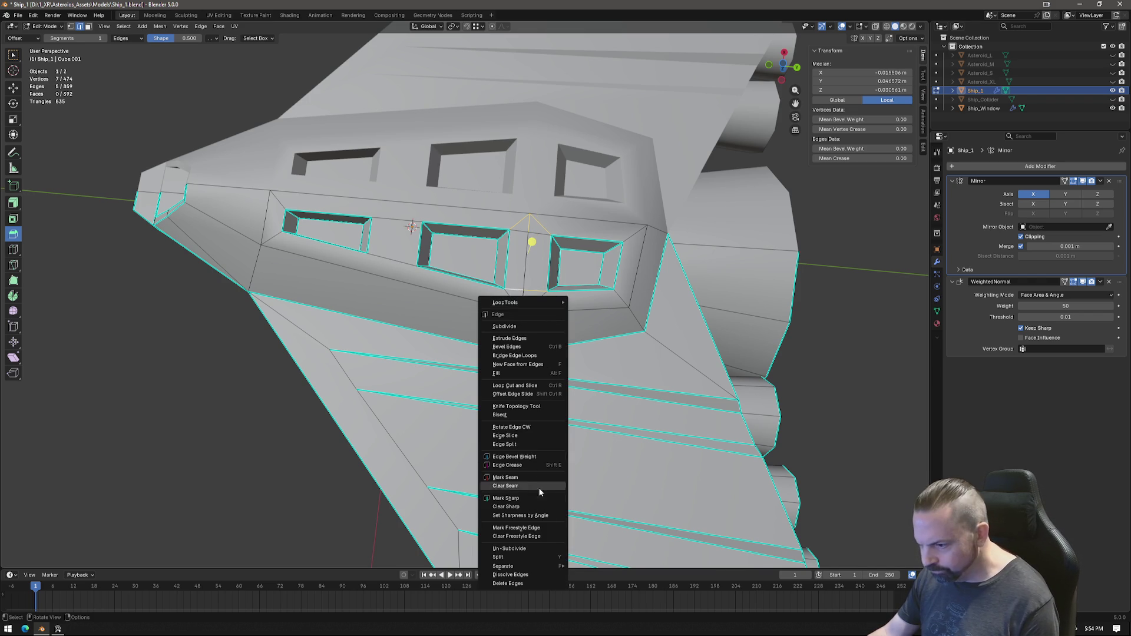
pyautogui.rightClick(615, 343)
pyautogui.click(615, 343)
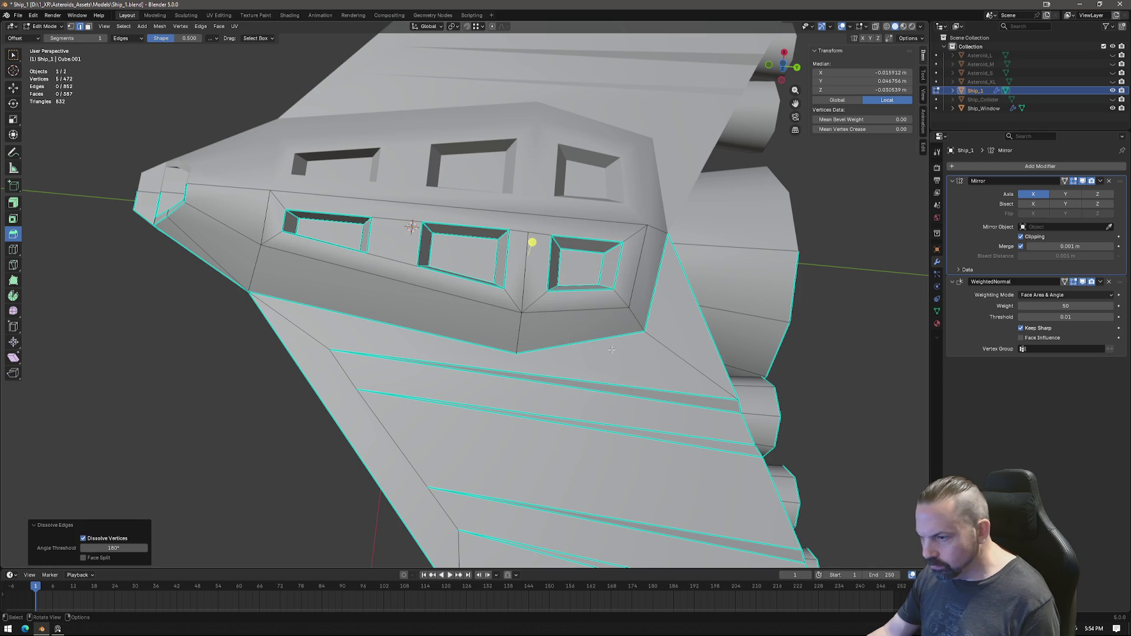
pyautogui.moveTo(596, 350); pyautogui.dragTo(604, 318, button='middle')
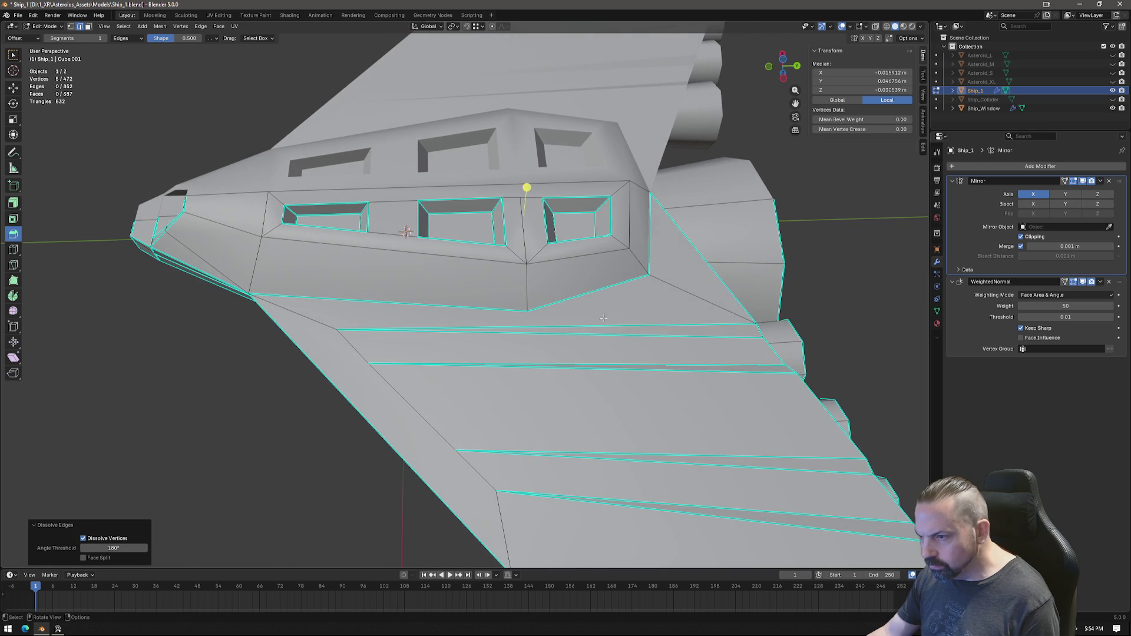
pyautogui.click(524, 241)
pyautogui.rightClick(580, 302)
pyautogui.click(581, 301)
pyautogui.moveTo(580, 302); pyautogui.dragTo(563, 298, button='middle')
pyautogui.moveTo(545, 252)
pyautogui.mouseDown(button='middle')
pyautogui.moveTo(527, 270)
pyautogui.moveTo(538, 271)
pyautogui.mouseUp(button='middle')
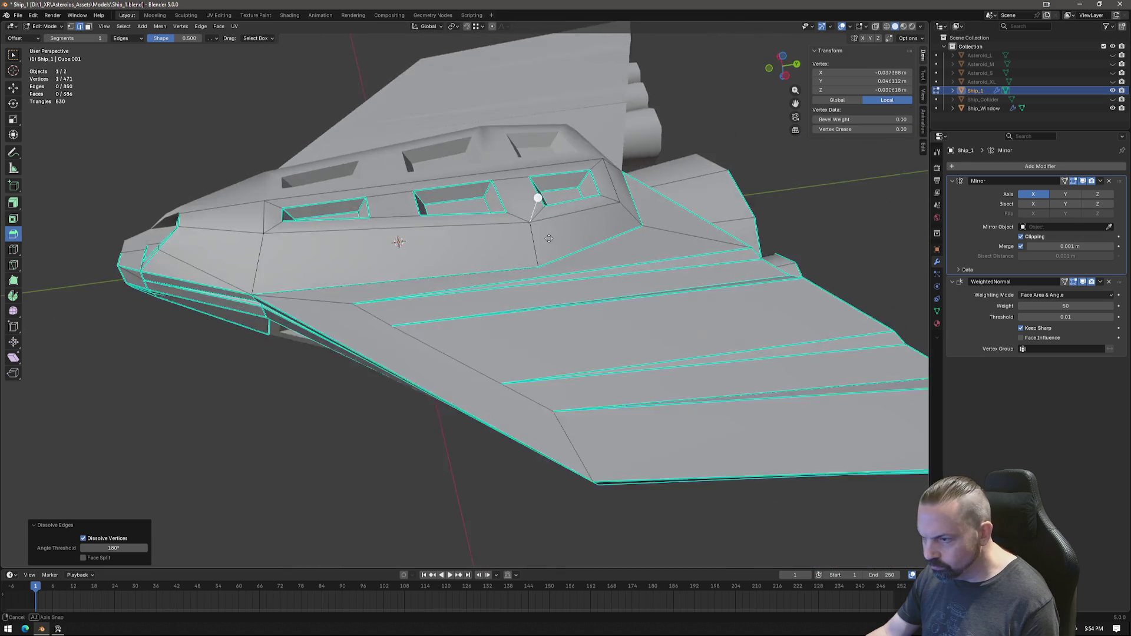
# Step: Knife a vertical cut across the panel, dissolve the two short top edges, and return to Object Mode
pyautogui.press('k')
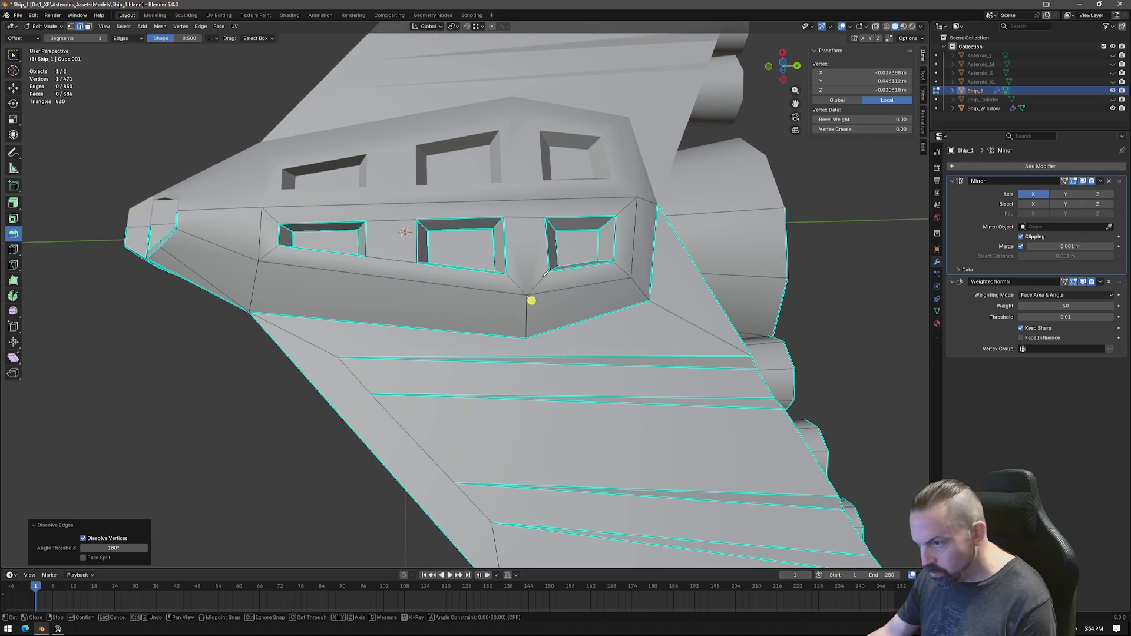
pyautogui.click(528, 199)
pyautogui.press('Return')
pyautogui.click(535, 219)
pyautogui.keyDown('shift'); pyautogui.click(528, 222); pyautogui.keyUp('shift')
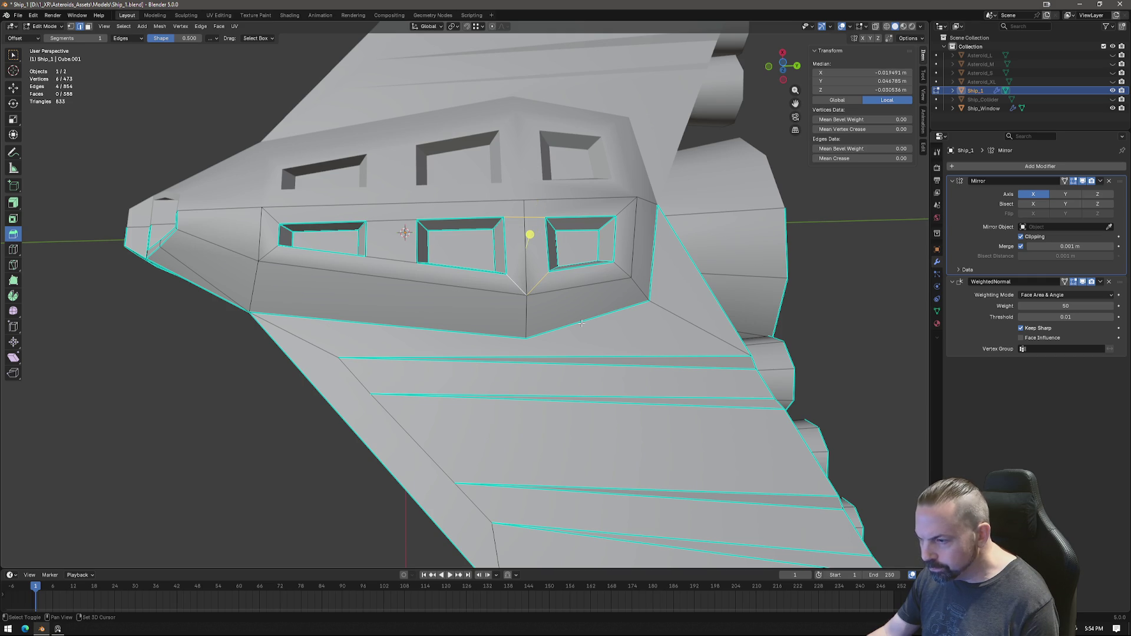
pyautogui.press('x')
pyautogui.click(583, 323)
pyautogui.moveTo(583, 323)
pyautogui.mouseDown(button='middle')
pyautogui.moveTo(563, 304)
pyautogui.moveTo(704, 240)
pyautogui.moveTo(639, 277)
pyautogui.mouseUp(button='middle')
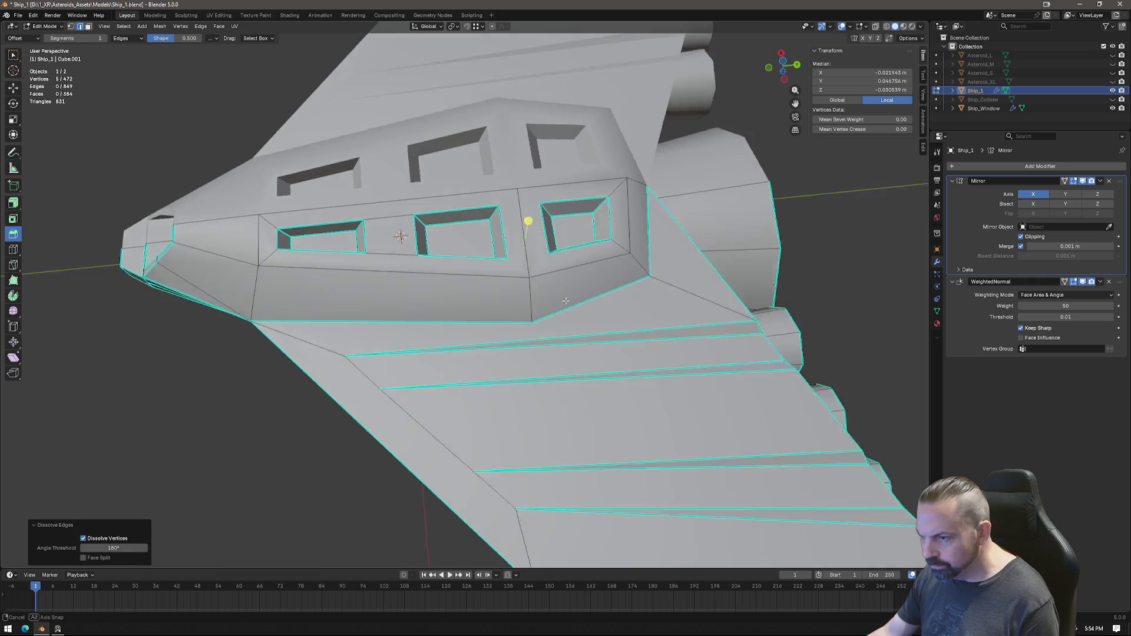
pyautogui.scroll(3, 518, 332)
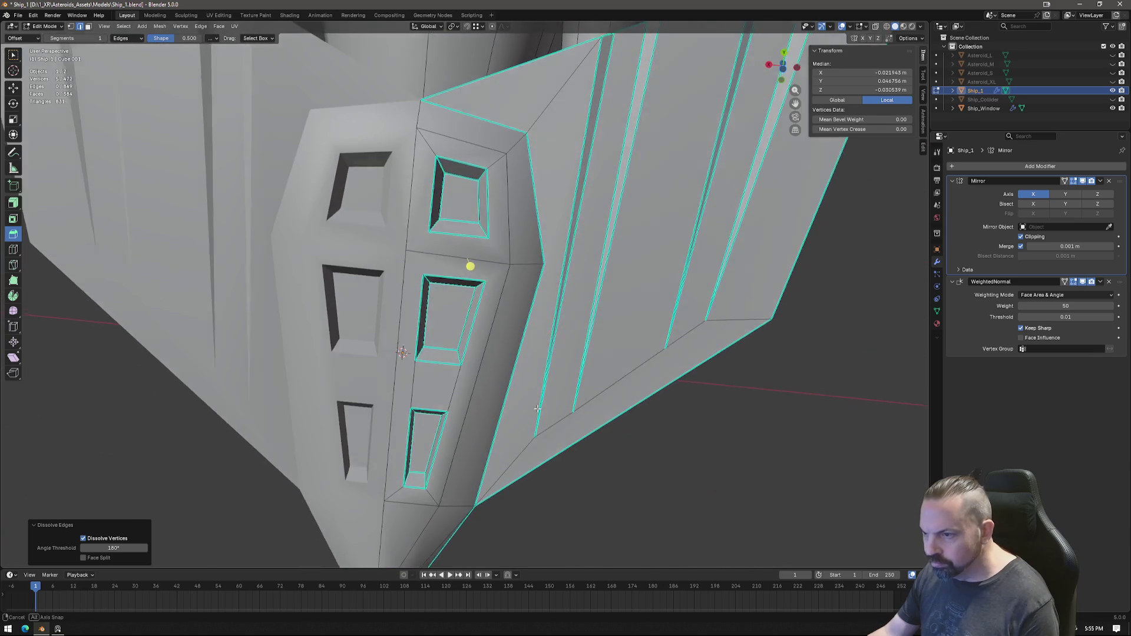
pyautogui.press('Tab')
pyautogui.moveTo(539, 320)
pyautogui.mouseDown(button='middle')
pyautogui.moveTo(488, 242)
pyautogui.moveTo(461, 363)
pyautogui.moveTo(327, 399)
pyautogui.moveTo(334, 442)
pyautogui.moveTo(533, 402)
pyautogui.moveTo(504, 406)
pyautogui.mouseUp(button='middle')
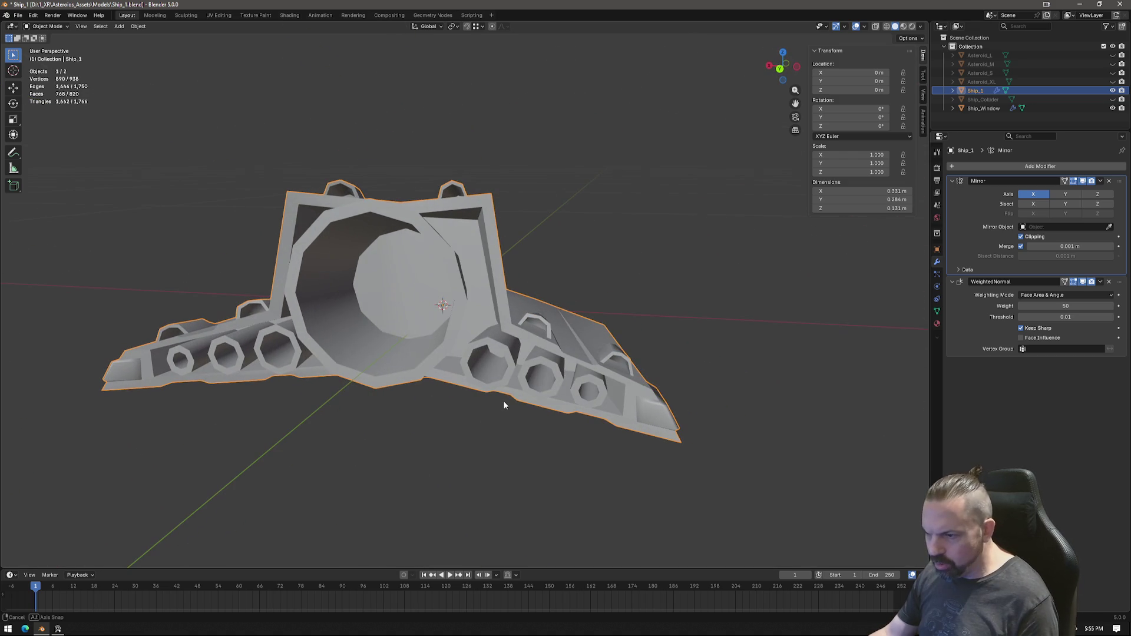
# Step: Orbit the ship to inspect the rear engine openings head-on and at an angle
pyautogui.moveTo(452, 270)
pyautogui.mouseDown(button='middle')
pyautogui.moveTo(424, 292)
pyautogui.moveTo(430, 302)
pyautogui.mouseUp(button='middle')
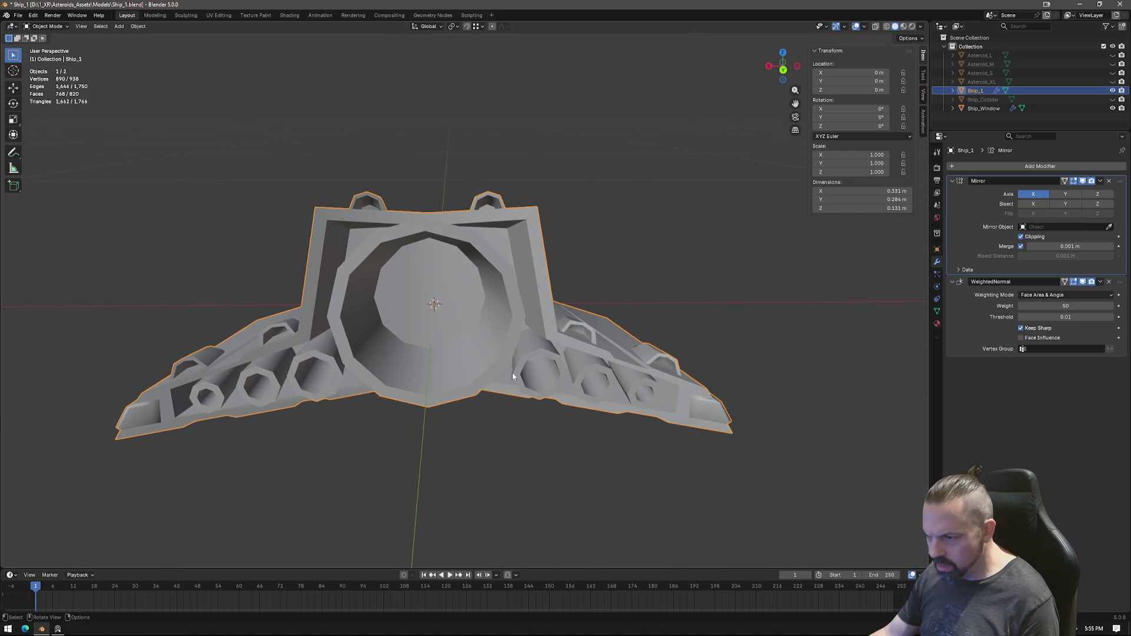
pyautogui.moveTo(564, 375)
pyautogui.mouseDown(button='middle')
pyautogui.moveTo(448, 304)
pyautogui.moveTo(430, 373)
pyautogui.mouseUp(button='middle')
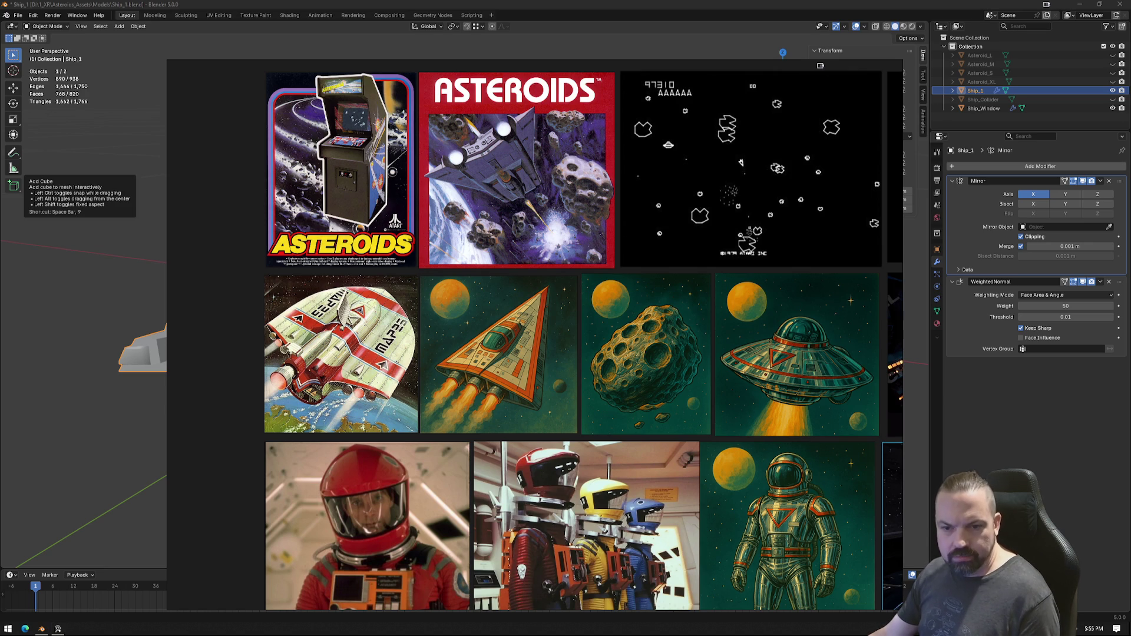
# Step: Search Google Images in Chrome for '70s future tech engine' and maximize the browser
pyautogui.click(25, 629)
pyautogui.click(469, 134)
pyautogui.write('google')
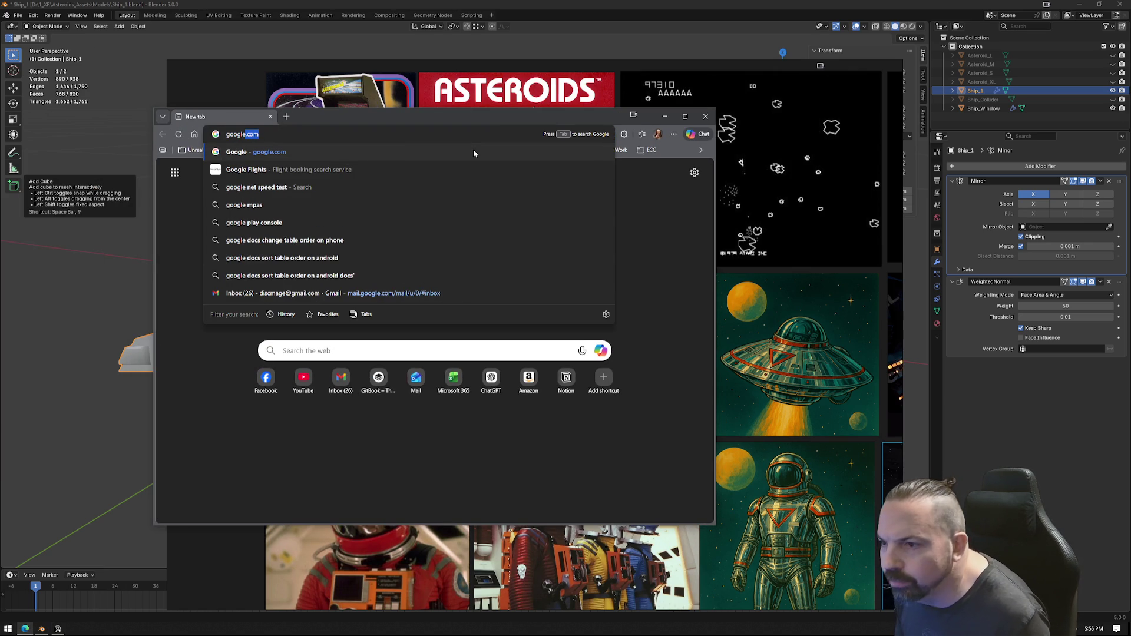
pyautogui.press('Return')
pyautogui.click(332, 318)
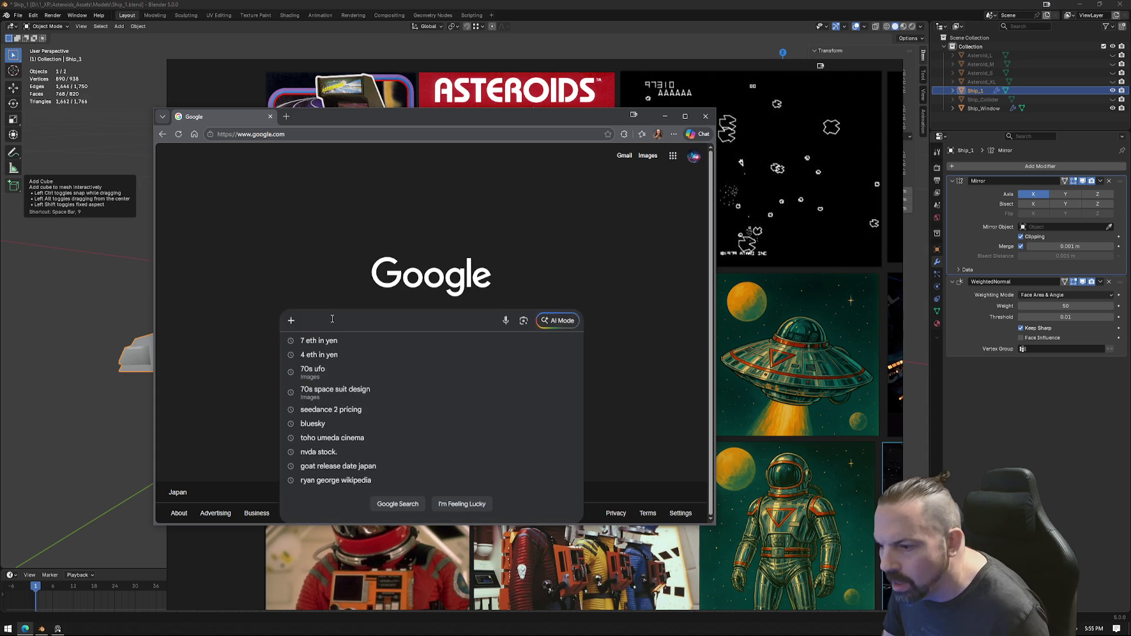
pyautogui.write('70s')
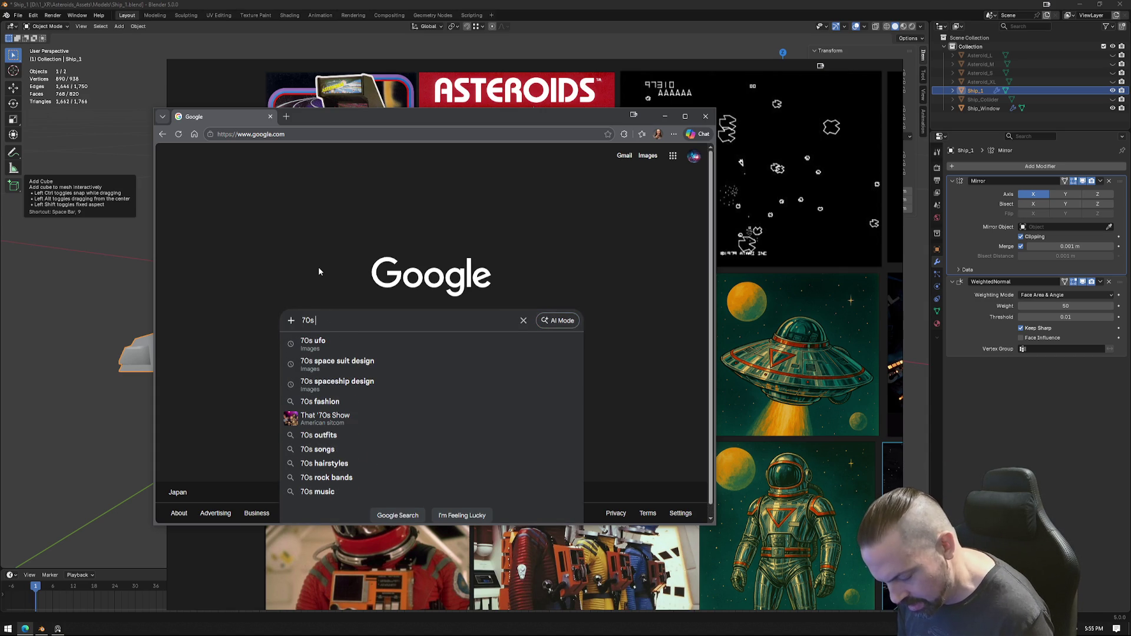
pyautogui.write('future ')
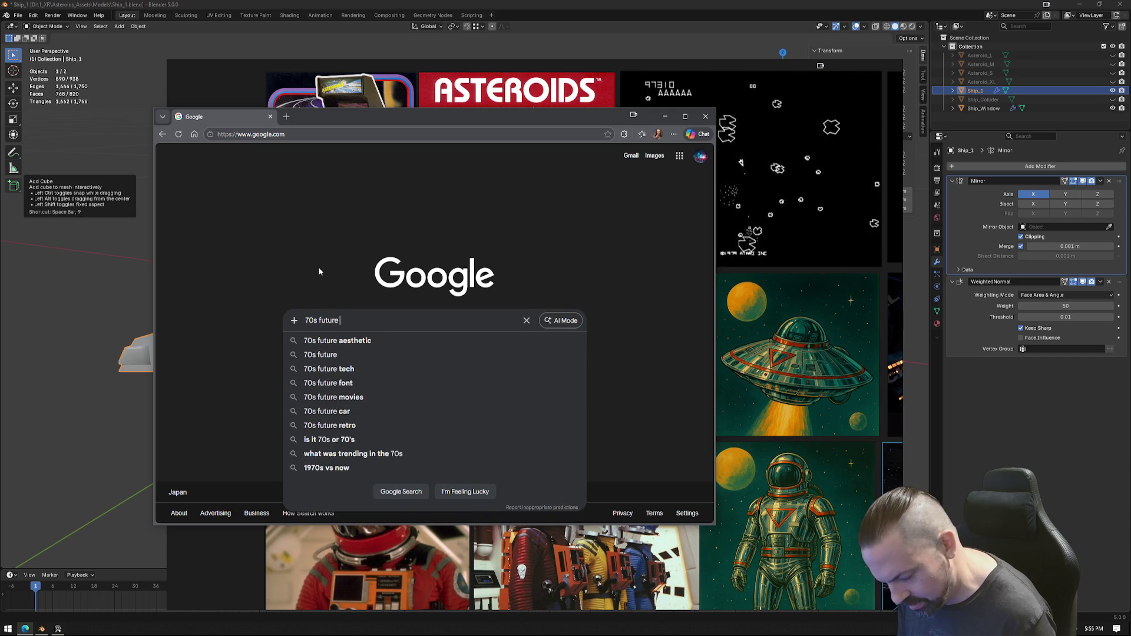
pyautogui.write('tech engine')
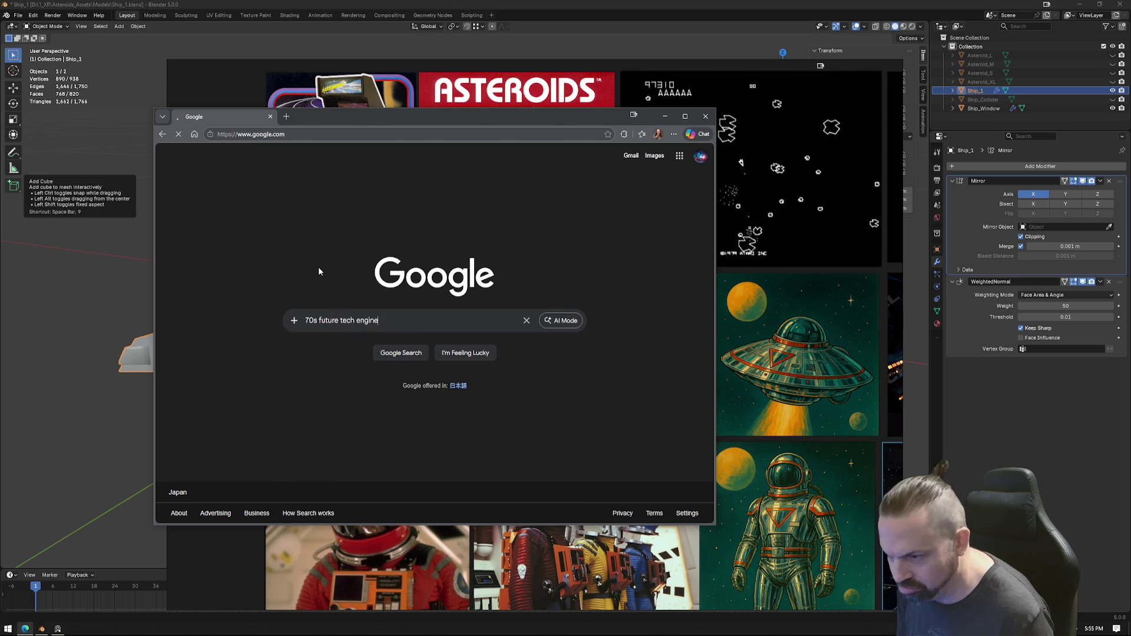
pyautogui.press('Return')
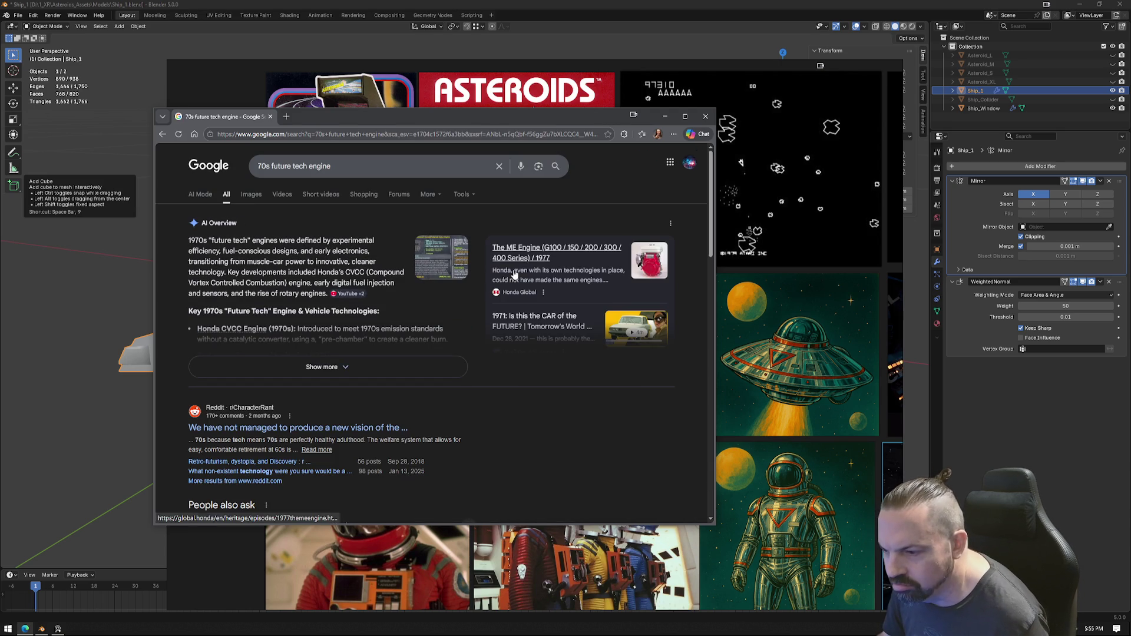
pyautogui.click(251, 194)
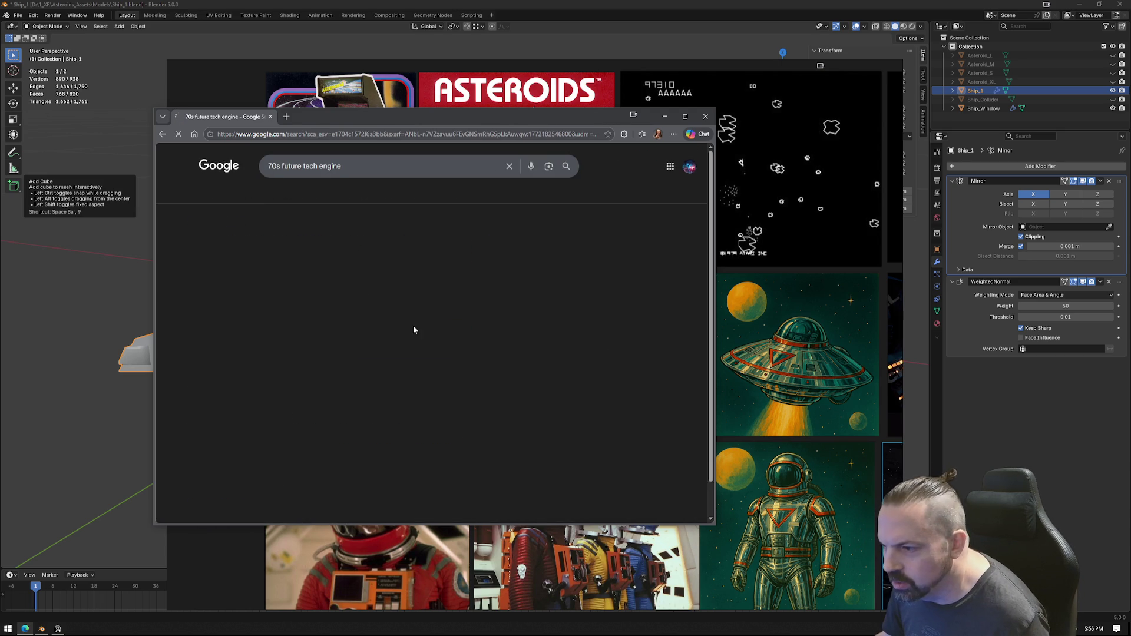
pyautogui.click(684, 118)
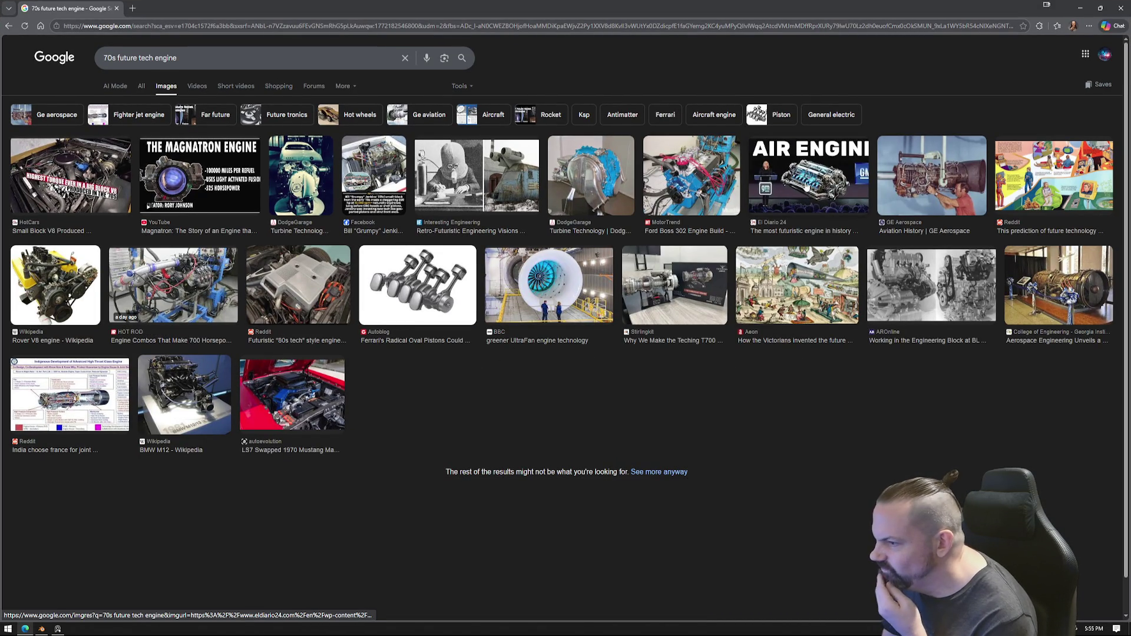
pyautogui.scroll(-1, 572, 436)
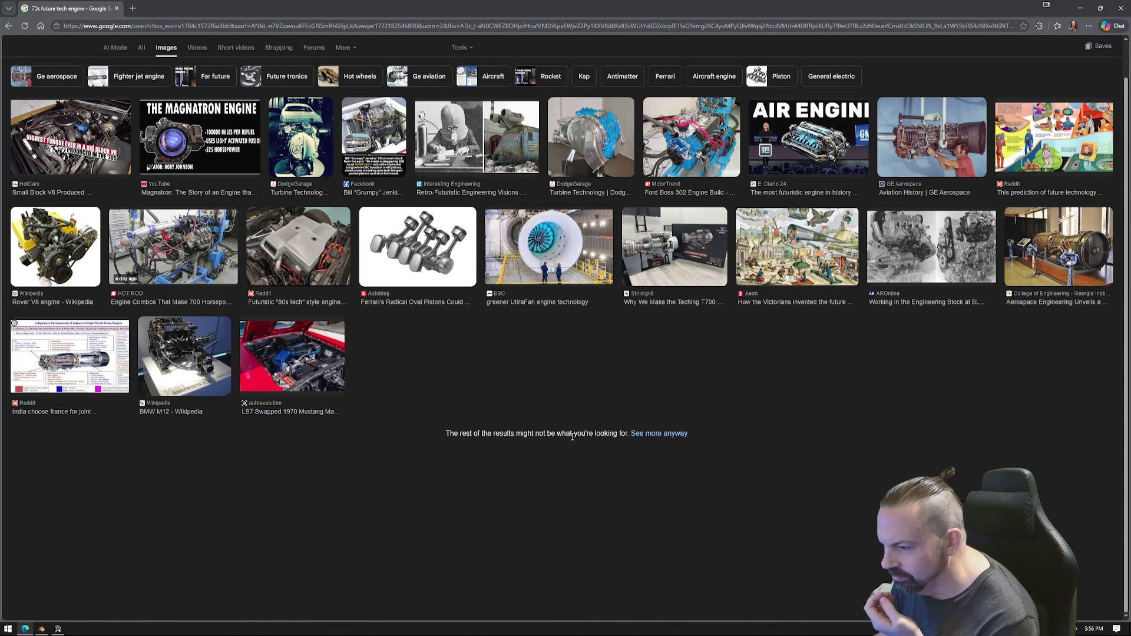
pyautogui.scroll(1, 531, 433)
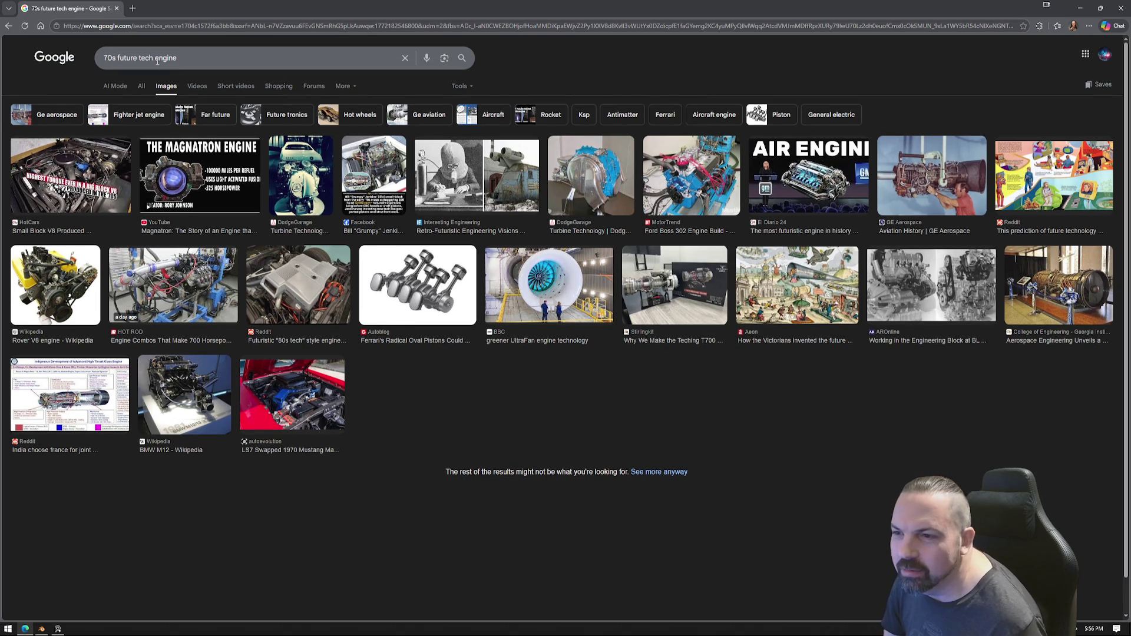
# Step: Remove 'tech' from the query and search images for '70s future engine'
pyautogui.moveTo(152, 58); pyautogui.dragTo(157, 58)
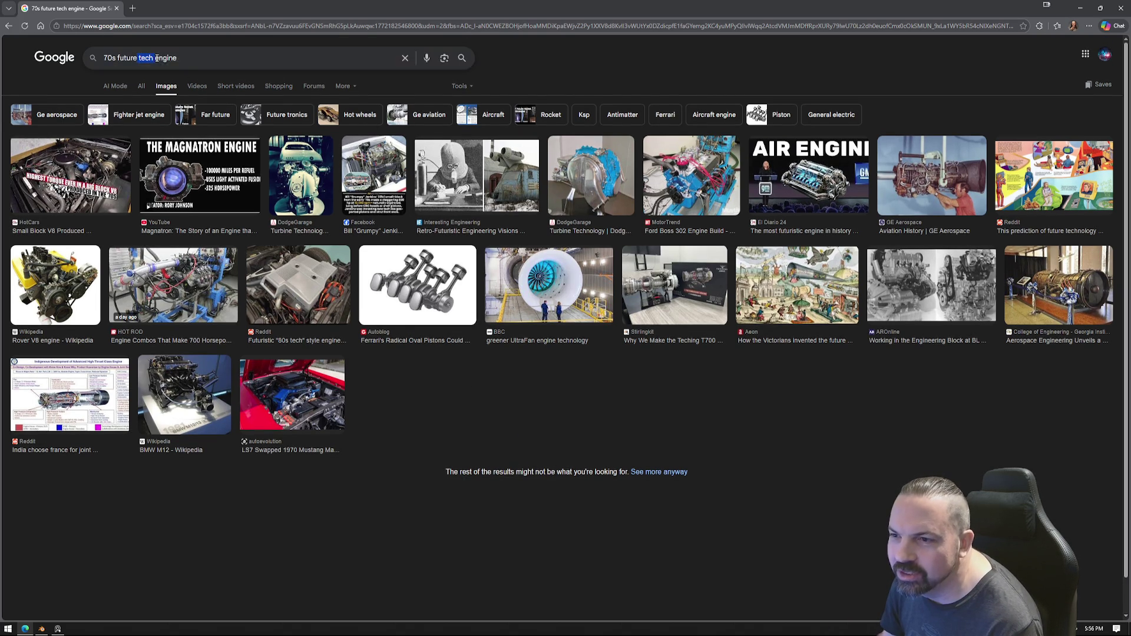
pyautogui.press('Return')
pyautogui.click(223, 57)
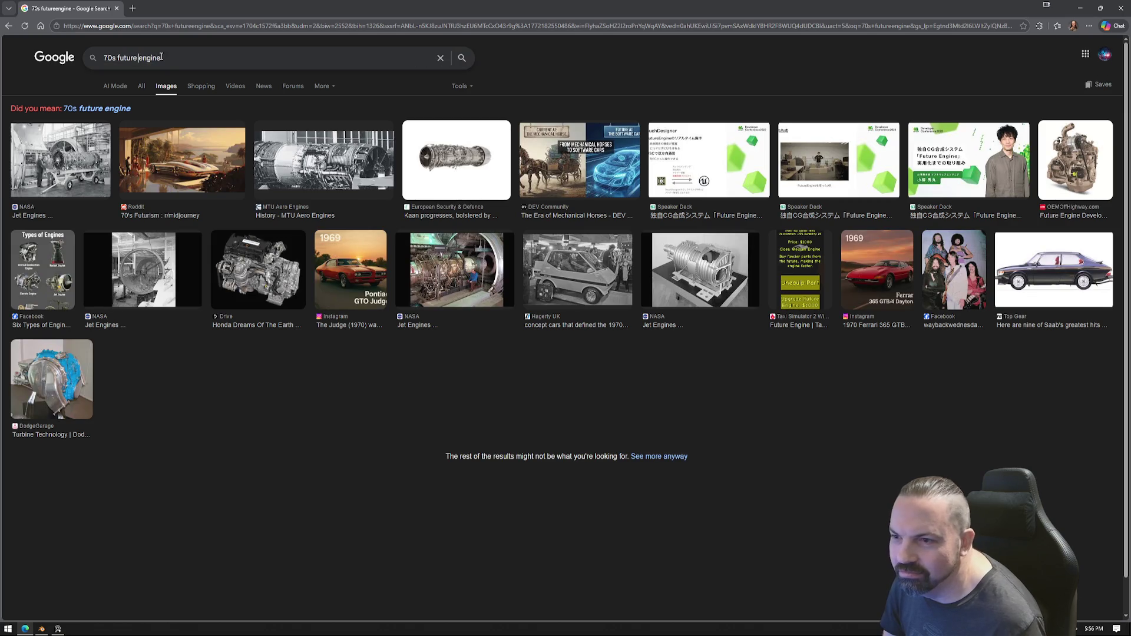
pyautogui.press('Return')
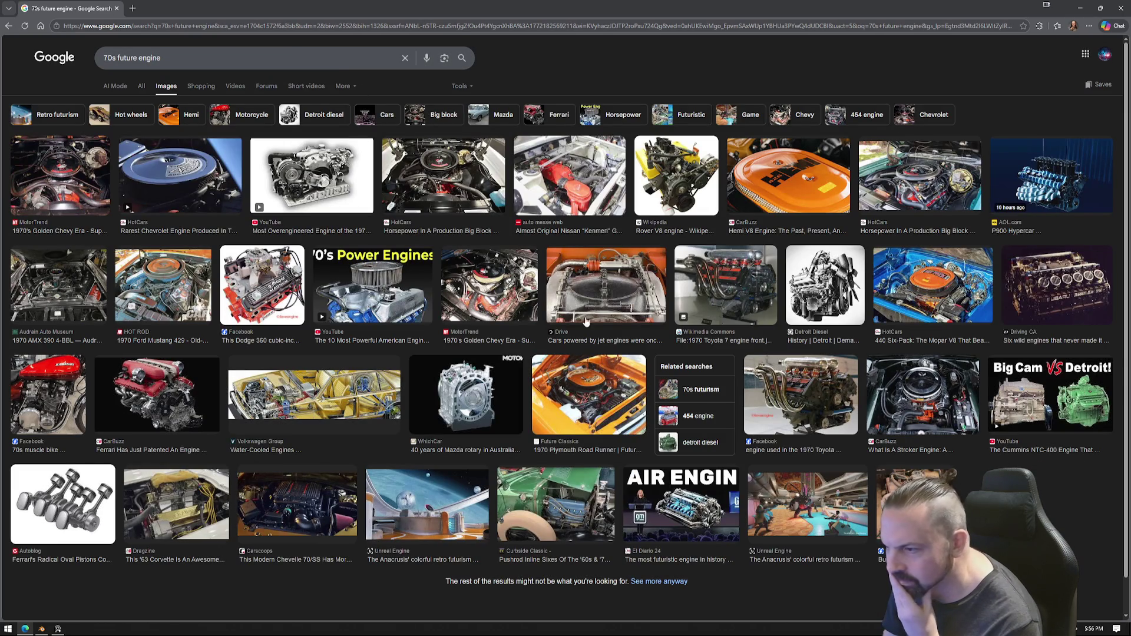
pyautogui.scroll(-1, 795, 423)
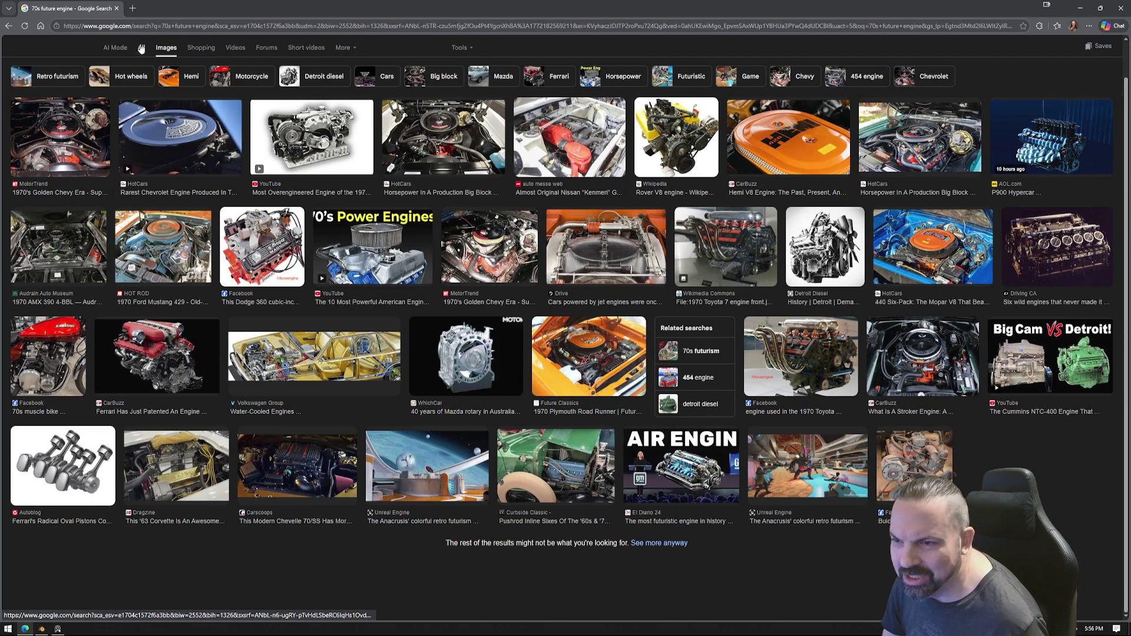
pyautogui.scroll(1, 197, 59)
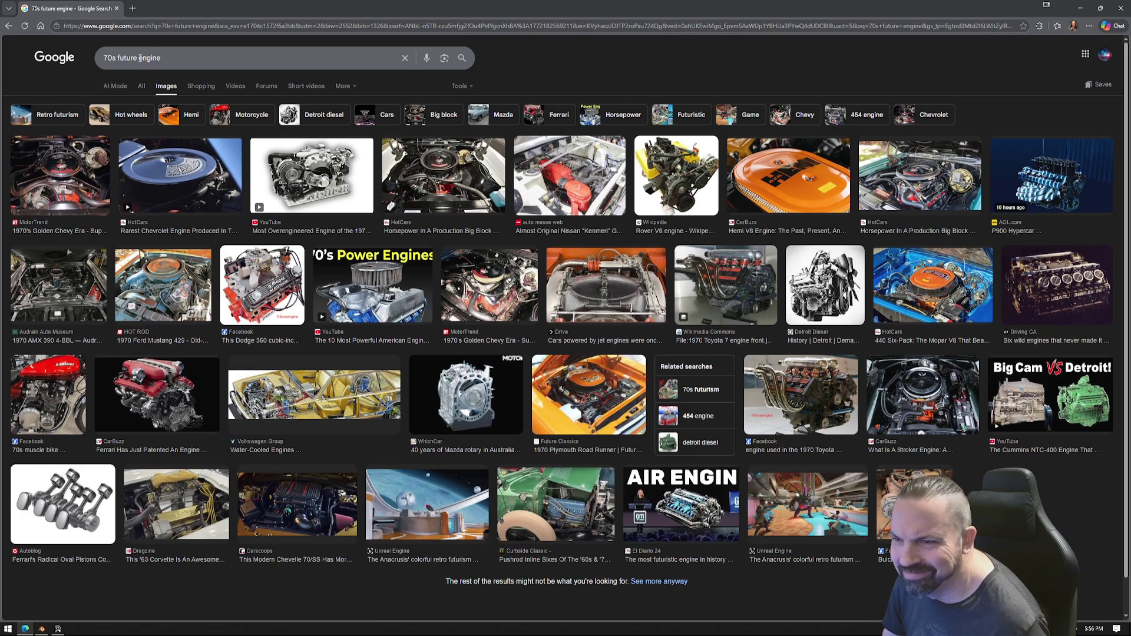
pyautogui.write('spaceshi')
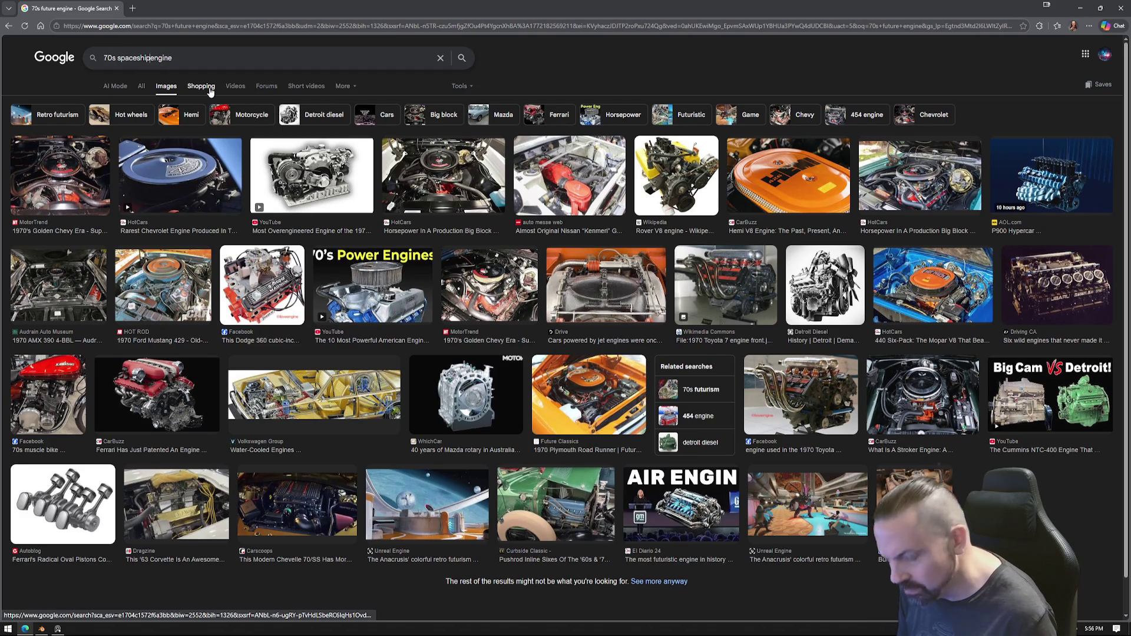
pyautogui.write('p')
# Step: Search '70s spaceship engine', preview several rocket-engine images including Pandaily's, then shrink Chrome aside
pyautogui.press('Return')
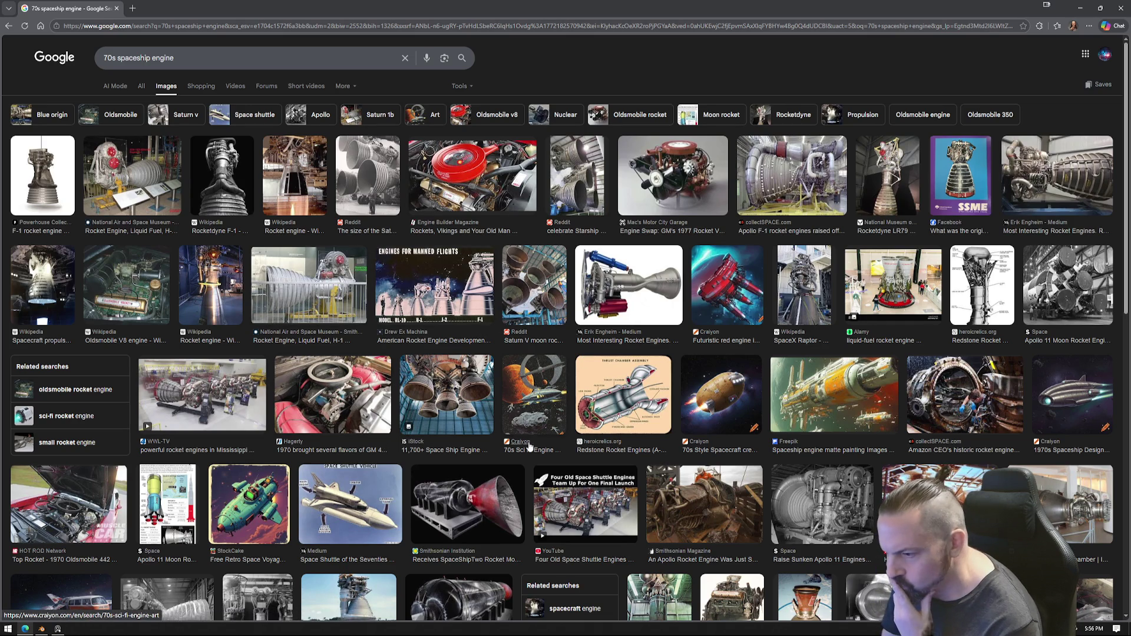
pyautogui.click(447, 395)
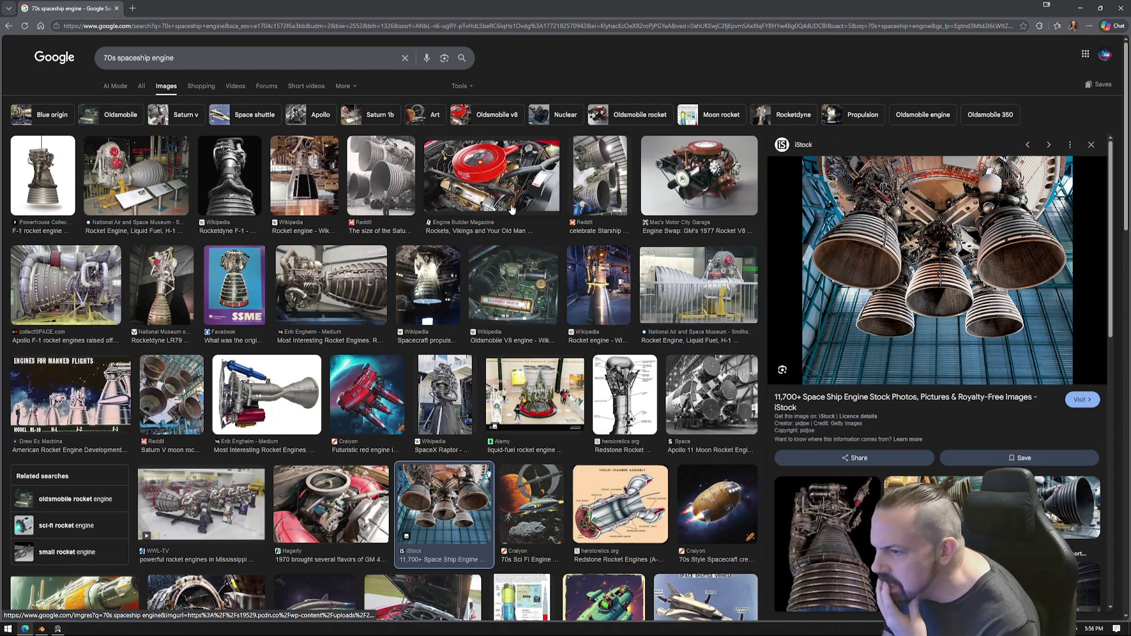
pyautogui.click(381, 175)
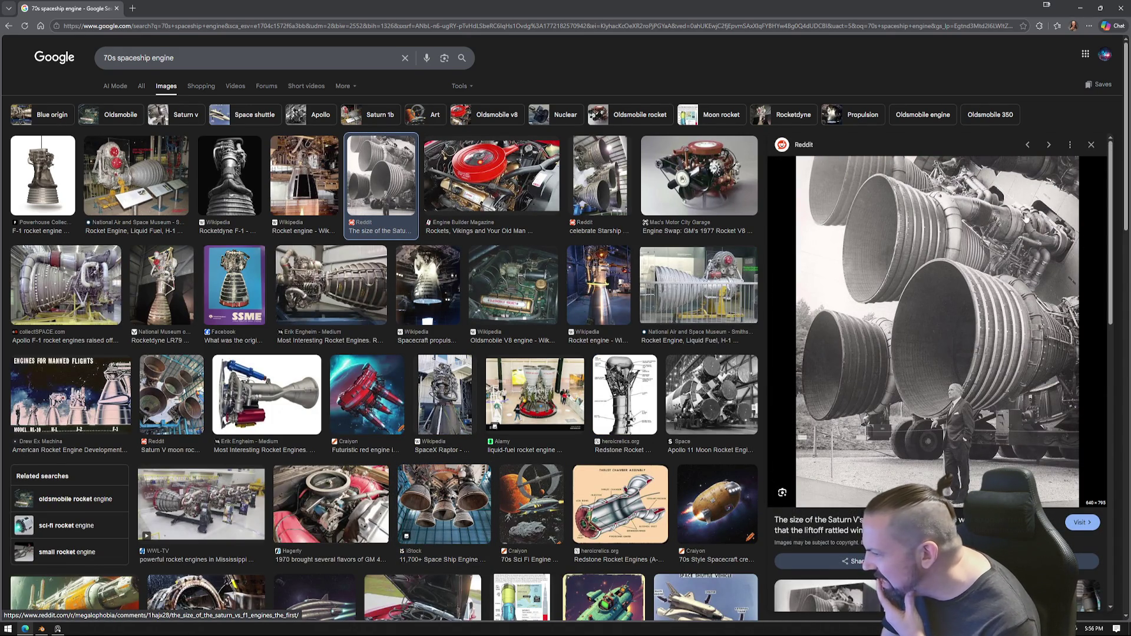
pyautogui.scroll(-3, 537, 453)
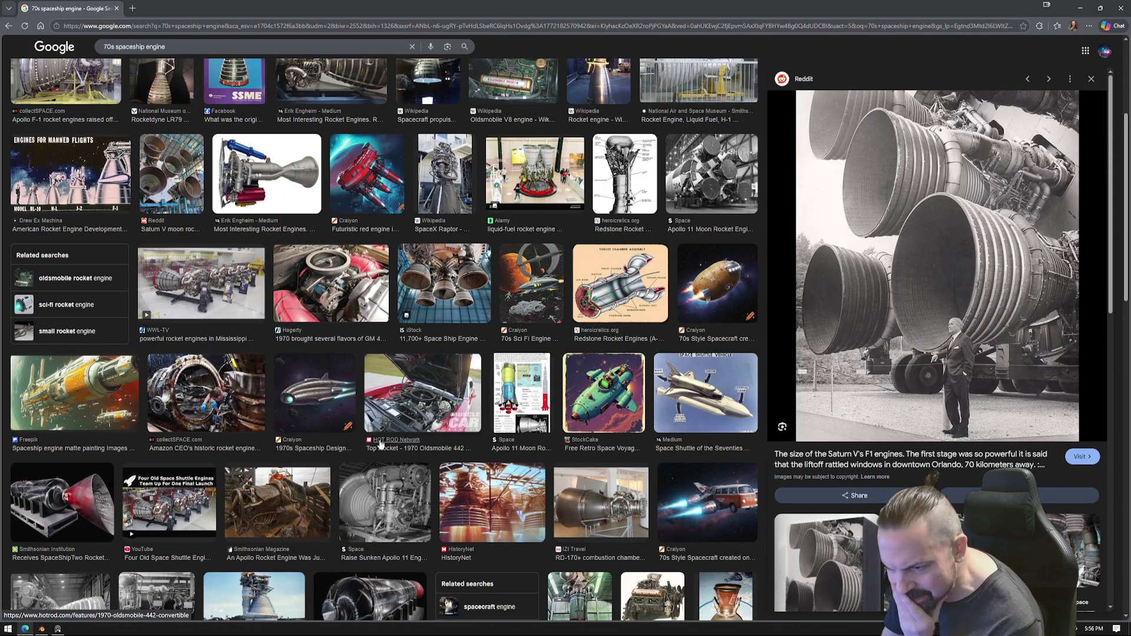
pyautogui.scroll(-2, 382, 446)
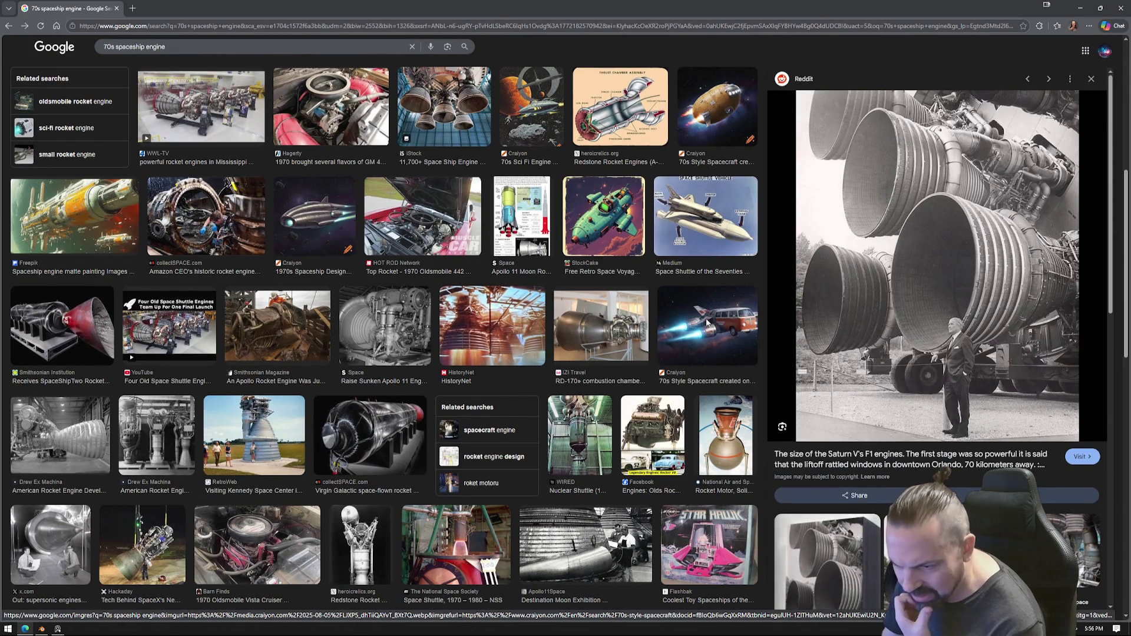
pyautogui.click(700, 325)
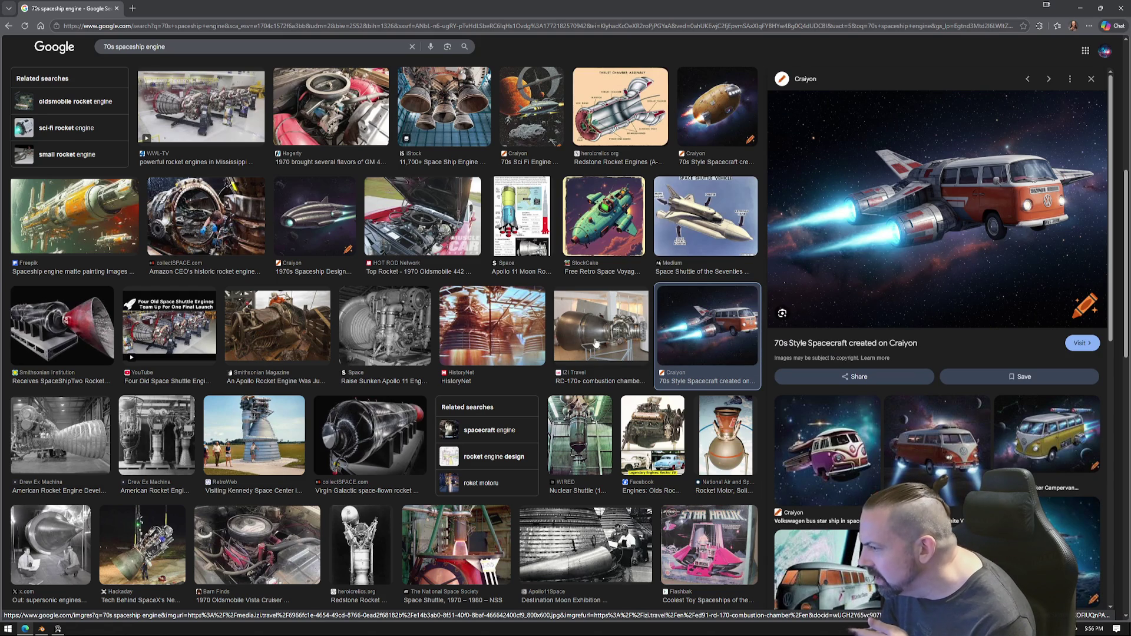
pyautogui.scroll(-3, 621, 339)
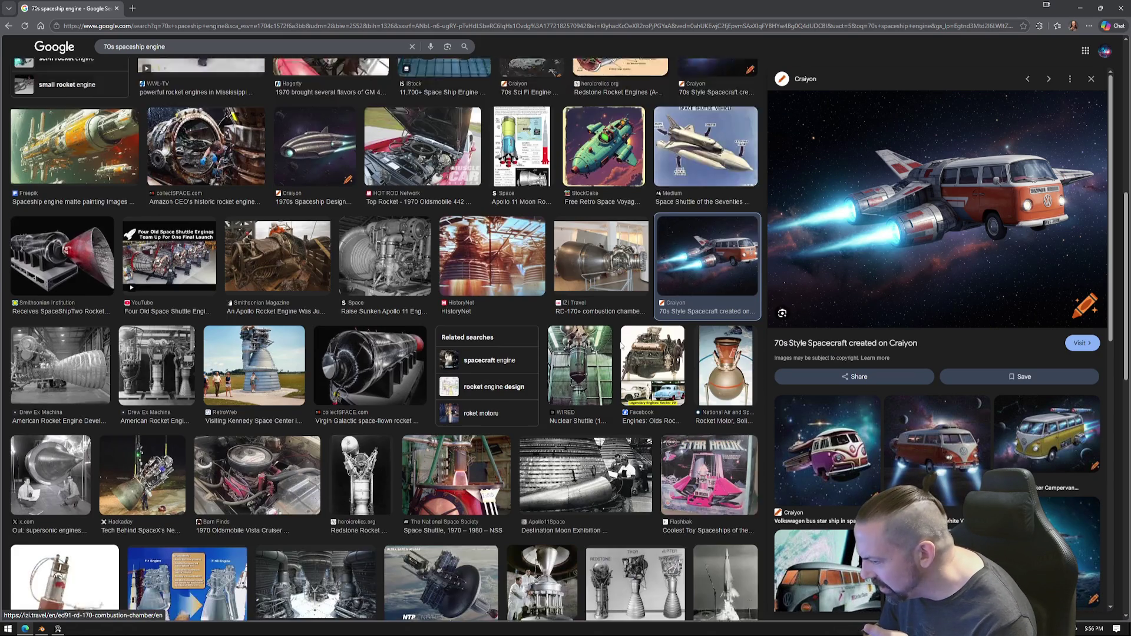
pyautogui.scroll(-1, 550, 413)
pyautogui.scroll(-5, 551, 413)
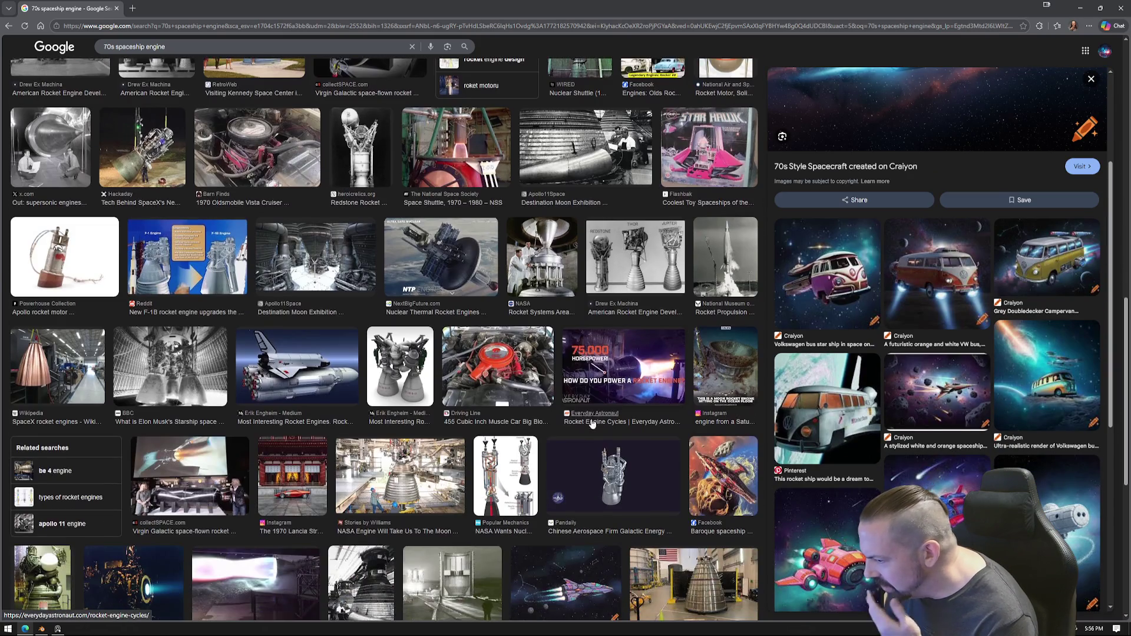
pyautogui.click(584, 442)
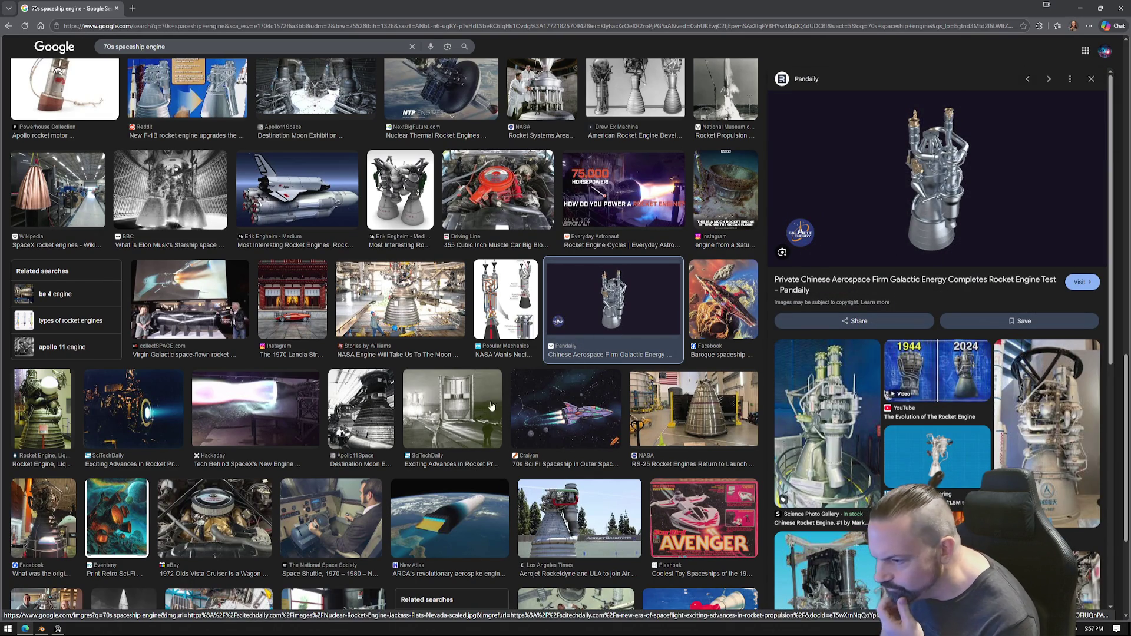
pyautogui.scroll(-3, 472, 426)
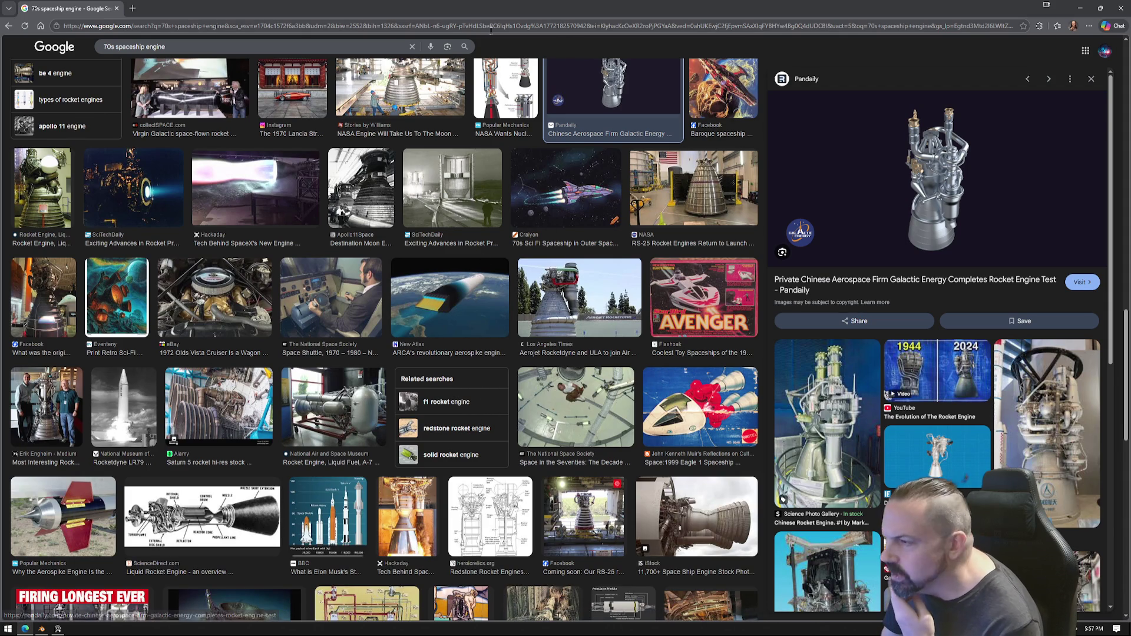
pyautogui.moveTo(60, 9); pyautogui.dragTo(3, 22)
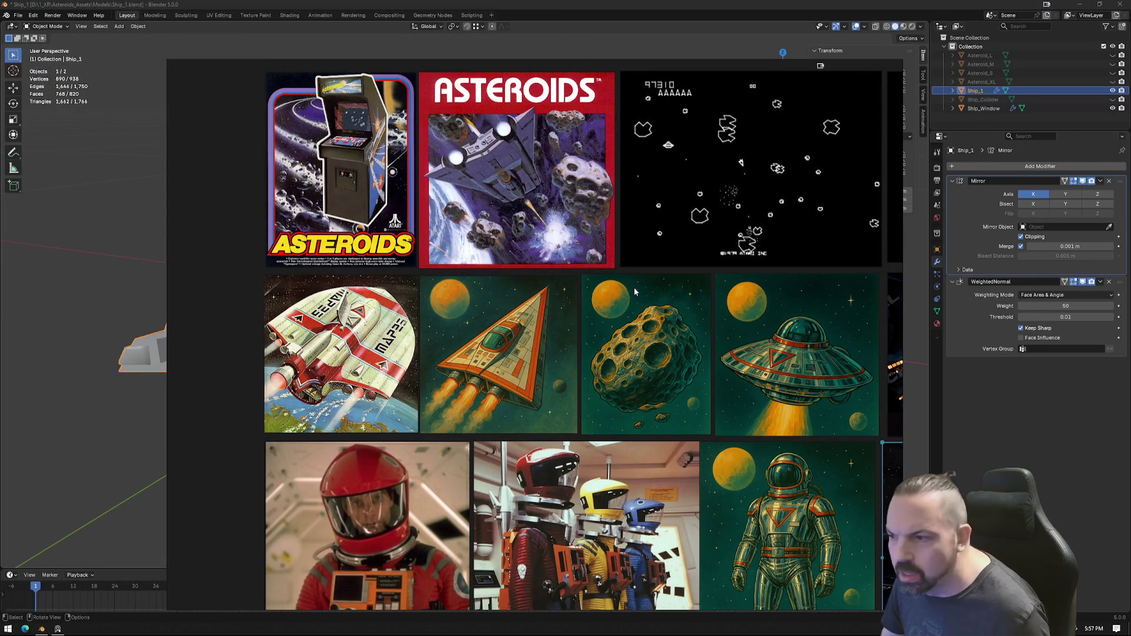
# Step: Close the reference board, orbit to inspect Ship_1, and enter Edit Mode on its mesh
pyautogui.moveTo(821, 64)
pyautogui.click(871, 66)
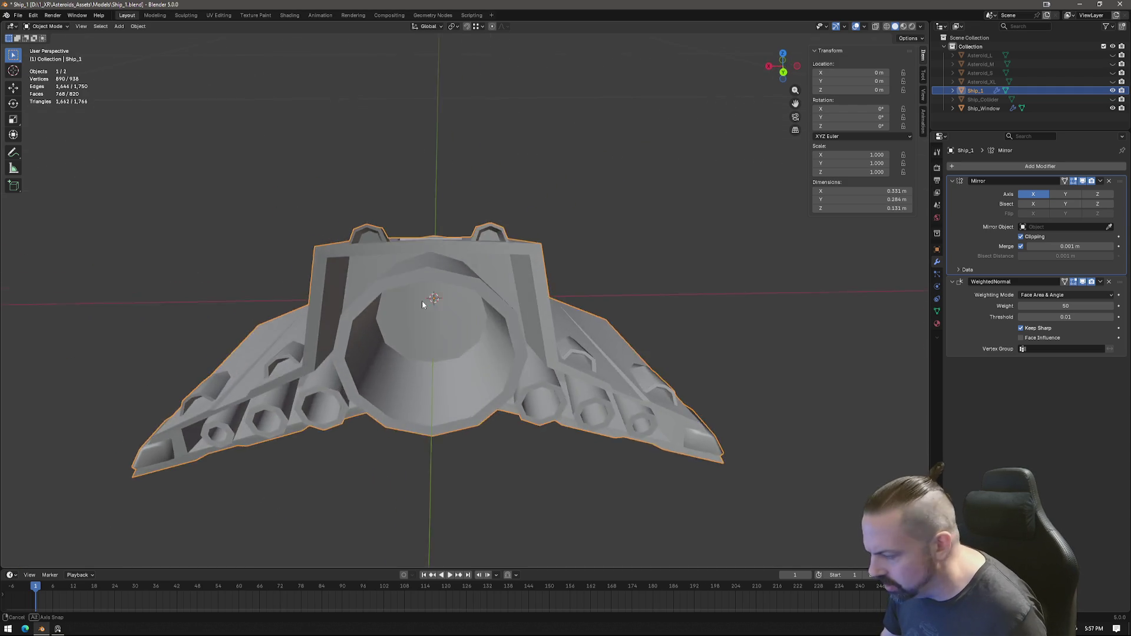
pyautogui.moveTo(401, 295); pyautogui.dragTo(416, 328, button='middle')
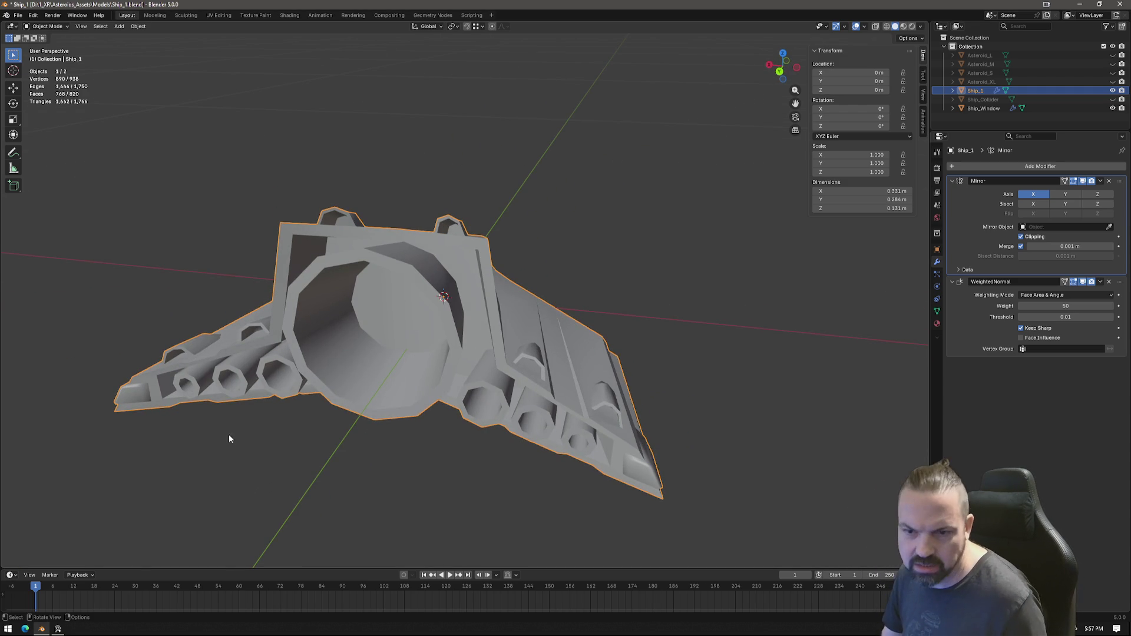
pyautogui.moveTo(315, 440)
pyautogui.mouseDown(button='middle')
pyautogui.moveTo(576, 372)
pyautogui.moveTo(449, 348)
pyautogui.moveTo(638, 372)
pyautogui.moveTo(526, 383)
pyautogui.moveTo(534, 367)
pyautogui.moveTo(468, 323)
pyautogui.mouseUp(button='middle')
pyautogui.scroll(4, 470, 324)
pyautogui.scroll(-2, 471, 324)
pyautogui.moveTo(498, 285); pyautogui.dragTo(554, 300, button='middle')
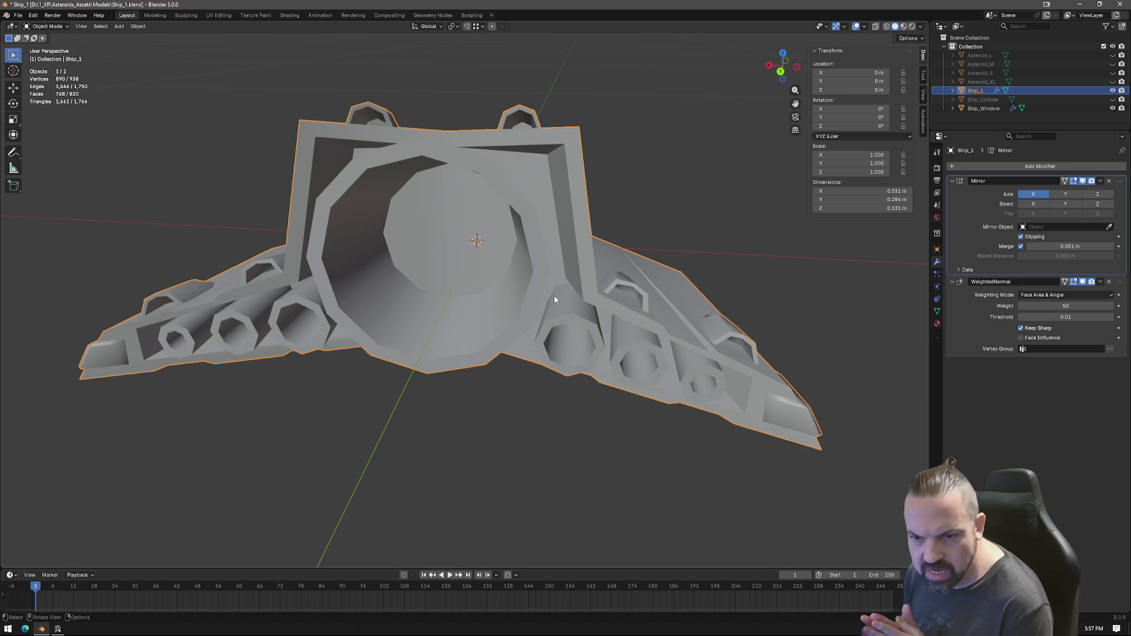
pyautogui.moveTo(555, 296)
pyautogui.mouseDown(button='middle')
pyautogui.moveTo(503, 203)
pyautogui.moveTo(509, 189)
pyautogui.mouseUp(button='middle')
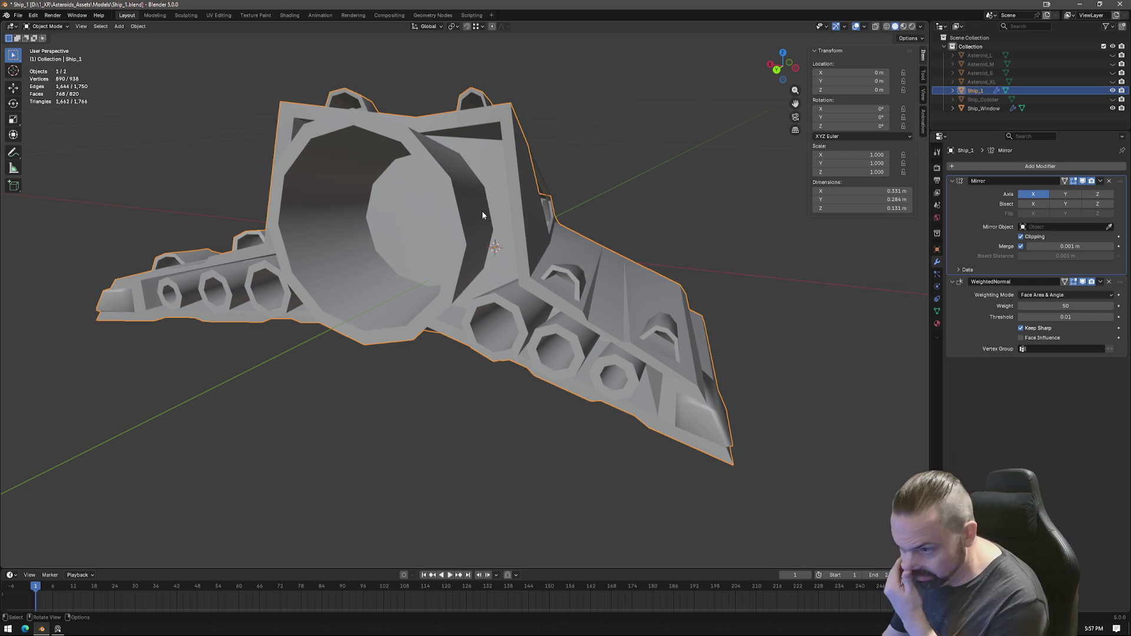
pyautogui.moveTo(502, 230); pyautogui.dragTo(525, 233, button='middle')
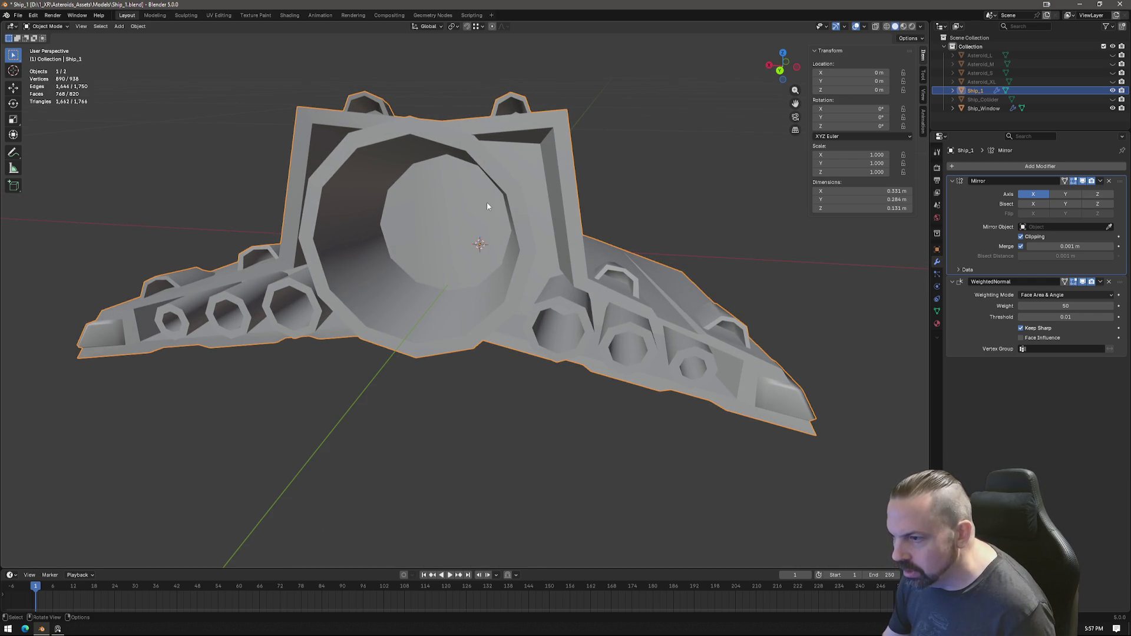
pyautogui.press('Tab')
pyautogui.moveTo(501, 172); pyautogui.dragTo(475, 213, button='middle')
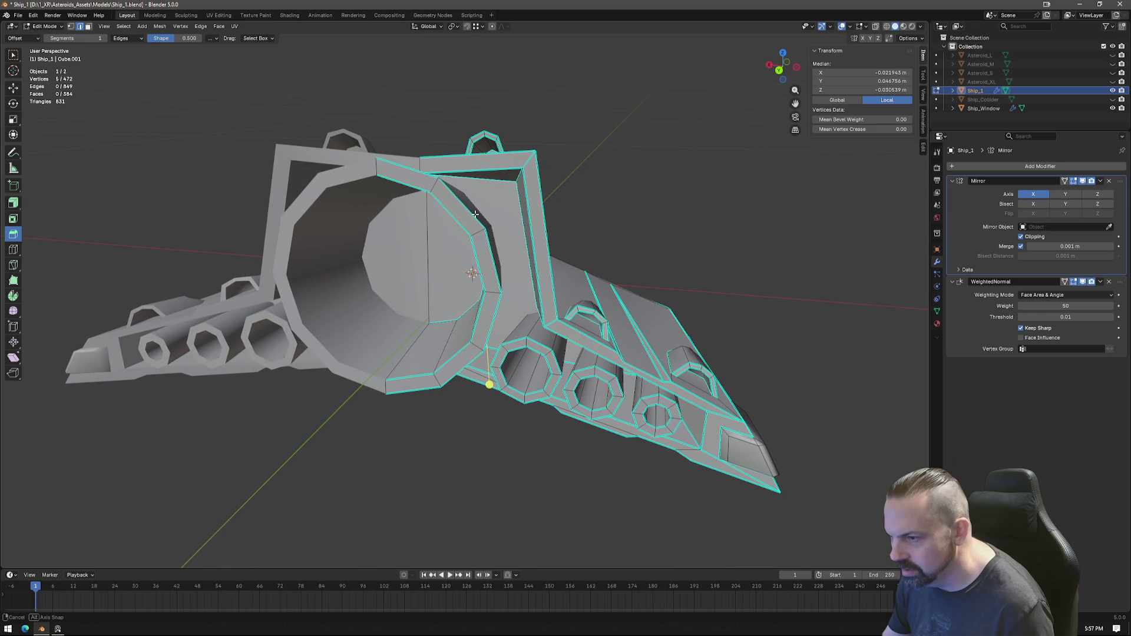
# Step: Add three centered edge loops around the tunnel rim with Ctrl+R
pyautogui.press('ctrl')
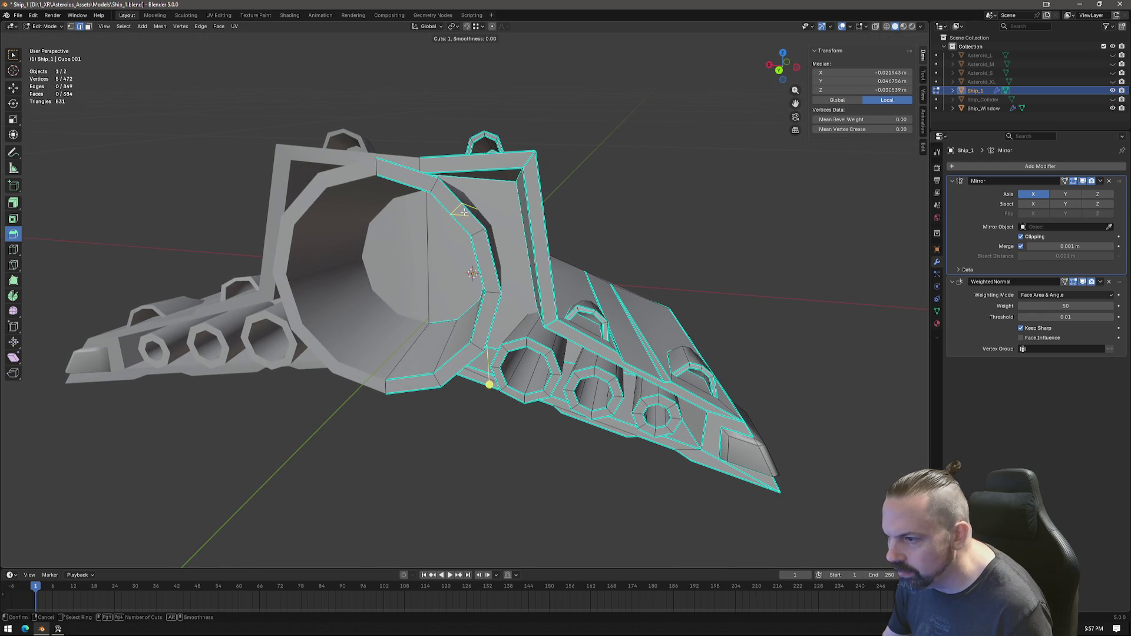
pyautogui.click(462, 213)
pyautogui.rightClick(461, 212)
pyautogui.hotkey('ctrl', 'r')
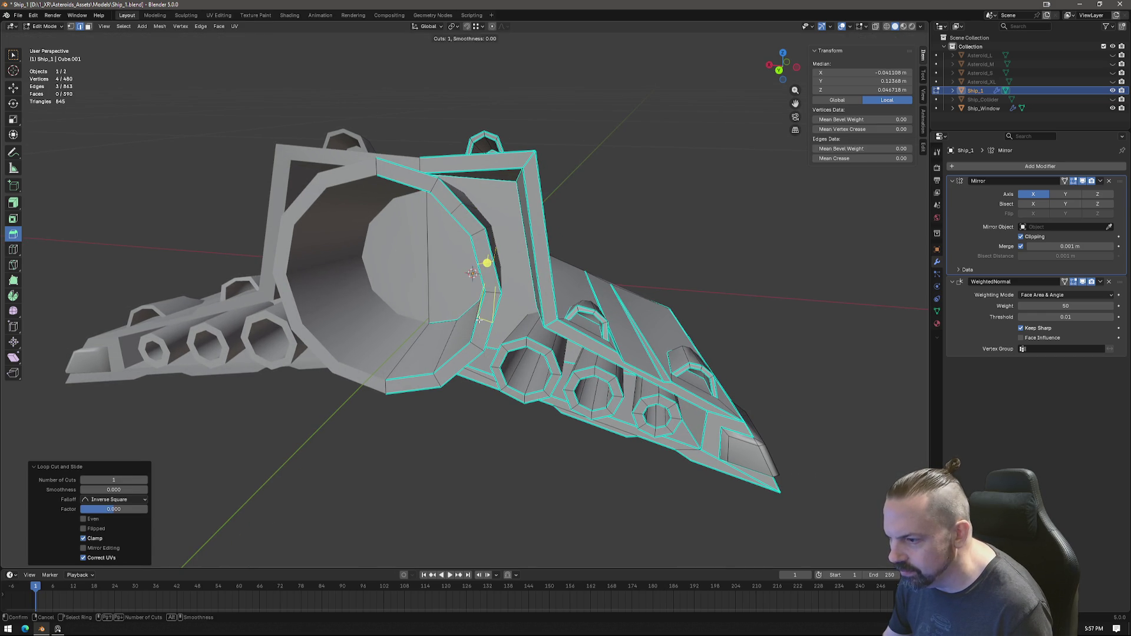
pyautogui.click(487, 262)
pyautogui.rightClick(487, 263)
pyautogui.hotkey('ctrl', 'r')
pyautogui.click(407, 180)
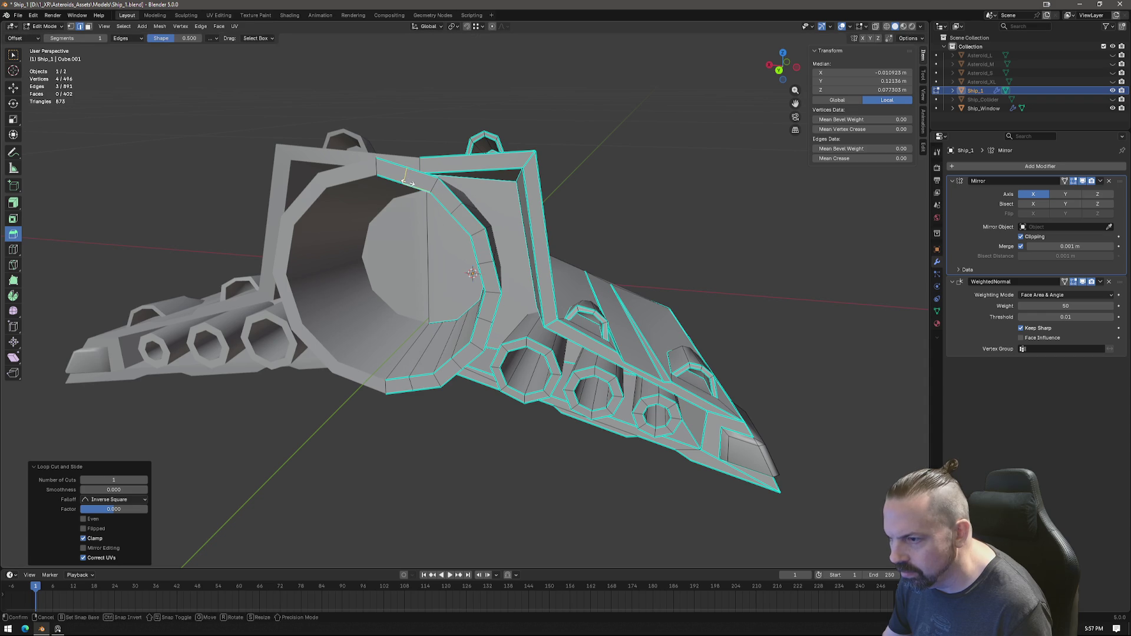
pyautogui.moveTo(408, 181)
pyautogui.mouseDown(button='middle')
pyautogui.moveTo(564, 242)
pyautogui.moveTo(567, 277)
pyautogui.mouseUp(button='middle')
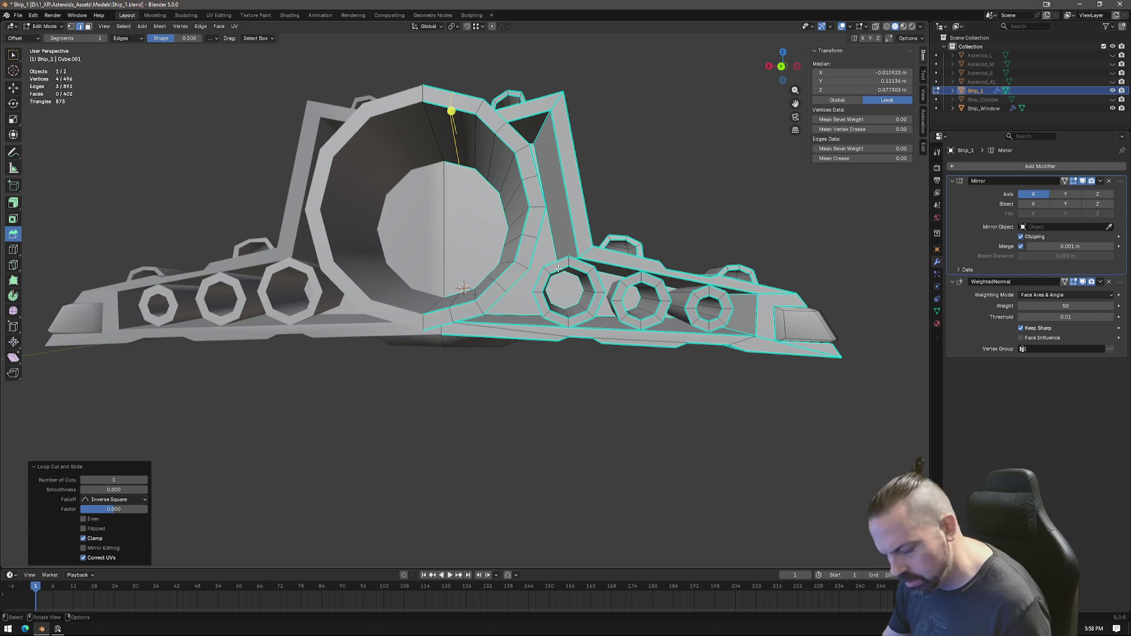
# Step: Add edge loops beside each engine opening out to the wing tip
pyautogui.press('ctrl')
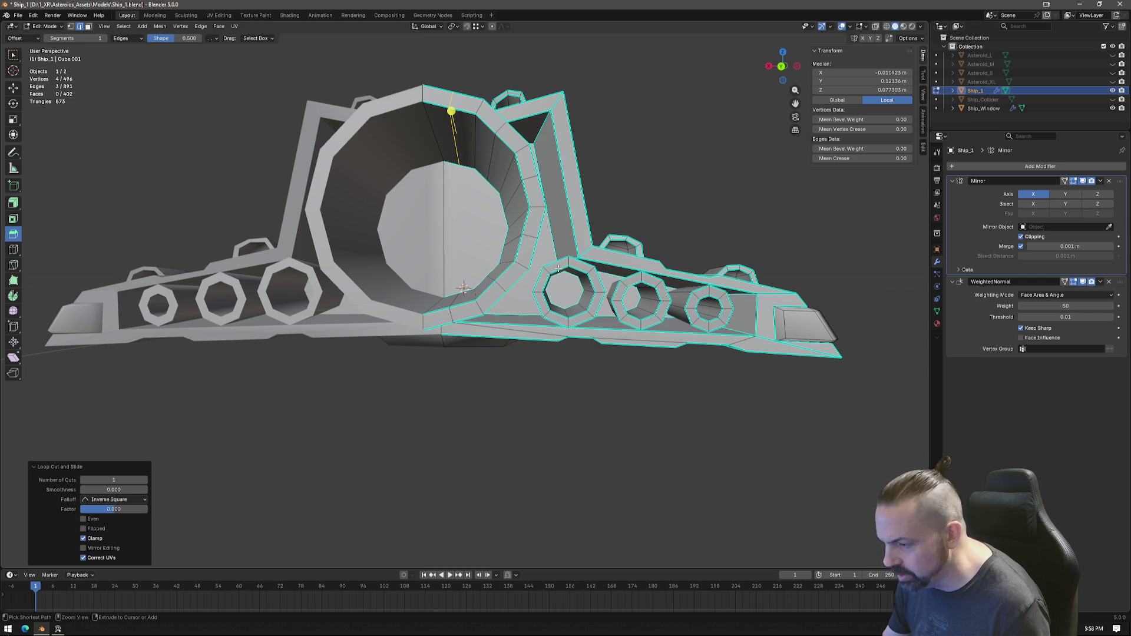
pyautogui.click(552, 263)
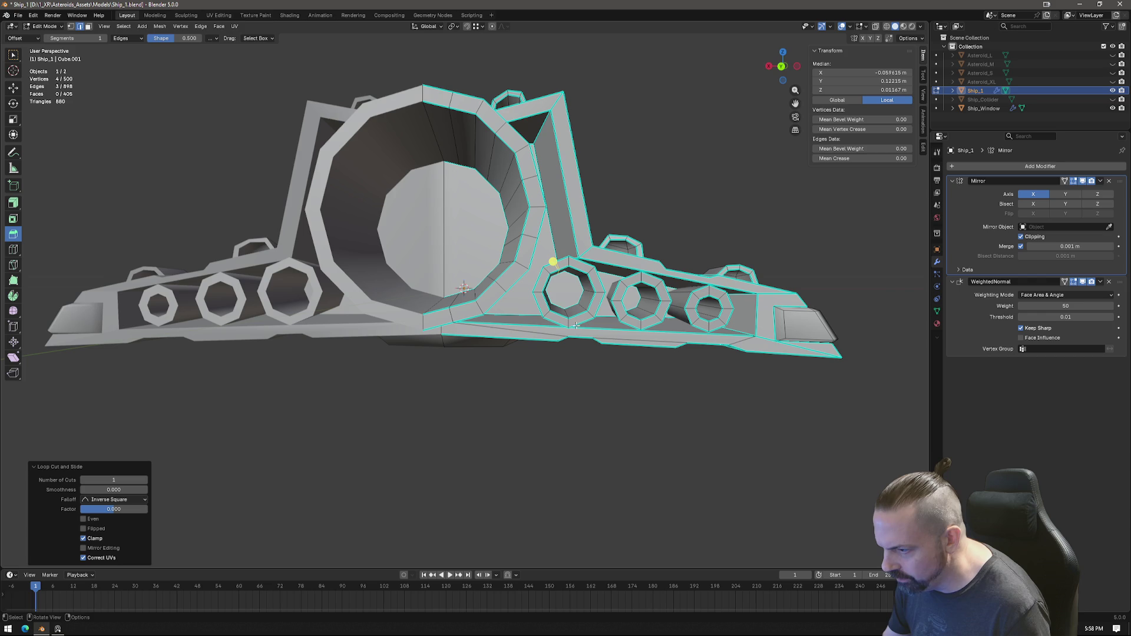
pyautogui.click(553, 262)
pyautogui.click(536, 304)
pyautogui.click(537, 302)
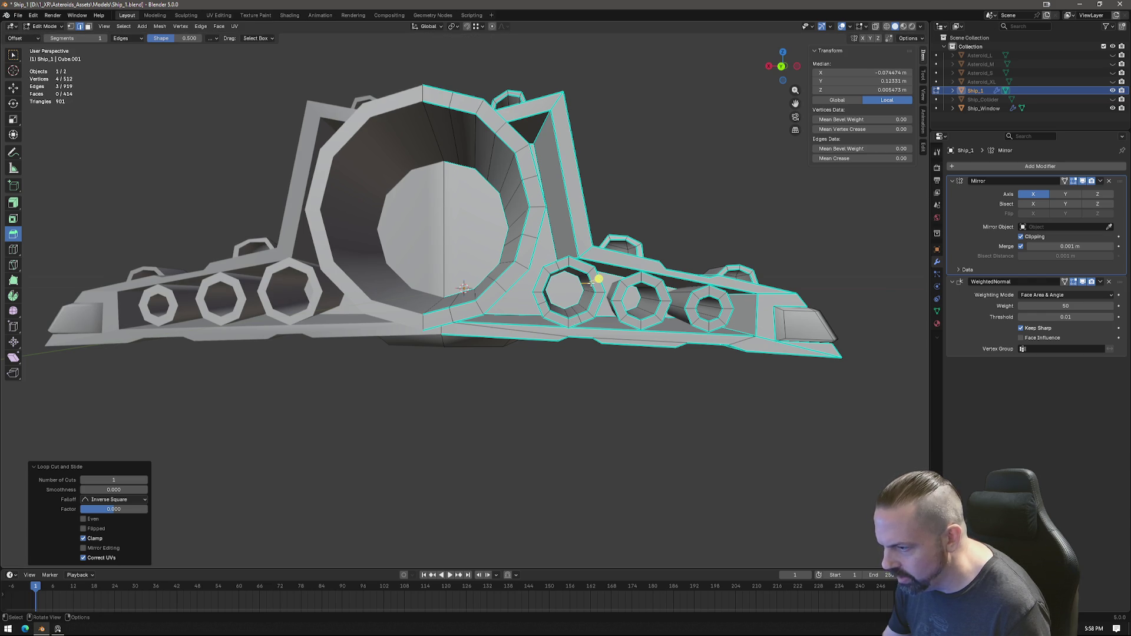
pyautogui.click(635, 281)
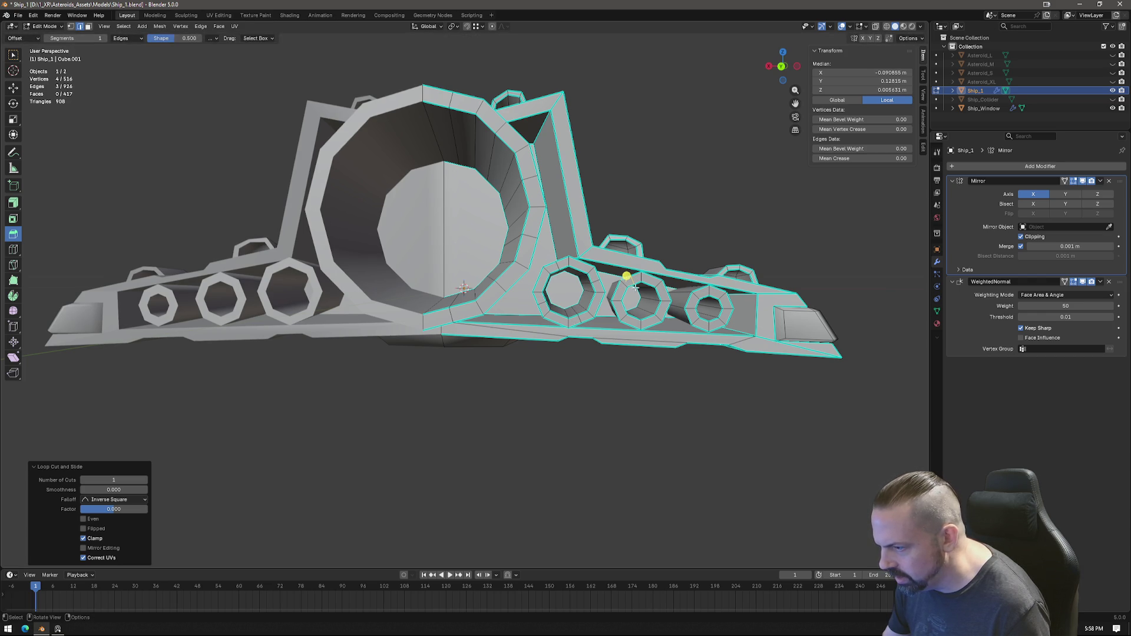
pyautogui.click(657, 294)
pyautogui.click(655, 294)
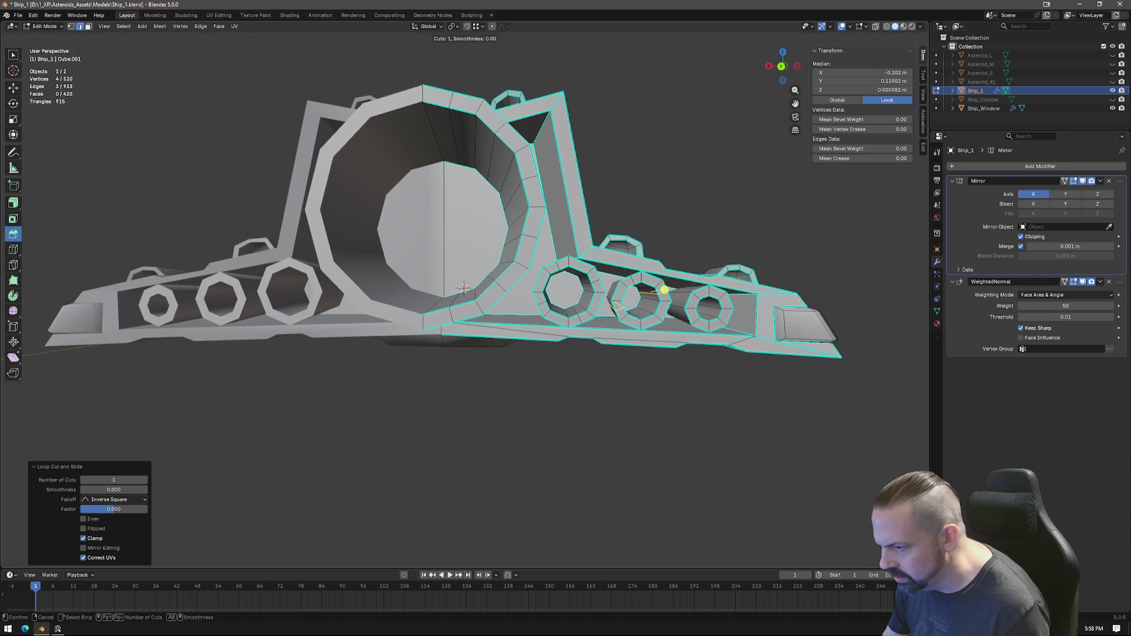
pyautogui.click(613, 310)
pyautogui.click(646, 322)
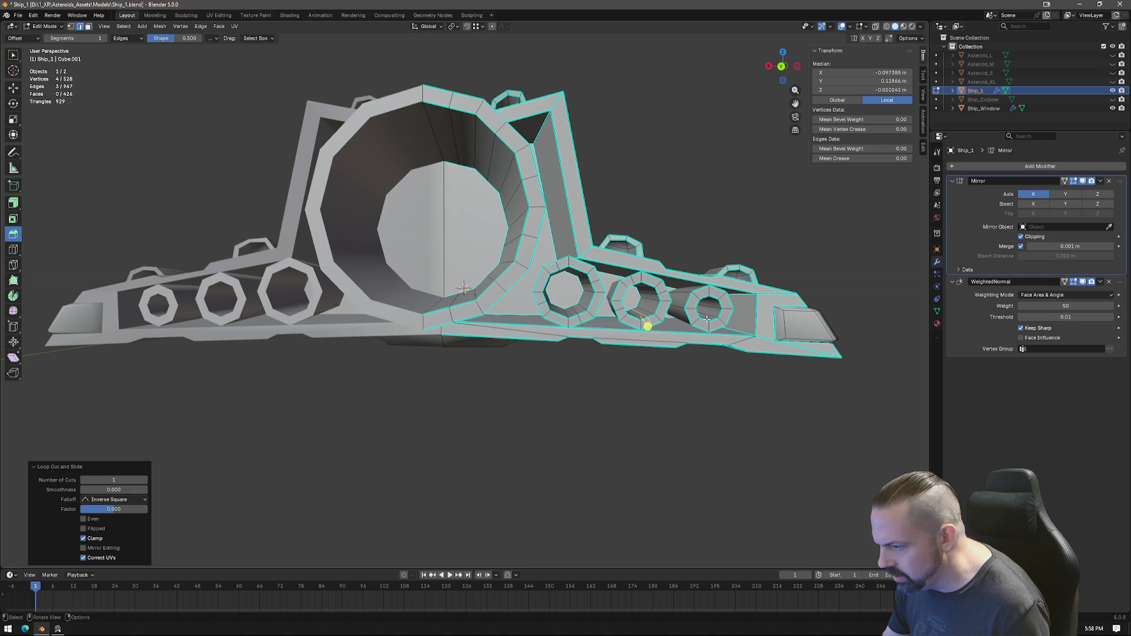
pyautogui.click(645, 322)
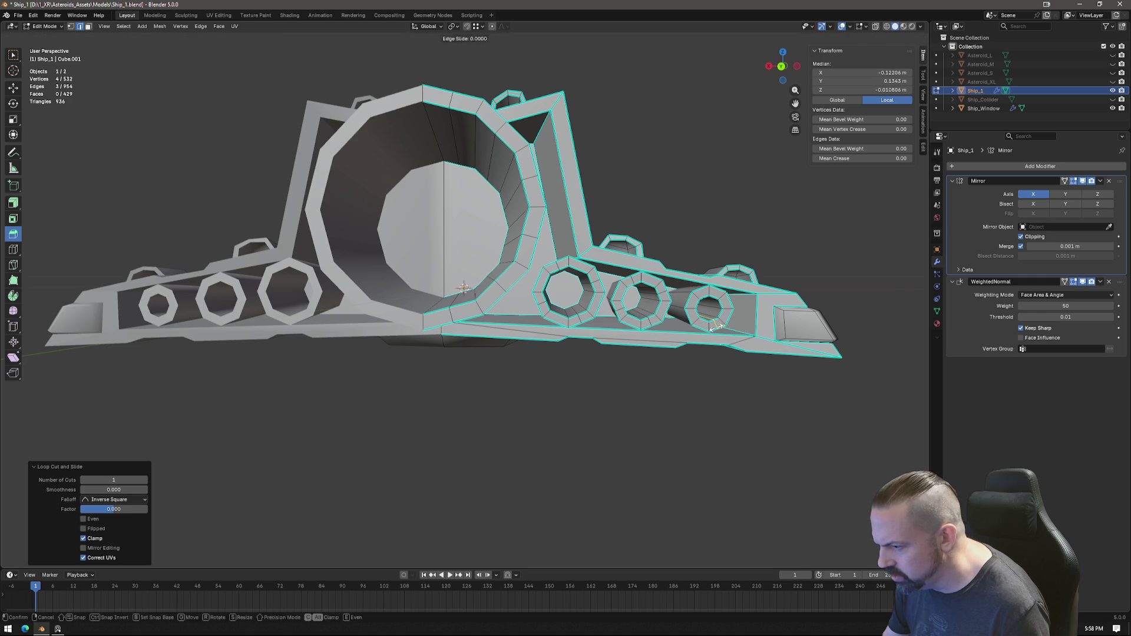
pyautogui.click(714, 321)
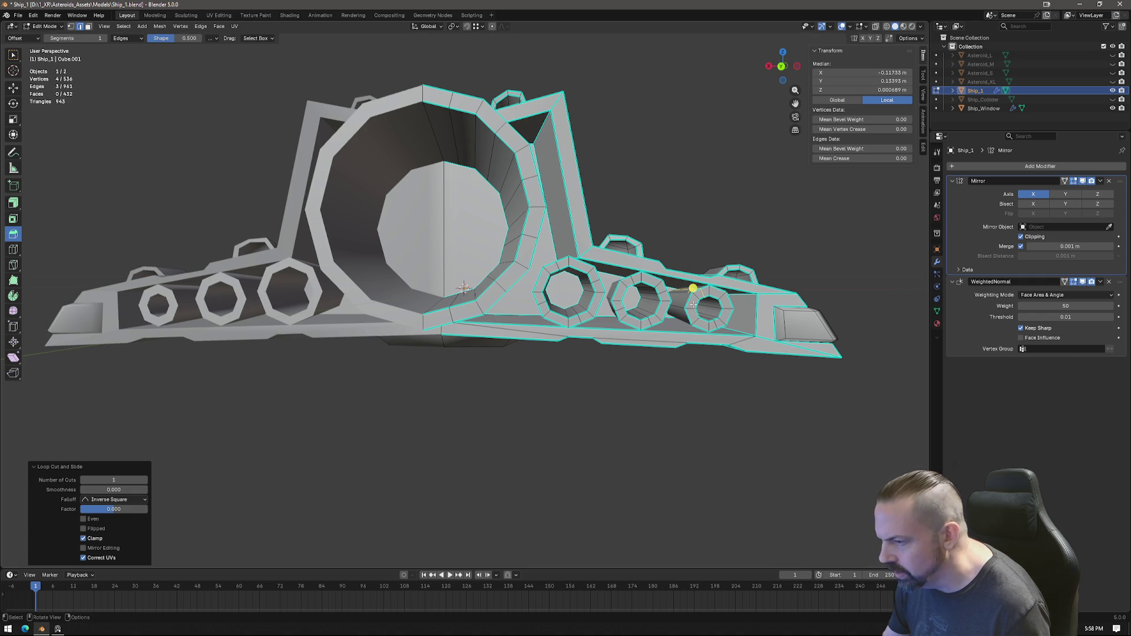
# Step: Apply Ship_1's Mirror modifier in Object Mode and return to Edit Mode with vertex select
pyautogui.click(1100, 182)
pyautogui.press('Tab')
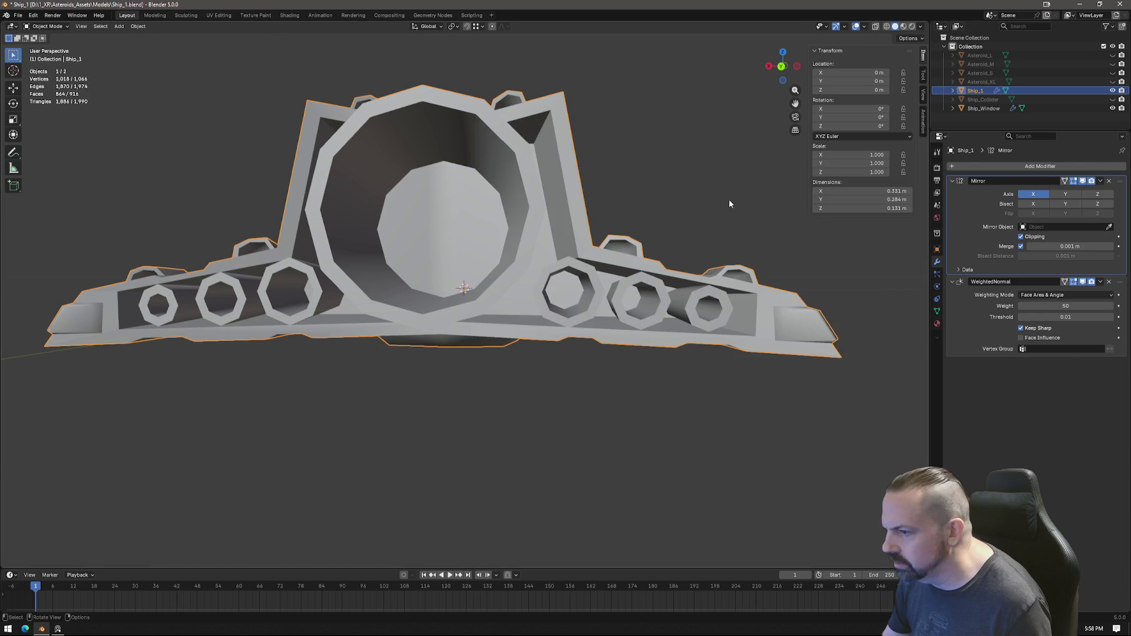
pyautogui.click(1100, 182)
pyautogui.click(1036, 195)
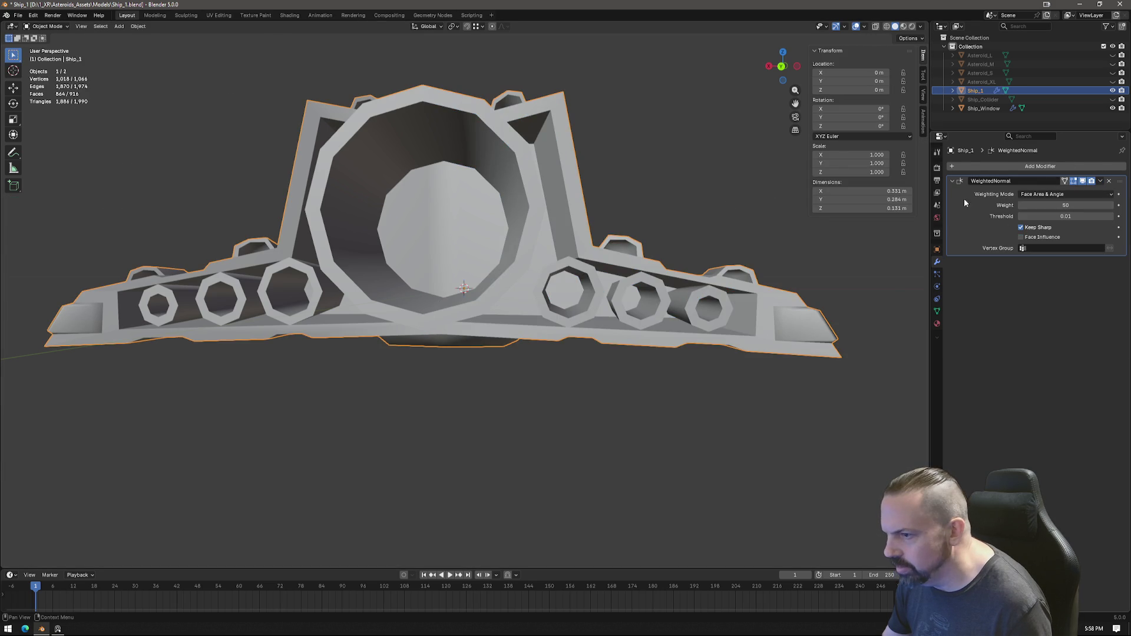
pyautogui.press('Tab')
pyautogui.press('1')
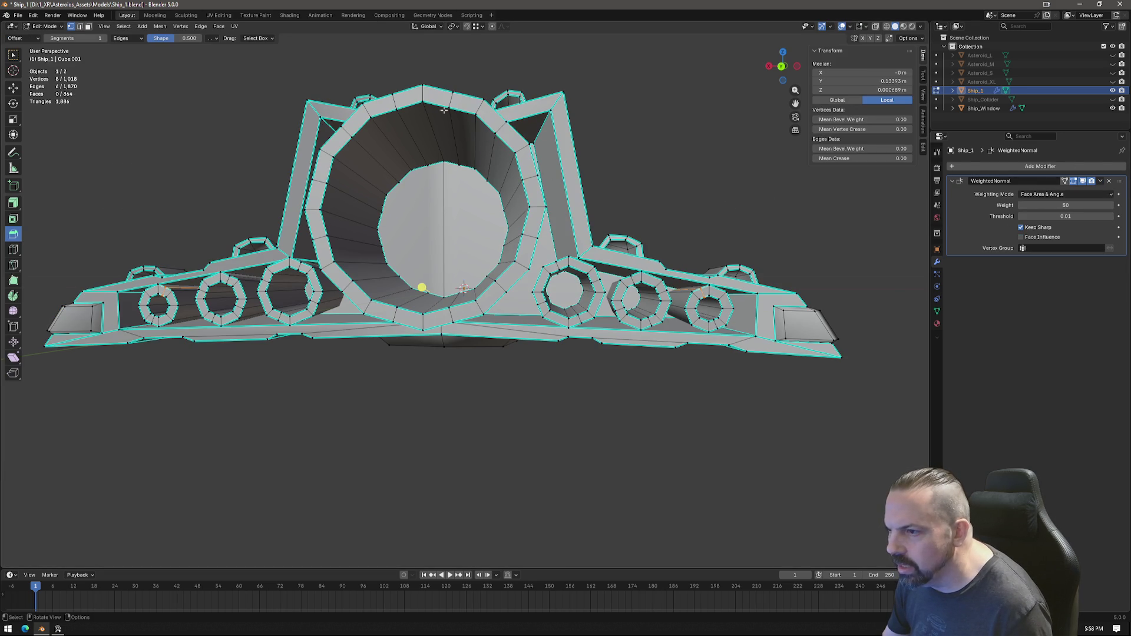
# Step: Round the two edge rings inside the central engine tunnel into circles with LoopTools Circle
pyautogui.keyDown('ctrl'); pyautogui.keyDown('alt'); pyautogui.click(436, 152); pyautogui.keyUp('alt'); pyautogui.keyUp('ctrl')
pyautogui.rightClick(436, 158)
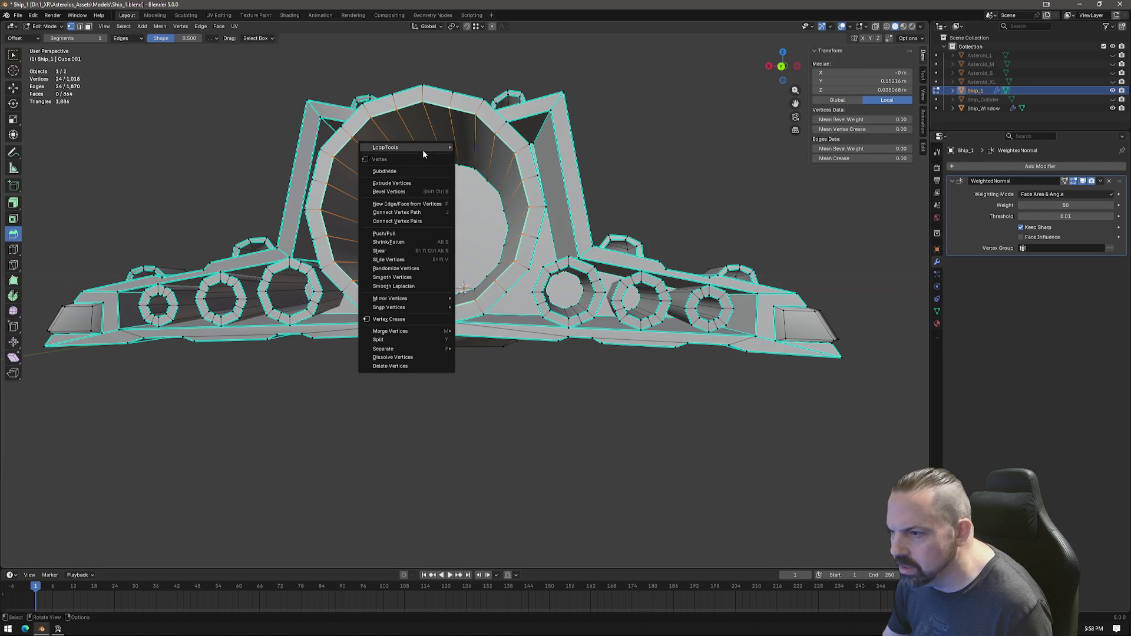
pyautogui.moveTo(393, 148)
pyautogui.click(484, 152)
pyautogui.keyDown('alt'); pyautogui.click(454, 99); pyautogui.keyUp('alt')
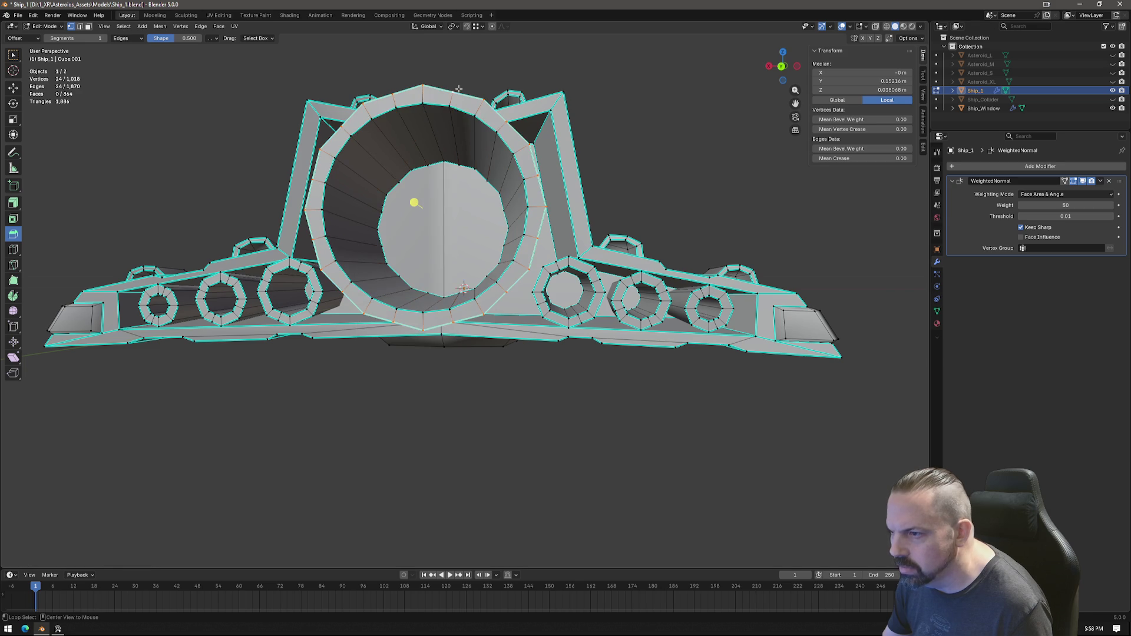
pyautogui.rightClick(462, 113)
pyautogui.click(503, 124)
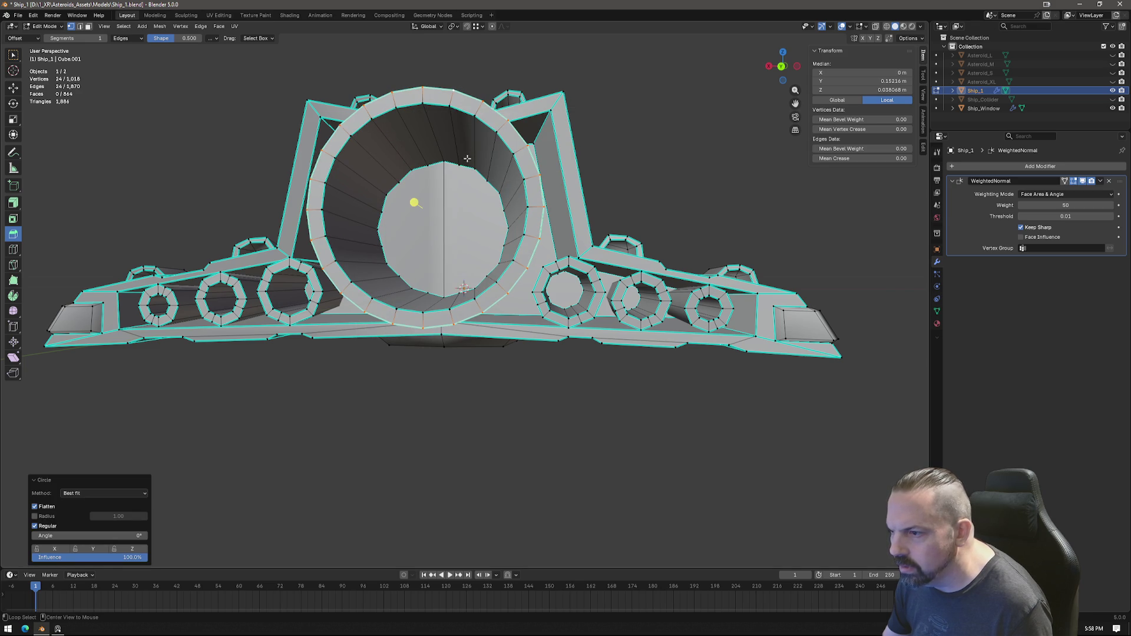
# Step: Select the full tunnel cap ring and round it into a circle
pyautogui.keyDown('alt'); pyautogui.click(451, 162); pyautogui.keyUp('alt')
pyautogui.rightClick(433, 197)
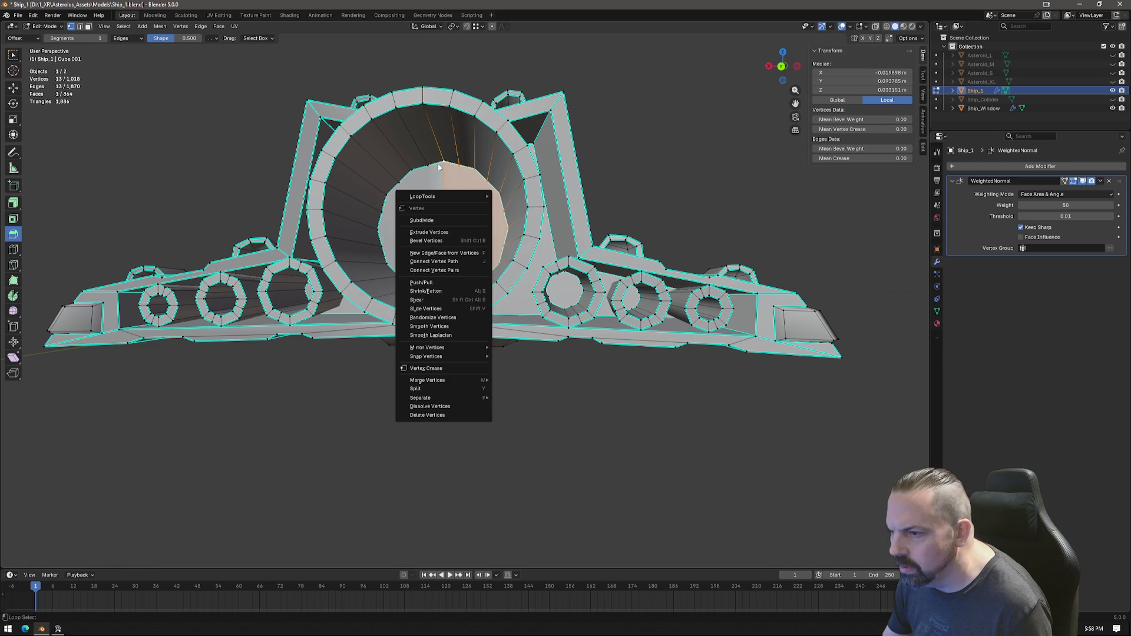
pyautogui.press('Escape')
pyautogui.keyDown('alt'); pyautogui.keyDown('shift'); pyautogui.click(436, 163); pyautogui.keyUp('shift'); pyautogui.keyUp('alt')
pyautogui.rightClick(453, 200)
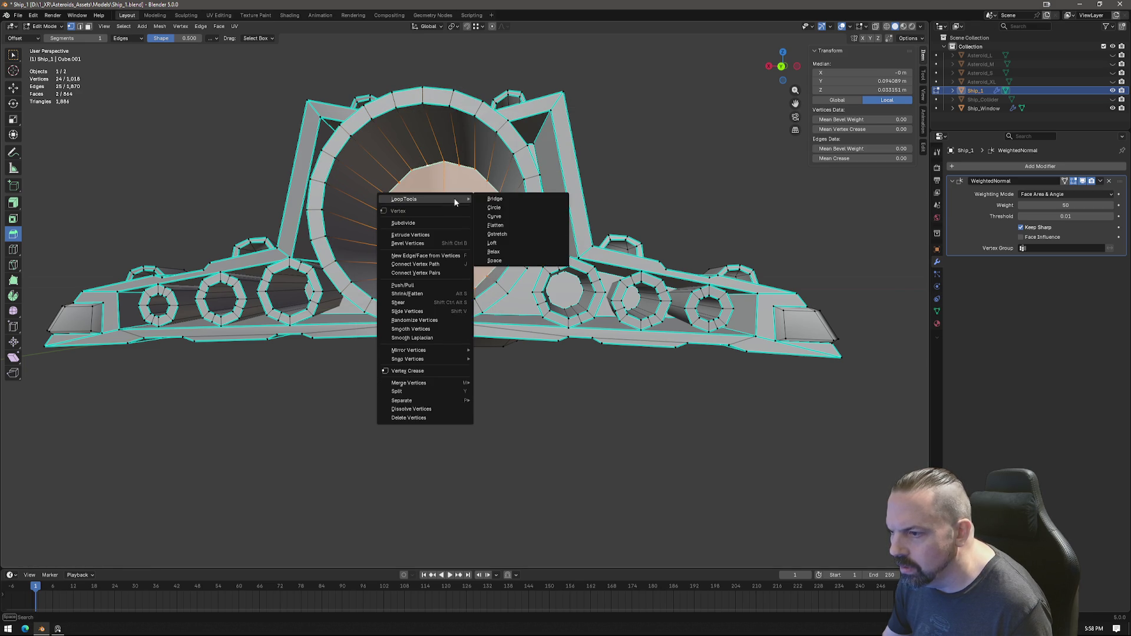
pyautogui.click(503, 208)
# Step: Round the neighbouring loop and another ring around the engine tube into circles
pyautogui.moveTo(517, 219)
pyautogui.mouseDown(button='middle')
pyautogui.moveTo(505, 244)
pyautogui.moveTo(515, 241)
pyautogui.mouseUp(button='middle')
pyautogui.keyDown('alt'); pyautogui.keyDown('shift'); pyautogui.click(481, 235); pyautogui.keyUp('shift'); pyautogui.keyUp('alt')
pyautogui.rightClick(516, 241)
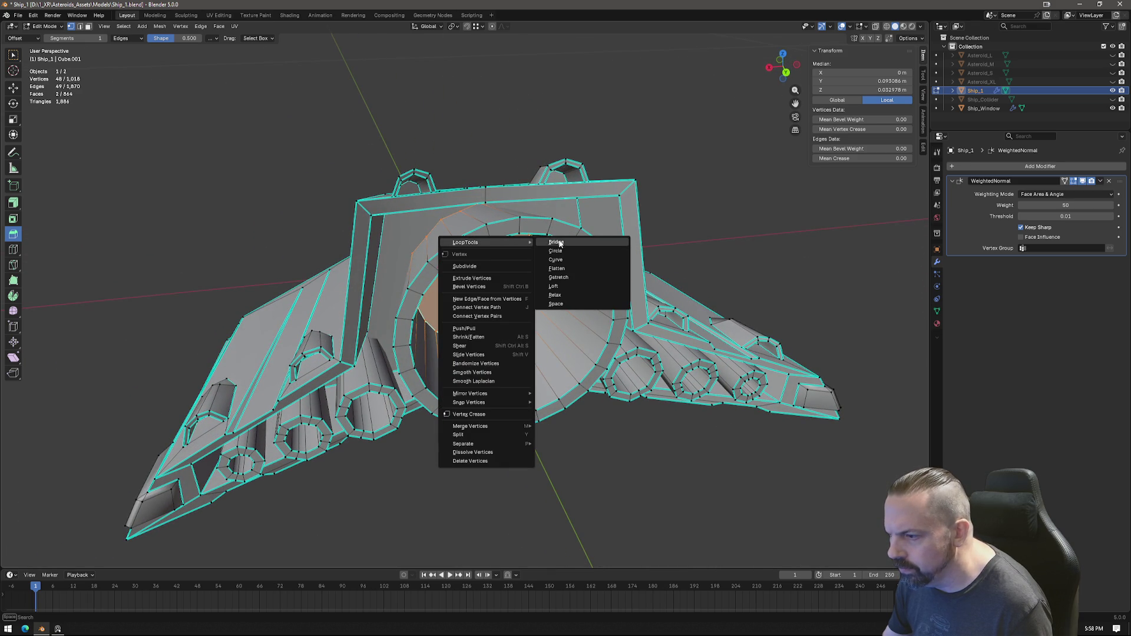
pyautogui.click(563, 252)
pyautogui.moveTo(564, 259); pyautogui.dragTo(539, 237, button='middle')
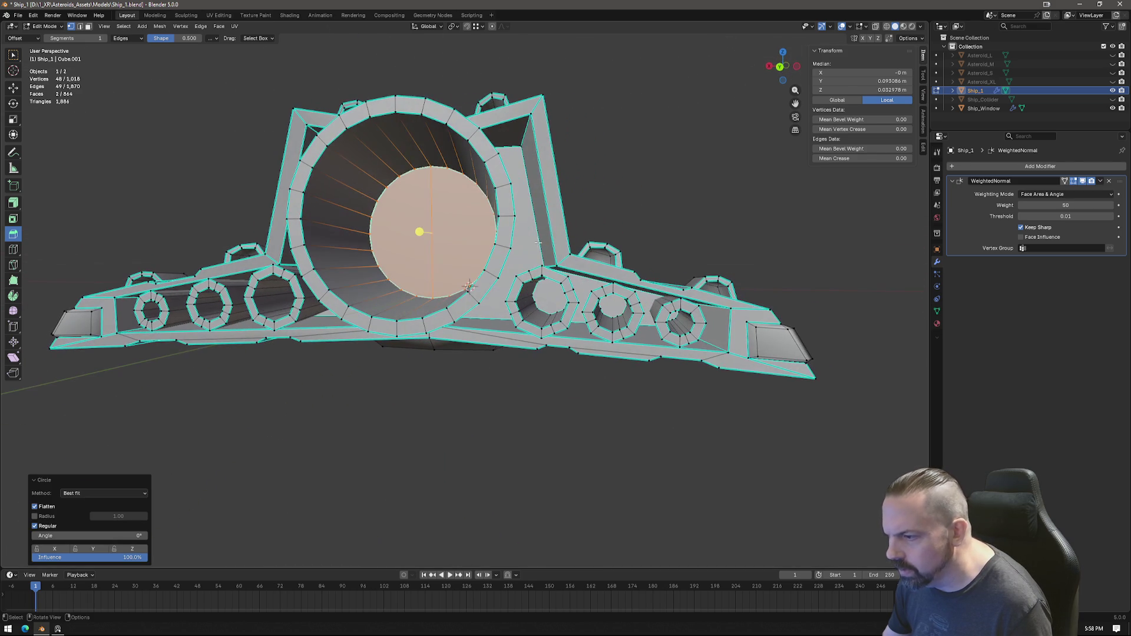
pyautogui.keyDown('alt'); pyautogui.keyDown('shift'); pyautogui.click(536, 284); pyautogui.keyUp('shift'); pyautogui.keyUp('alt')
pyautogui.rightClick(508, 288)
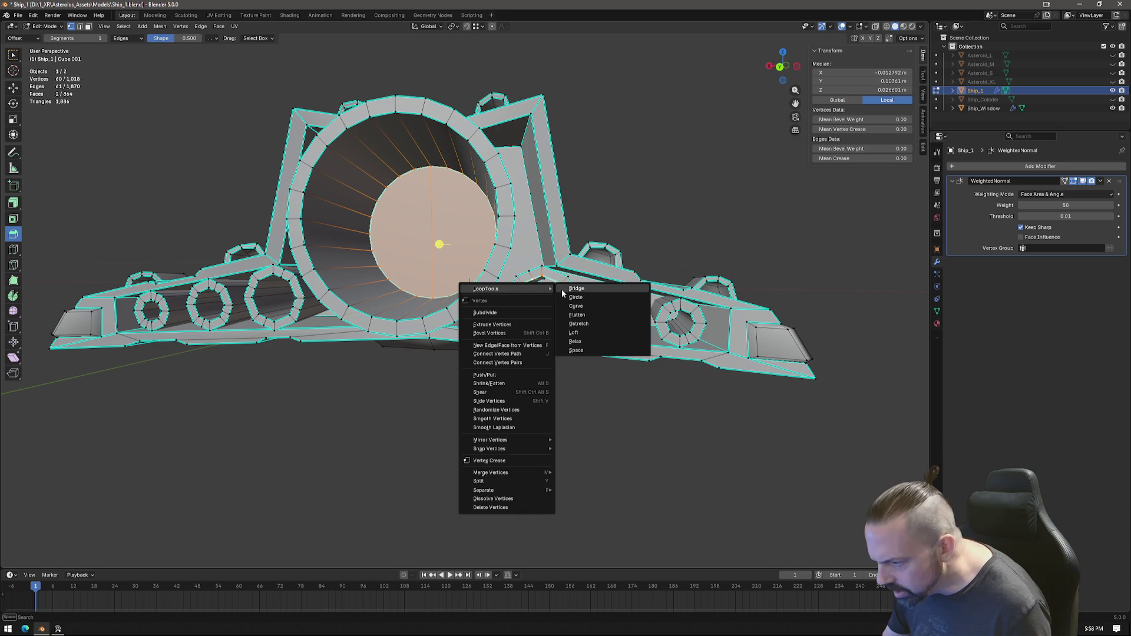
pyautogui.click(576, 299)
# Step: Undo a stray selection, then round the ring around the right-side engine opening into a circle
pyautogui.rightClick(533, 269)
pyautogui.moveTo(499, 269)
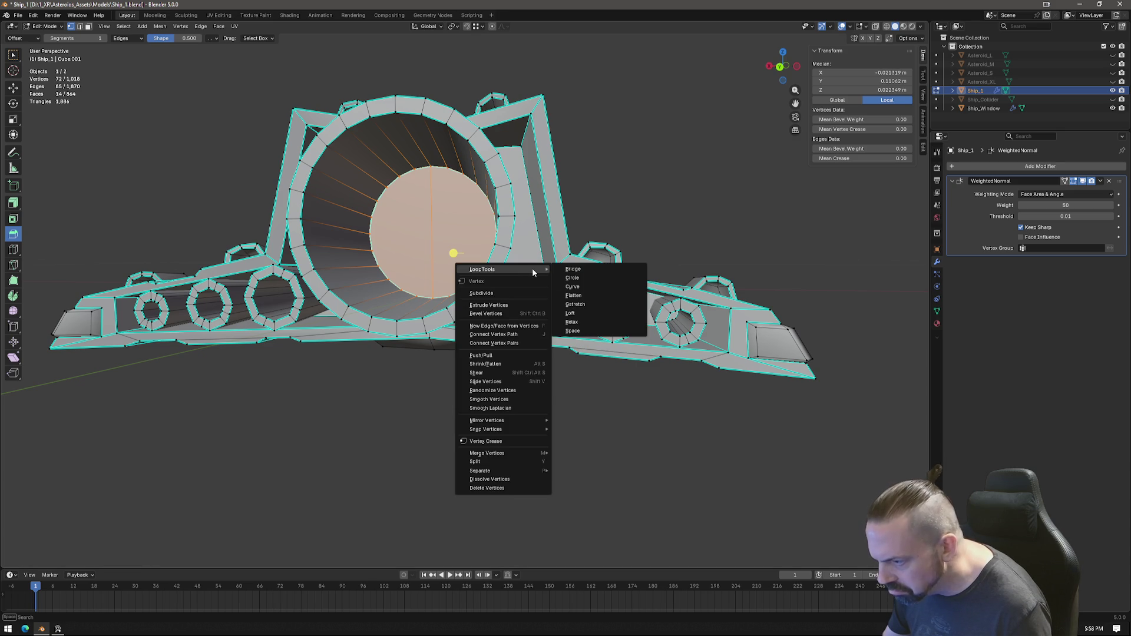
pyautogui.click(570, 275)
pyautogui.hotkey('ctrl', 'z')
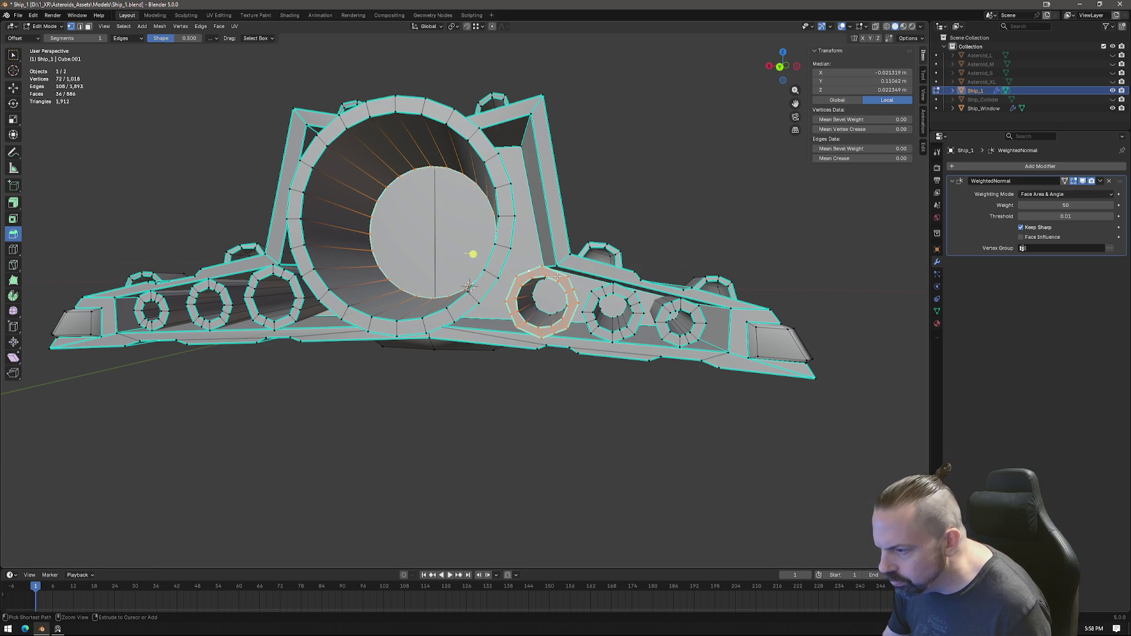
pyautogui.keyDown('alt'); pyautogui.click(533, 267); pyautogui.keyUp('alt')
pyautogui.rightClick(546, 283)
pyautogui.moveTo(517, 284)
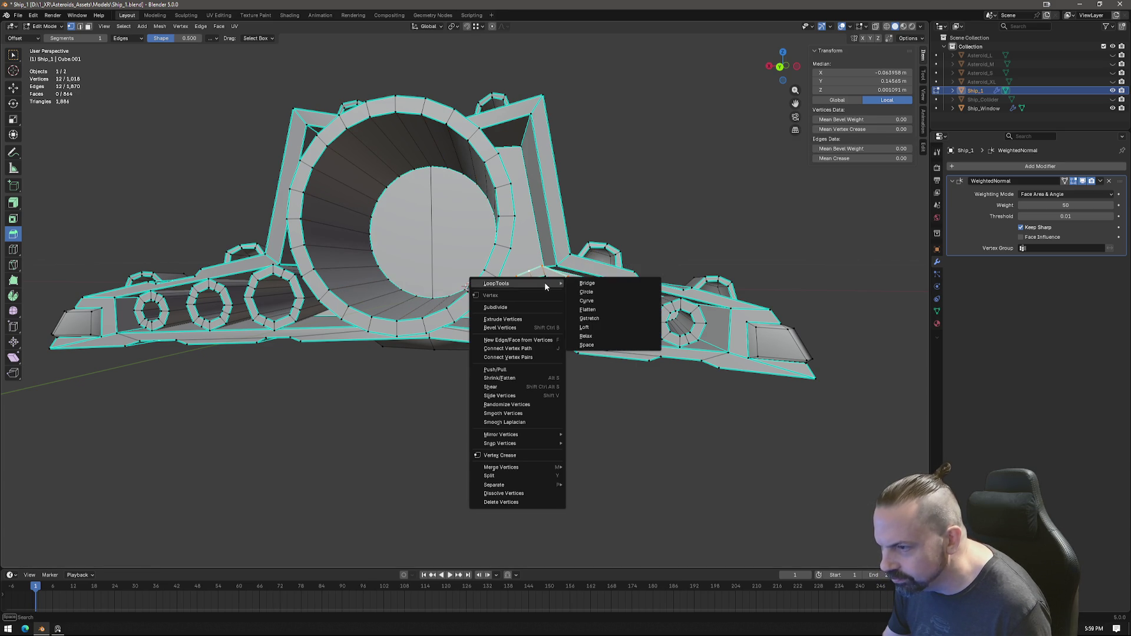
pyautogui.moveTo(531, 266)
pyautogui.mouseDown(button='middle')
pyautogui.moveTo(491, 224)
pyautogui.moveTo(499, 285)
pyautogui.mouseUp(button='middle')
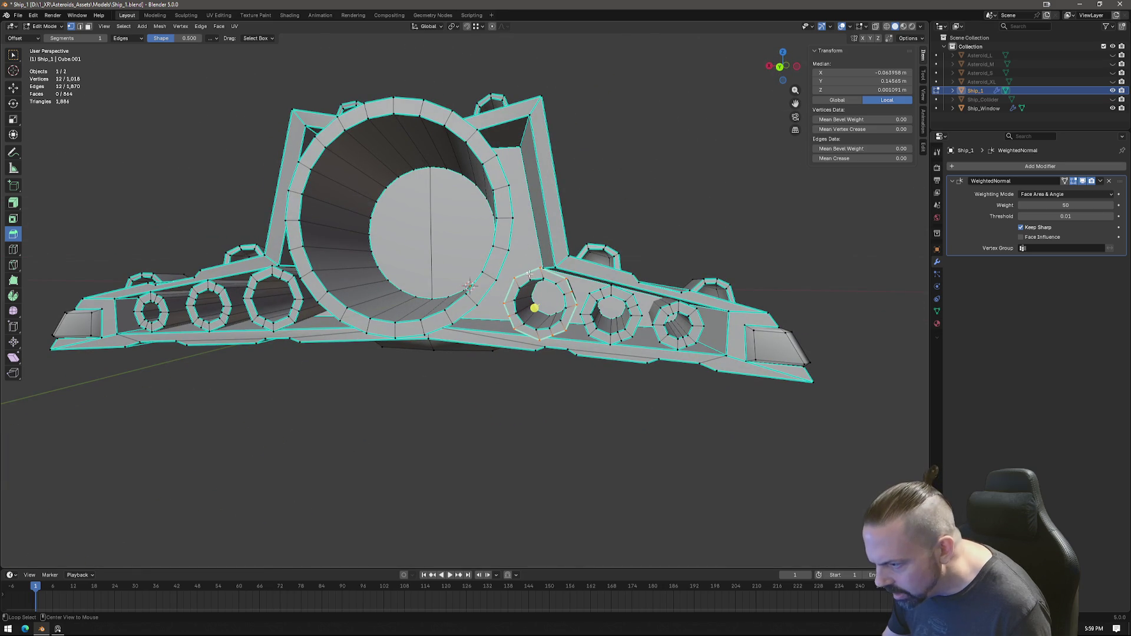
pyautogui.rightClick(499, 289)
pyautogui.click(572, 297)
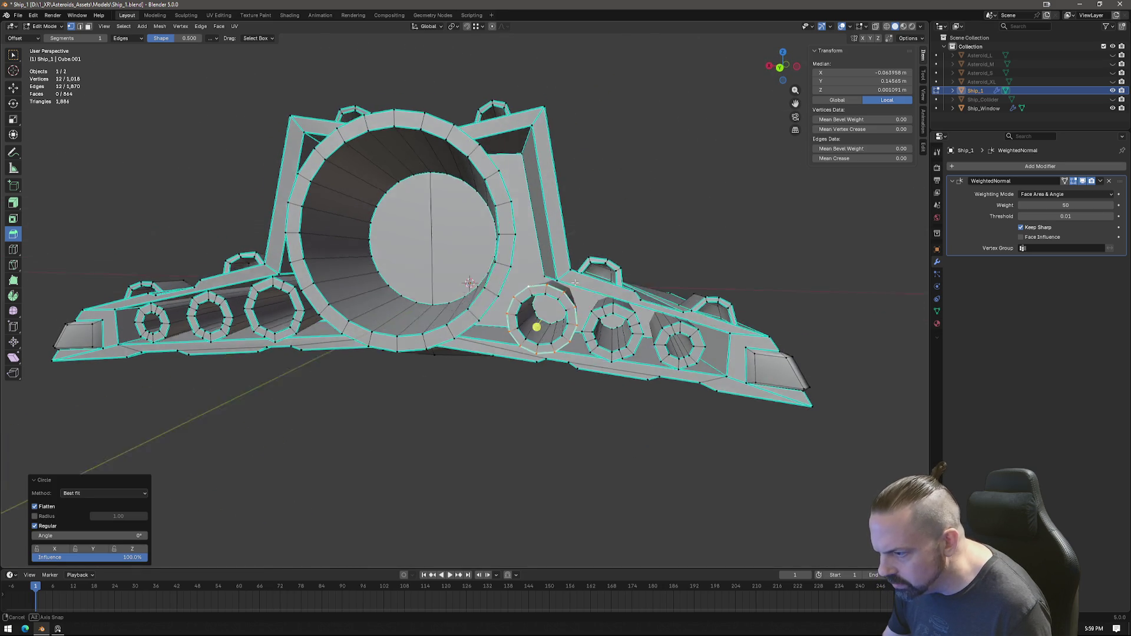
# Step: Fill the selected ring with a face and select the next engine ring loop
pyautogui.moveTo(537, 324); pyautogui.dragTo(547, 312, button='middle')
pyautogui.press('f')
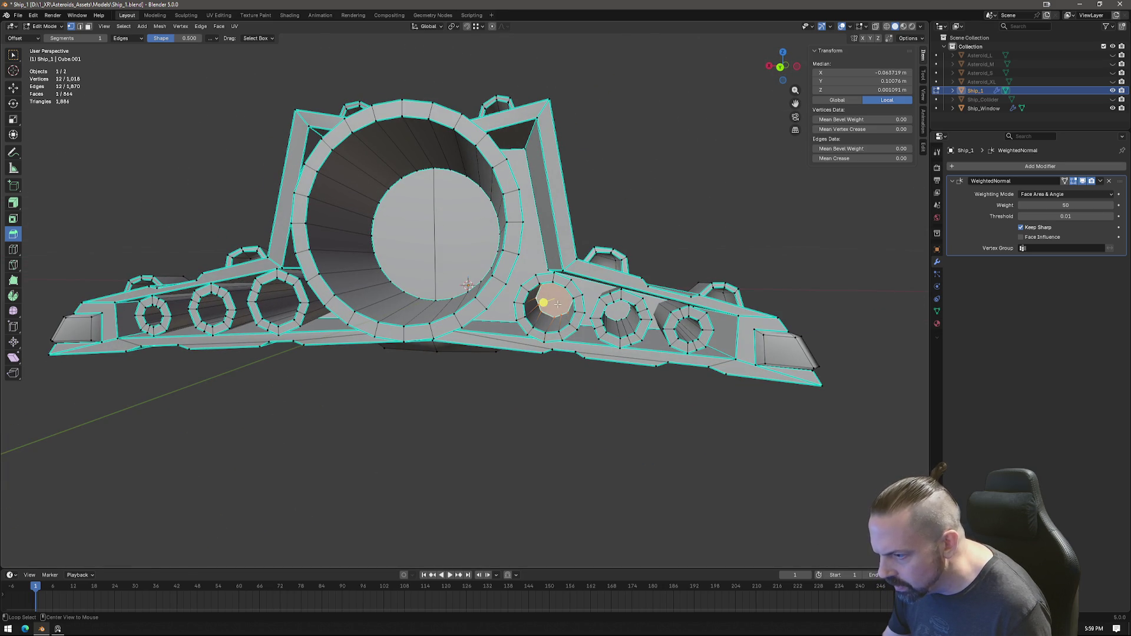
pyautogui.rightClick(560, 304)
pyautogui.click(641, 316)
pyautogui.moveTo(574, 296)
pyautogui.mouseDown(button='middle')
pyautogui.moveTo(558, 286)
pyautogui.moveTo(804, 76)
pyautogui.mouseUp(button='middle')
pyautogui.keyDown('alt'); pyautogui.click(550, 279); pyautogui.keyUp('alt')
# Step: Turn on X-ray and round two more engine ring loops into circles
pyautogui.click(874, 27)
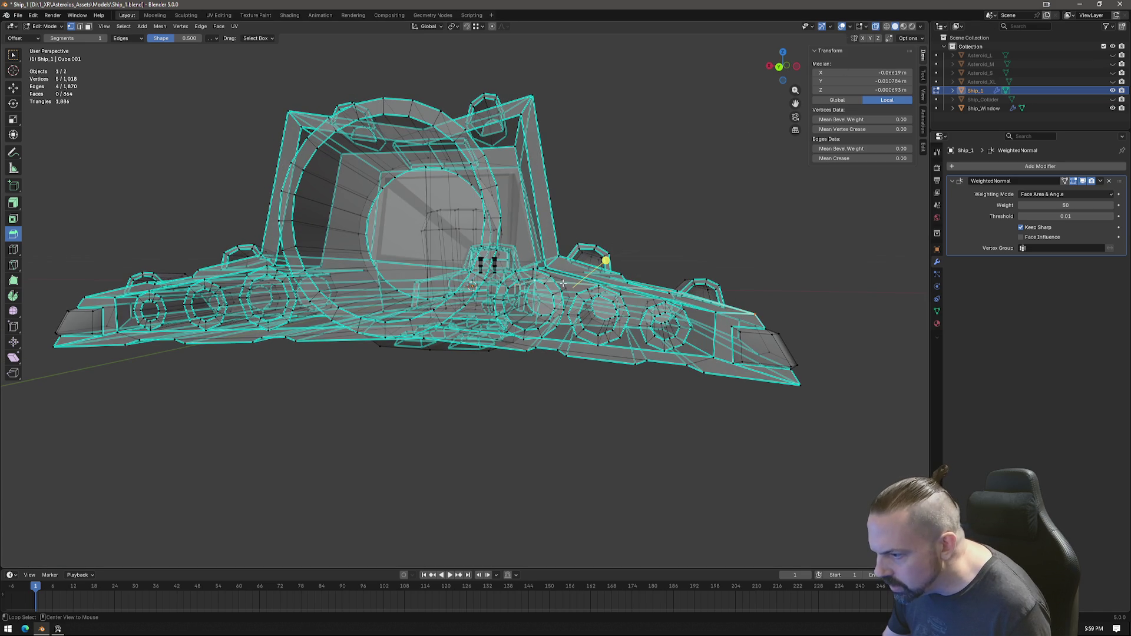
pyautogui.keyDown('alt'); pyautogui.click(573, 287); pyautogui.keyUp('alt')
pyautogui.rightClick(573, 287)
pyautogui.moveTo(550, 291)
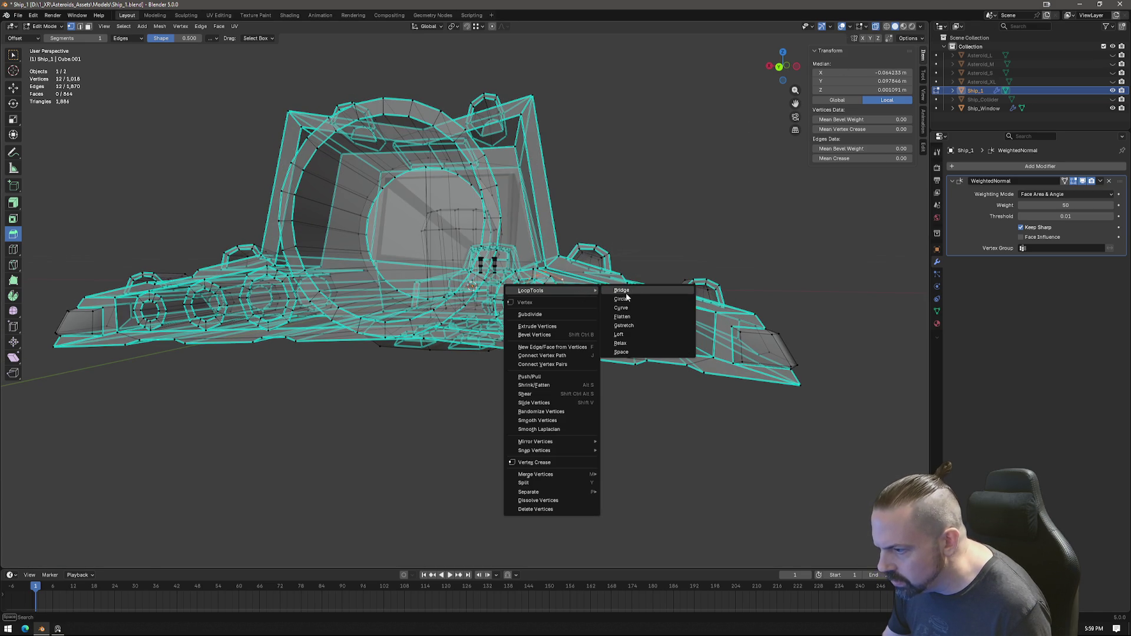
pyautogui.click(595, 298)
pyautogui.keyDown('alt'); pyautogui.click(584, 293); pyautogui.keyUp('alt')
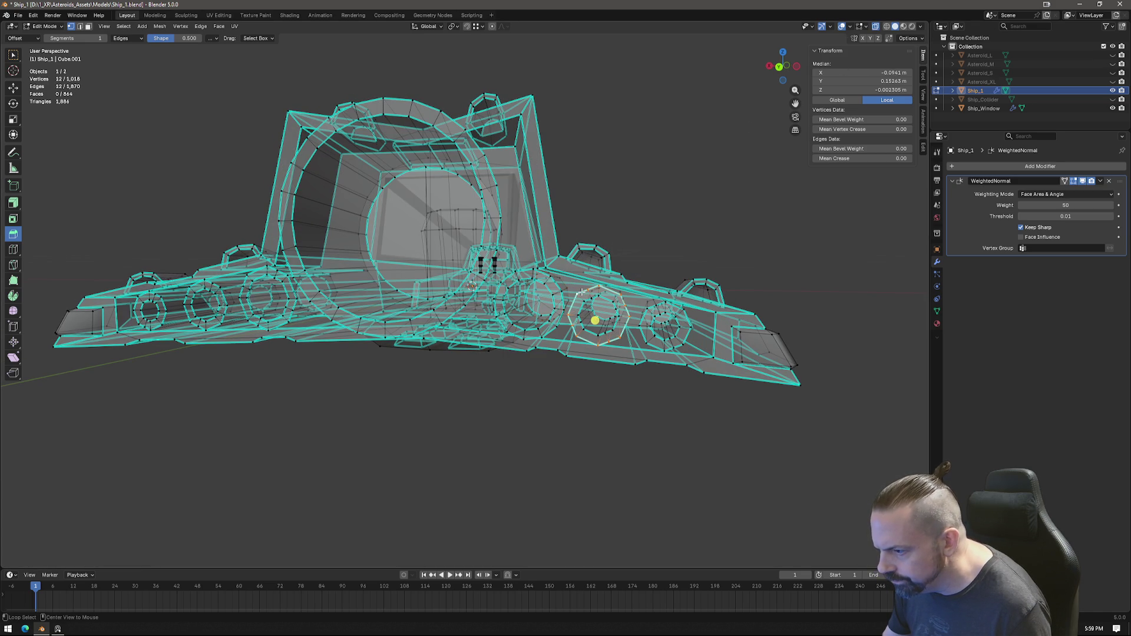
pyautogui.rightClick(583, 290)
pyautogui.click(623, 302)
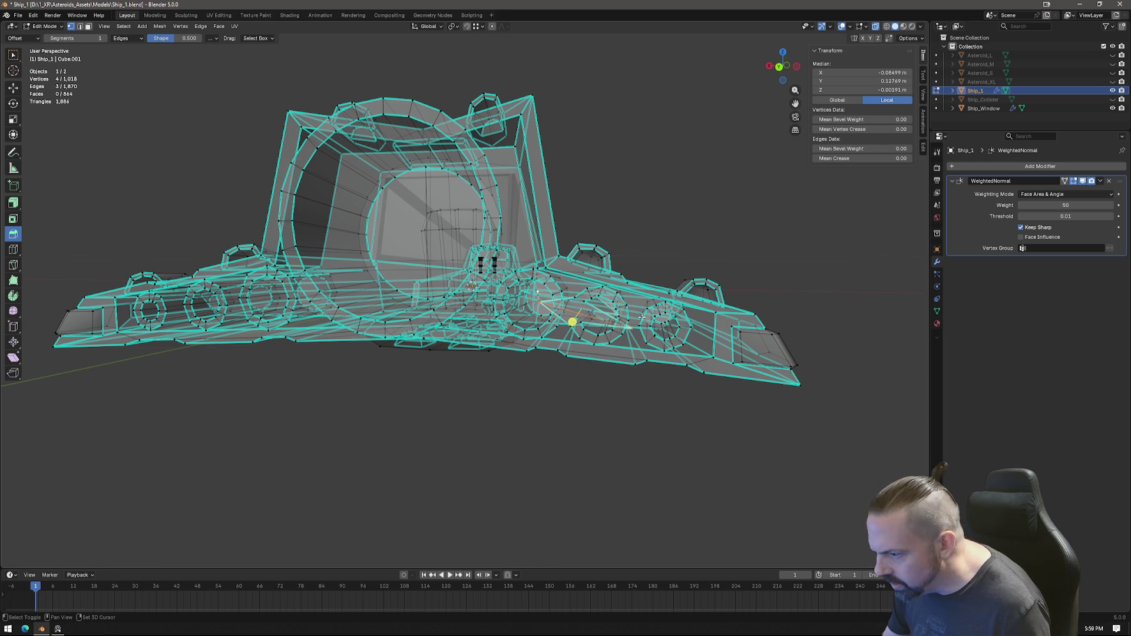
# Step: Round the outer and inner rings of a right-side engine opening into circles
pyautogui.keyDown('alt'); pyautogui.click(582, 292); pyautogui.keyUp('alt')
pyautogui.keyDown('alt'); pyautogui.click(583, 306); pyautogui.keyUp('alt')
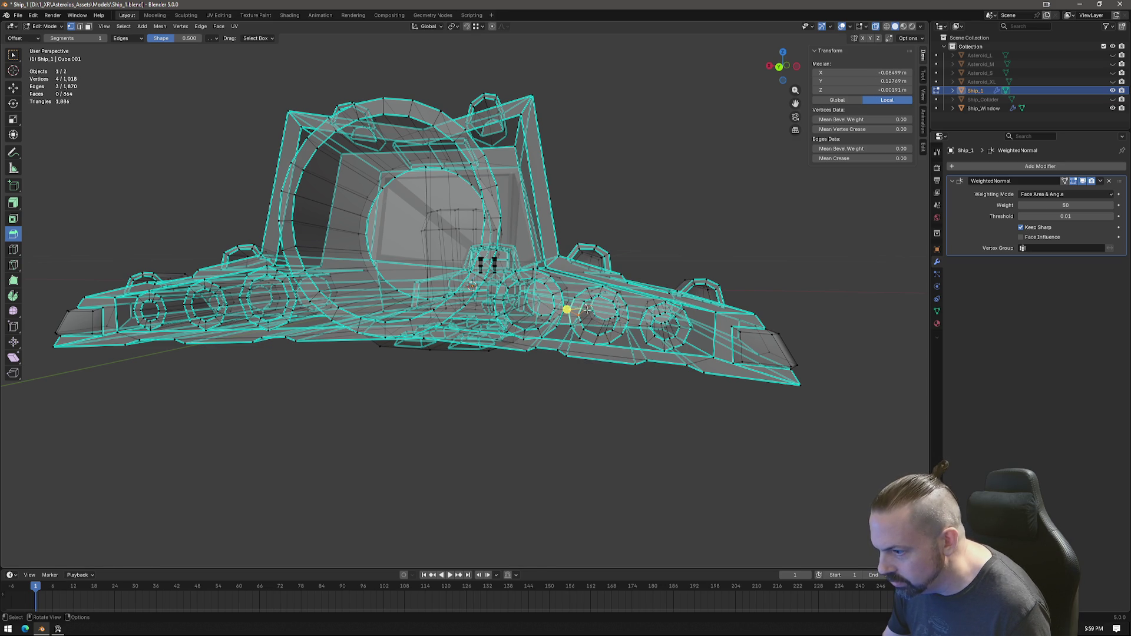
pyautogui.rightClick(599, 305)
pyautogui.moveTo(550, 305)
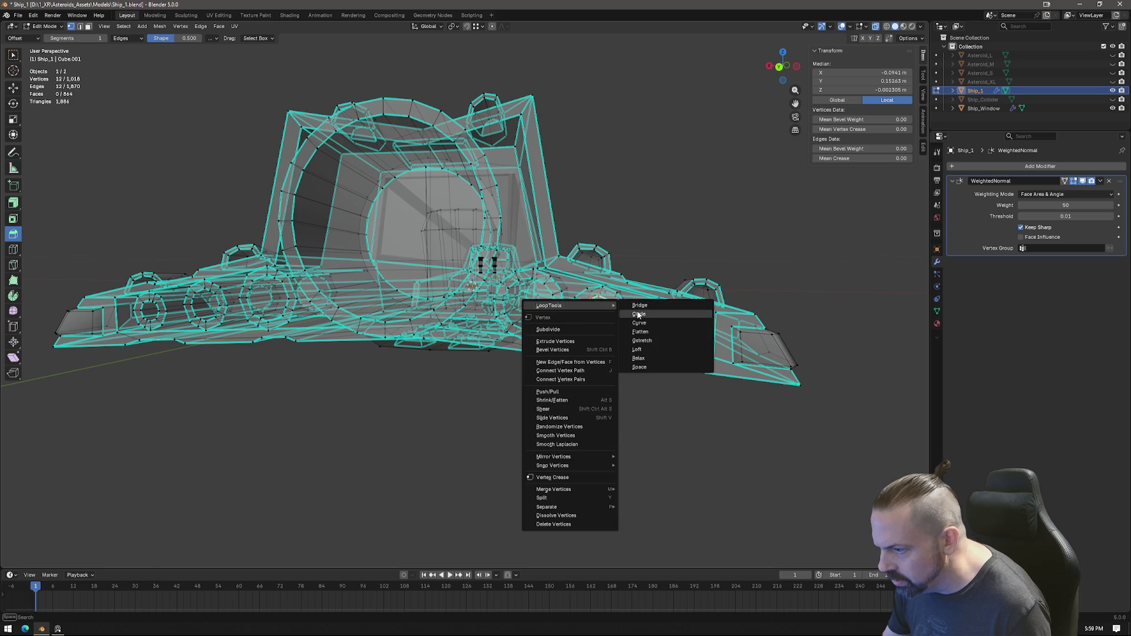
pyautogui.click(661, 314)
pyautogui.keyDown('alt'); pyautogui.click(596, 307); pyautogui.keyUp('alt')
pyautogui.rightClick(598, 310)
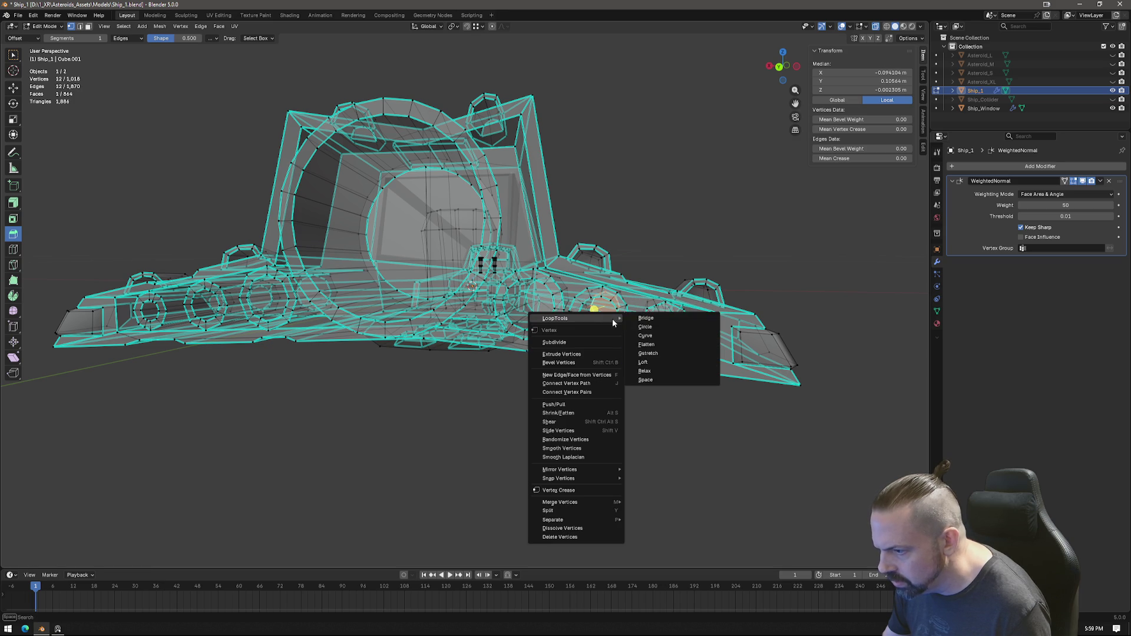
pyautogui.click(632, 315)
# Step: Round two further engine rings along the hull into circles
pyautogui.moveTo(599, 309); pyautogui.dragTo(602, 291, button='middle')
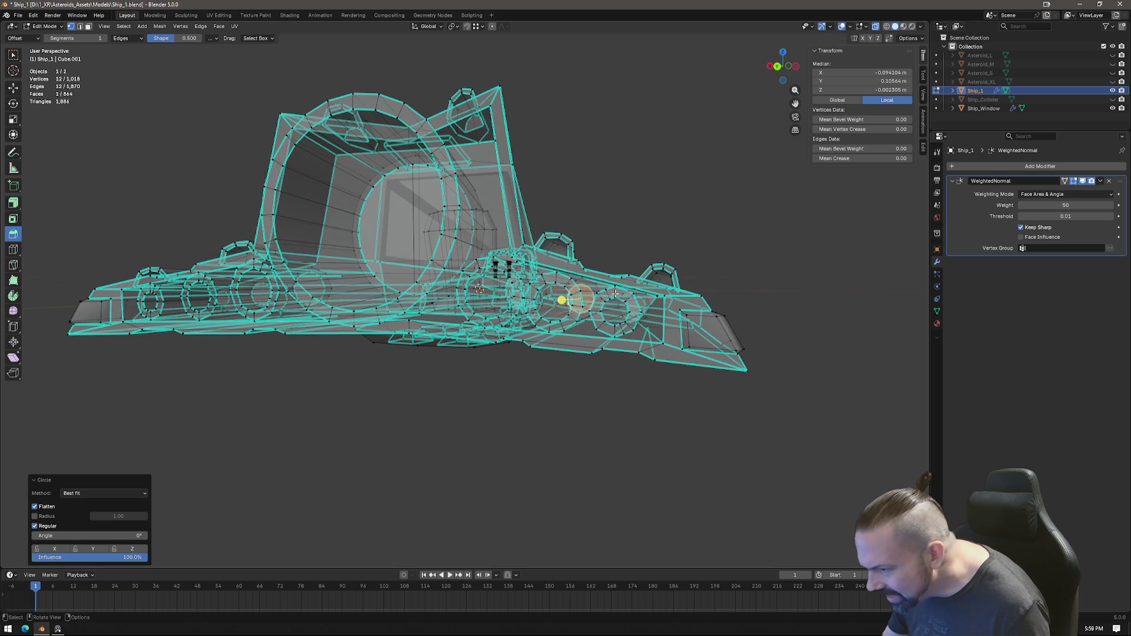
pyautogui.keyDown('alt'); pyautogui.click(595, 297); pyautogui.keyUp('alt')
pyautogui.rightClick(601, 289)
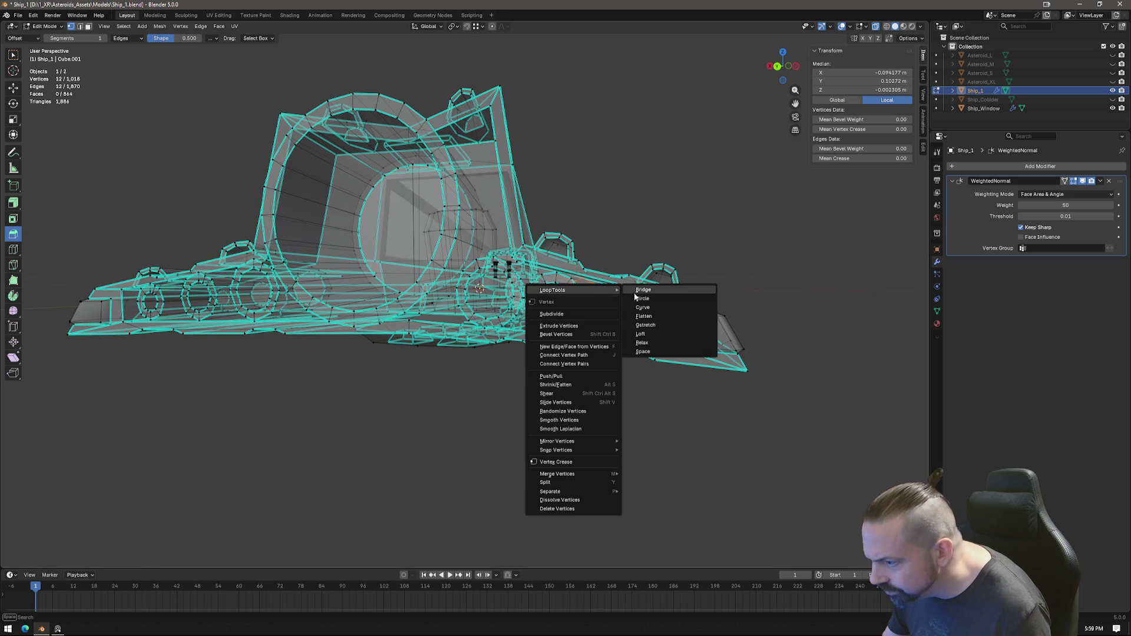
pyautogui.moveTo(575, 290)
pyautogui.click(646, 297)
pyautogui.keyDown('alt'); pyautogui.click(636, 306); pyautogui.keyUp('alt')
pyautogui.rightClick(636, 306)
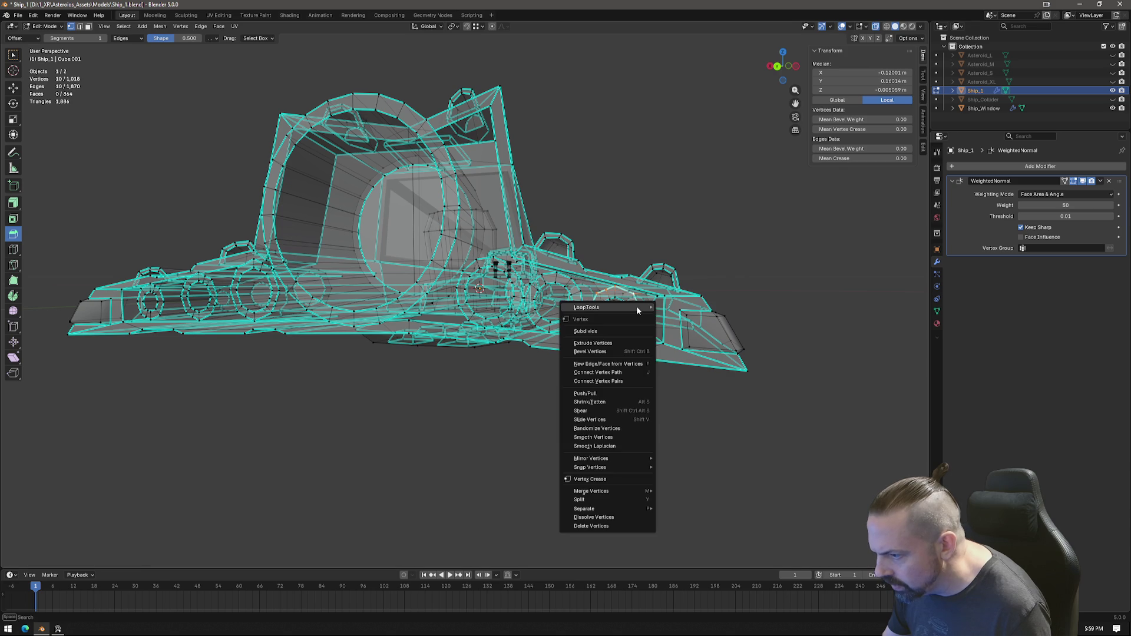
pyautogui.click(685, 313)
# Step: Round the smaller inner ring and the remaining engine loops into circles, ending at a front view
pyautogui.moveTo(588, 307)
pyautogui.keyDown('alt'); pyautogui.click(635, 310); pyautogui.keyUp('alt')
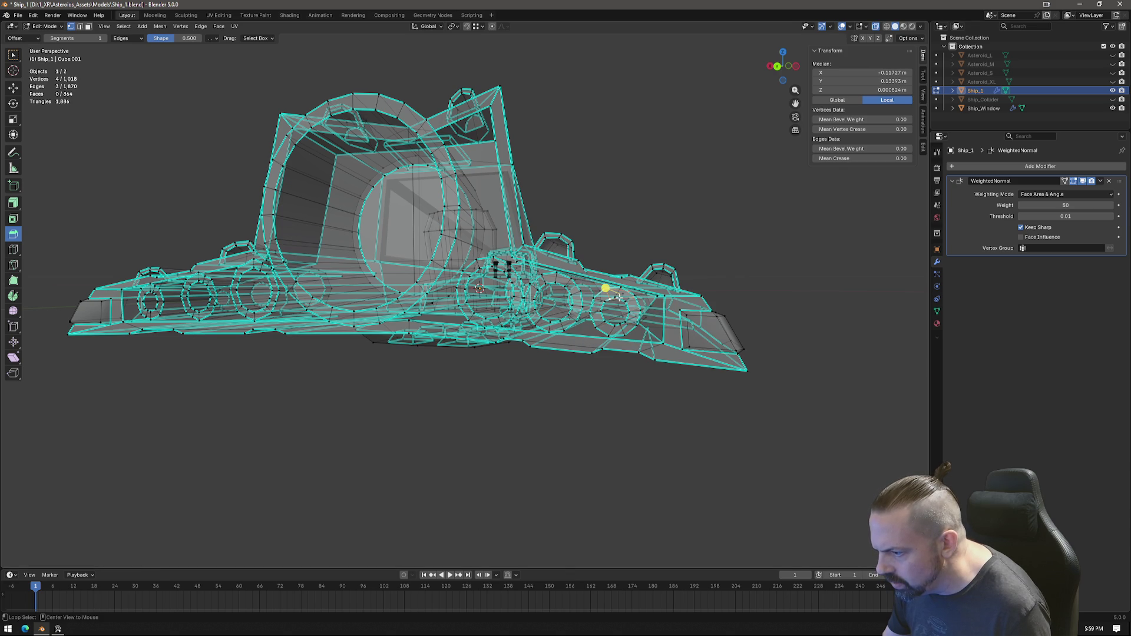
pyautogui.rightClick(633, 310)
pyautogui.click(674, 323)
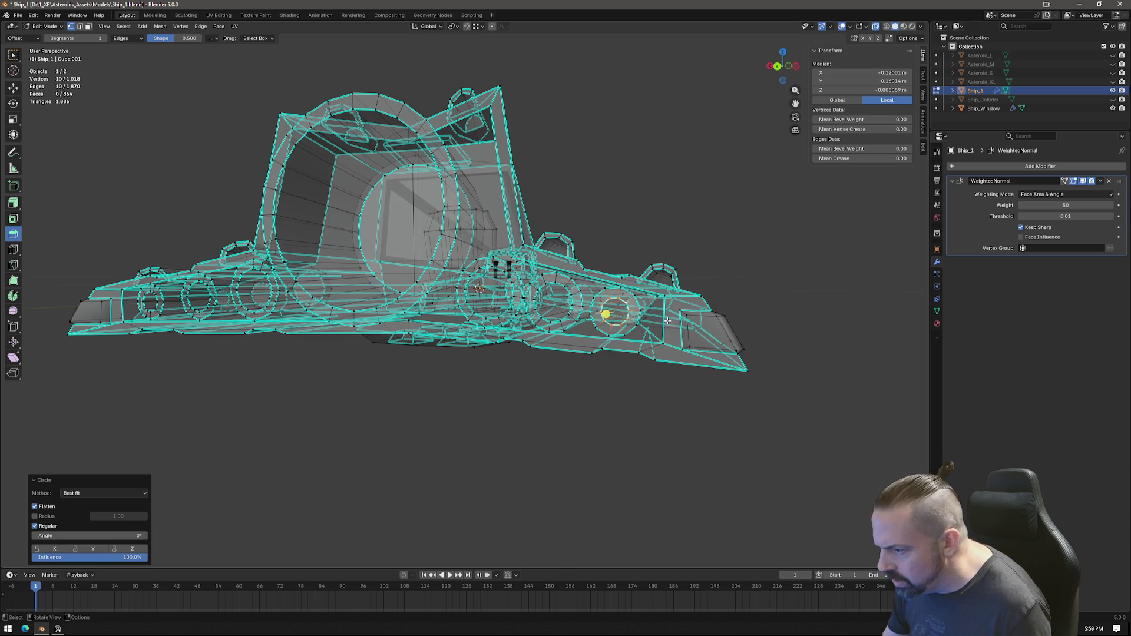
pyautogui.keyDown('alt'); pyautogui.click(622, 308); pyautogui.keyUp('alt')
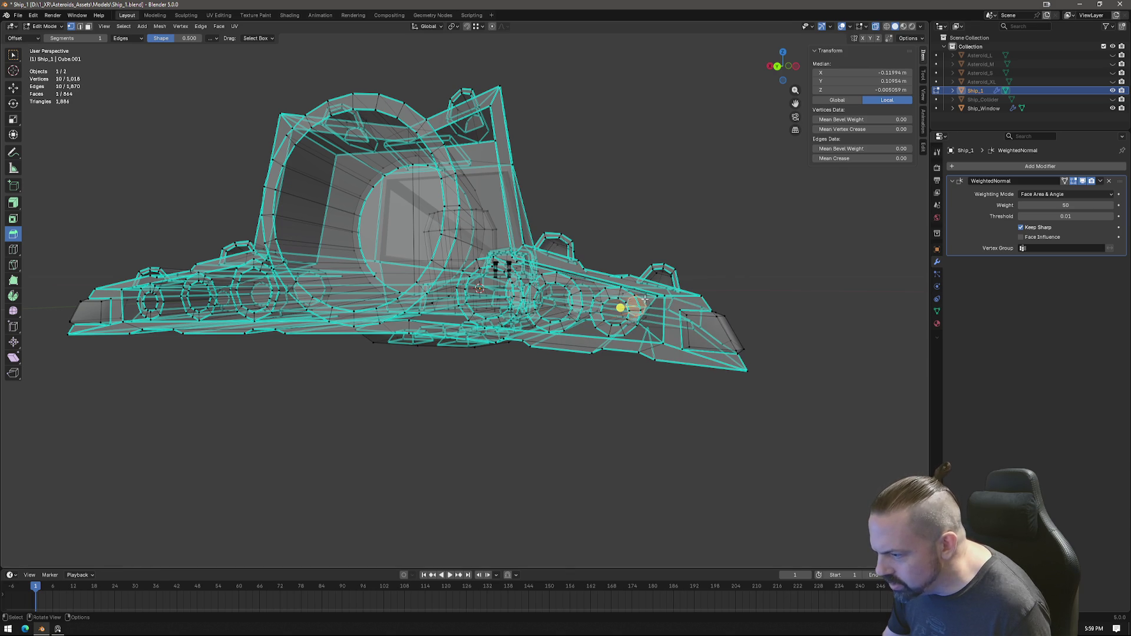
pyautogui.rightClick(636, 302)
pyautogui.click(683, 310)
pyautogui.moveTo(682, 309)
pyautogui.mouseDown(button='middle')
pyautogui.moveTo(672, 283)
pyautogui.moveTo(654, 292)
pyautogui.moveTo(699, 291)
pyautogui.mouseUp(button='middle')
pyautogui.rightClick(650, 288)
pyautogui.click(707, 298)
pyautogui.moveTo(631, 302)
pyautogui.mouseDown(button='middle')
pyautogui.moveTo(655, 292)
pyautogui.moveTo(695, 303)
pyautogui.moveTo(685, 309)
pyautogui.mouseUp(button='middle')
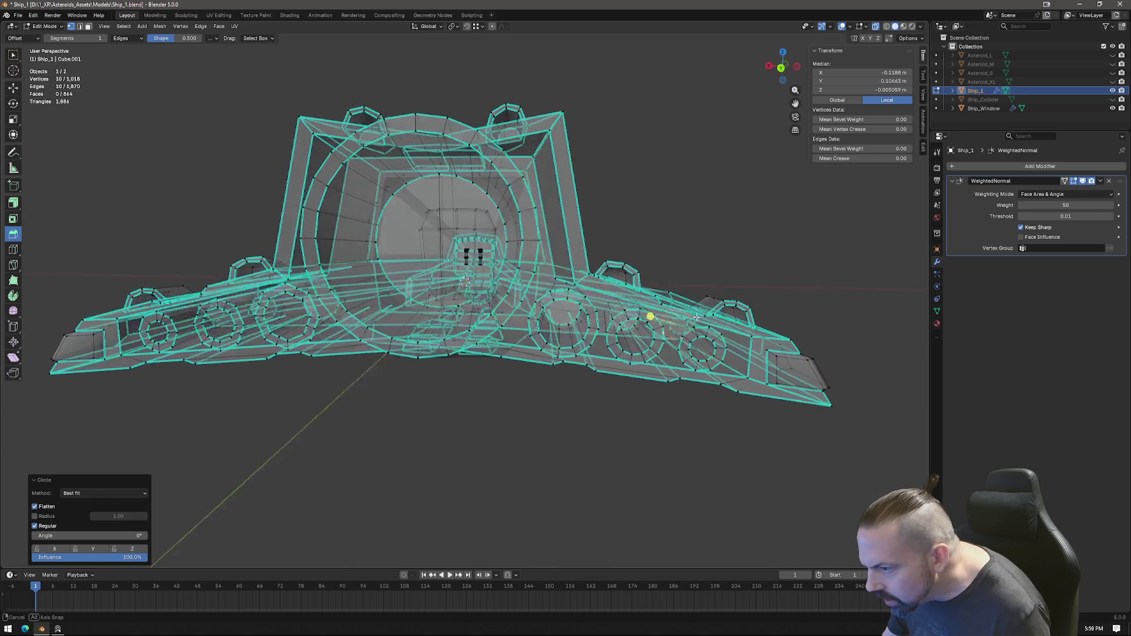
pyautogui.moveTo(684, 310)
pyautogui.mouseDown(button='middle')
pyautogui.moveTo(529, 264)
pyautogui.moveTo(662, 182)
pyautogui.mouseUp(button='middle')
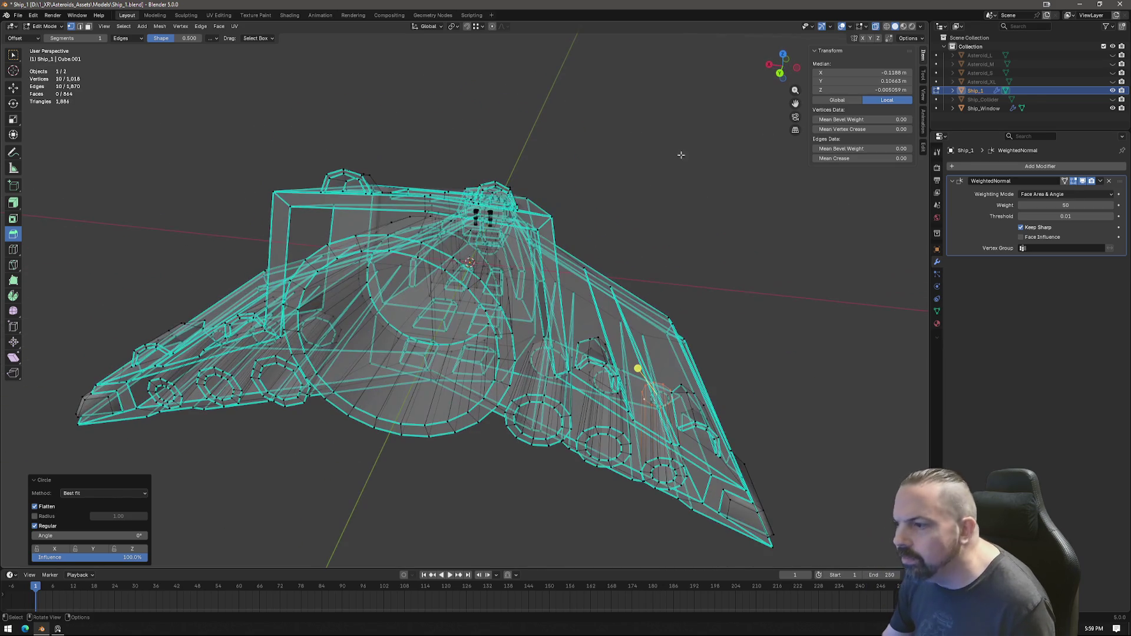
# Step: Turn X-ray off and check the top vertices of the inner and outer rings from the front
pyautogui.click(884, 28)
pyautogui.moveTo(618, 266)
pyautogui.mouseDown(button='middle')
pyautogui.moveTo(529, 205)
pyautogui.moveTo(477, 190)
pyautogui.moveTo(478, 210)
pyautogui.moveTo(498, 215)
pyautogui.mouseUp(button='middle')
pyautogui.click(454, 179)
pyautogui.click(457, 207)
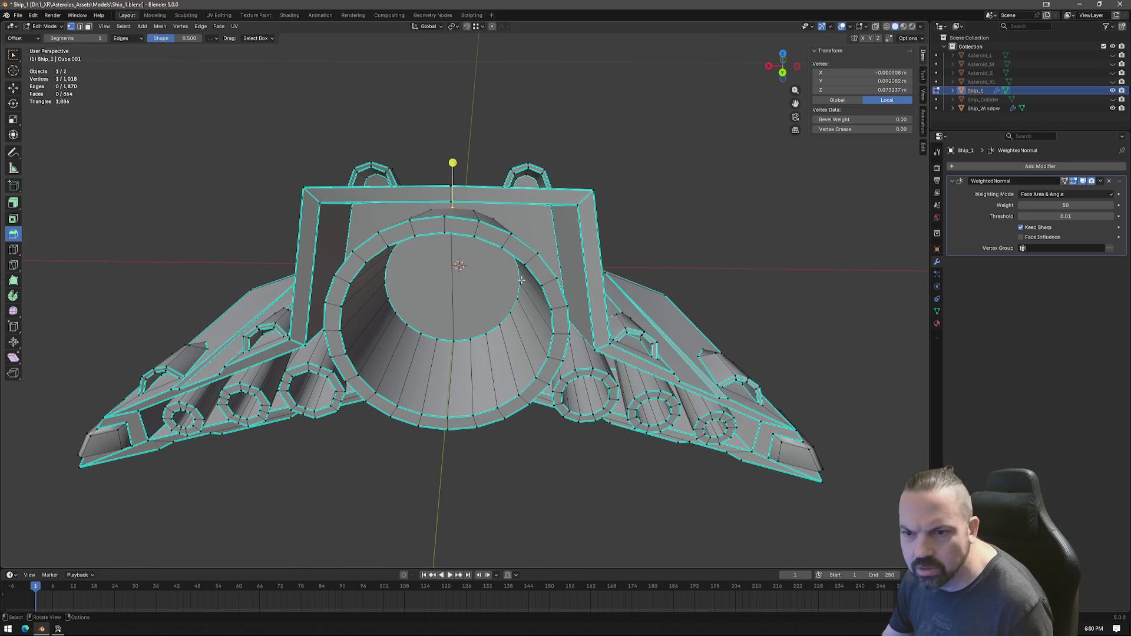
pyautogui.moveTo(518, 281)
pyautogui.mouseDown(button='middle')
pyautogui.moveTo(519, 239)
pyautogui.moveTo(525, 262)
pyautogui.moveTo(557, 278)
pyautogui.moveTo(520, 269)
pyautogui.moveTo(531, 266)
pyautogui.mouseUp(button='middle')
pyautogui.scroll(3, 518, 244)
pyautogui.scroll(-3, 500, 273)
pyautogui.scroll(2, 498, 281)
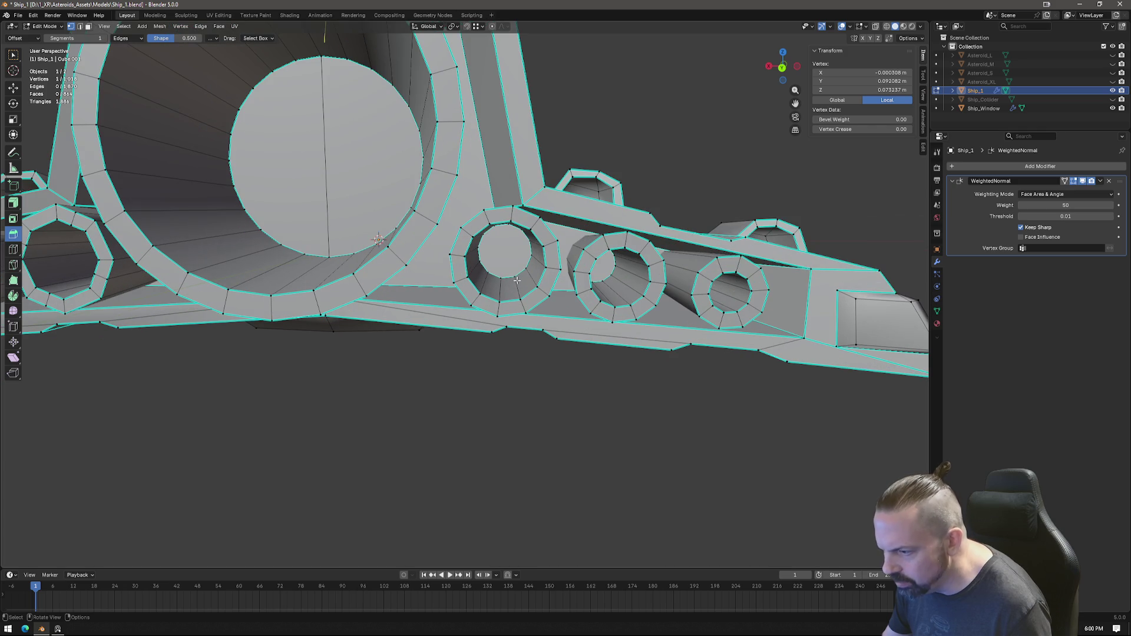
# Step: Switch to Top orthographic view and box-select the right half of the ship's faces
pyautogui.moveTo(519, 274); pyautogui.dragTo(524, 280, button='middle')
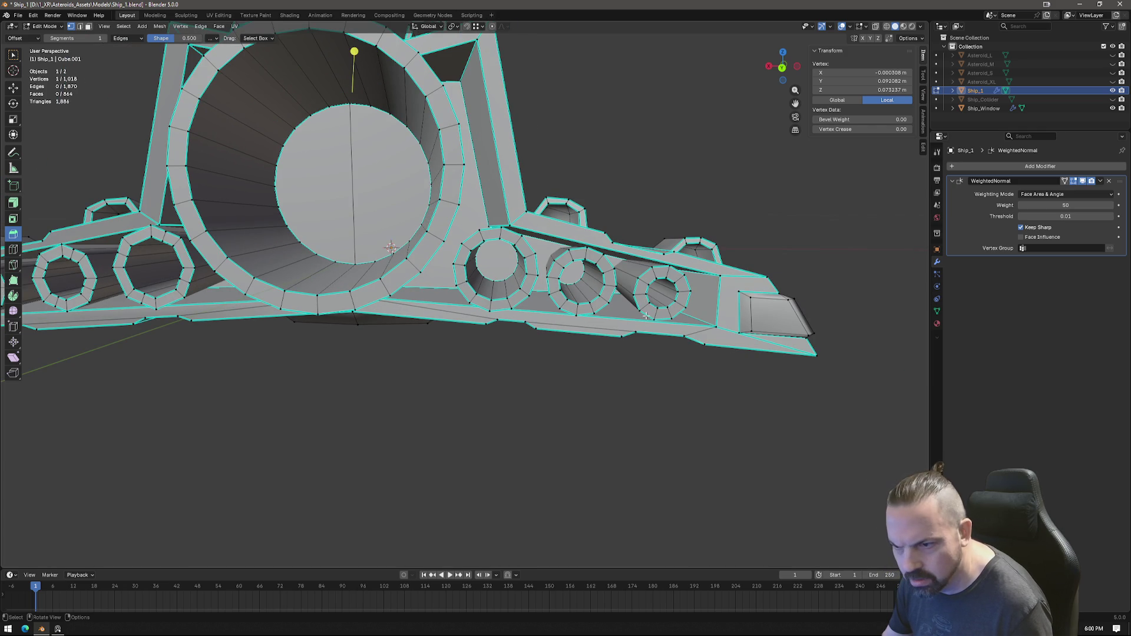
pyautogui.scroll(-5, 232, 273)
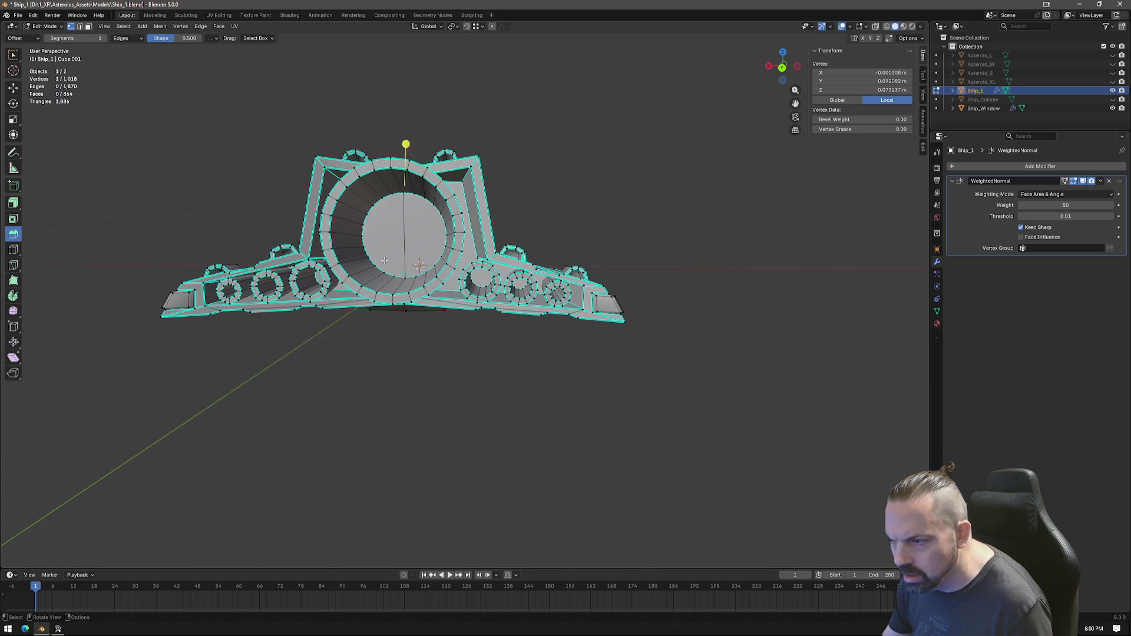
pyautogui.moveTo(245, 273); pyautogui.dragTo(457, 268, button='middle')
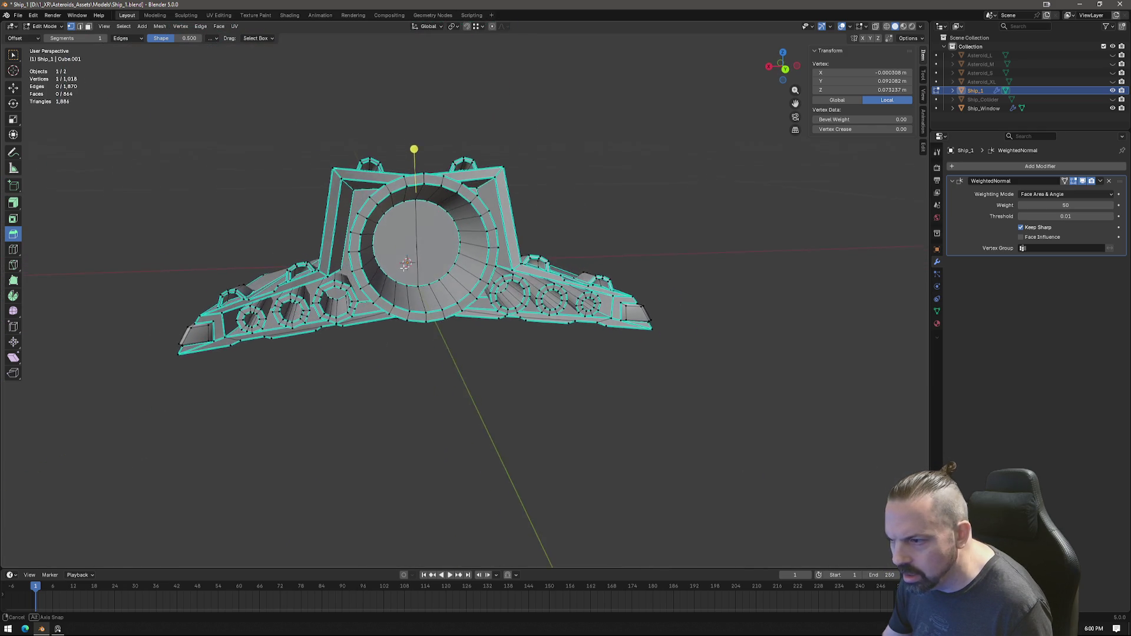
pyautogui.click(782, 56)
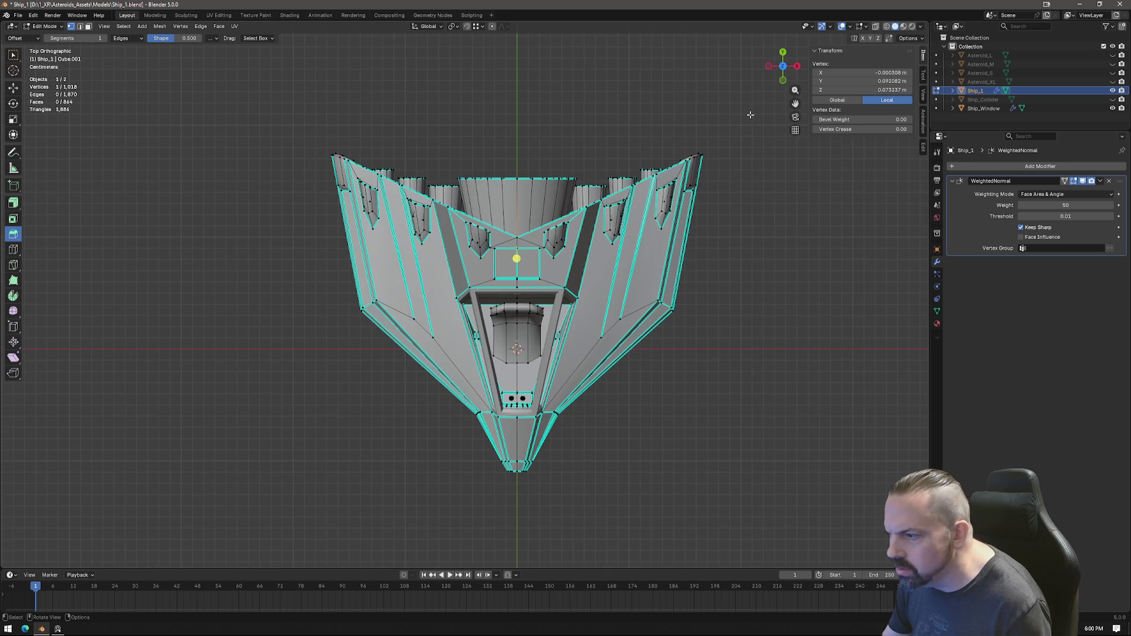
pyautogui.moveTo(752, 90); pyautogui.dragTo(514, 511)
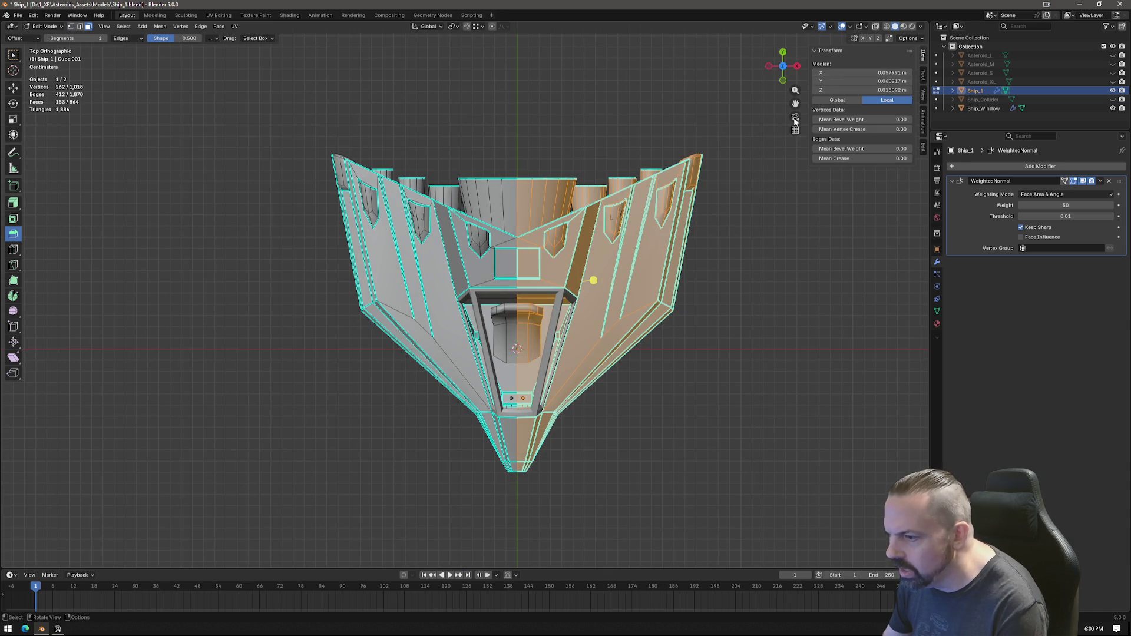
# Step: In X-ray, box-select the right-half faces and delete them
pyautogui.hotkey('alt', 'z')
pyautogui.moveTo(732, 94); pyautogui.dragTo(514, 509)
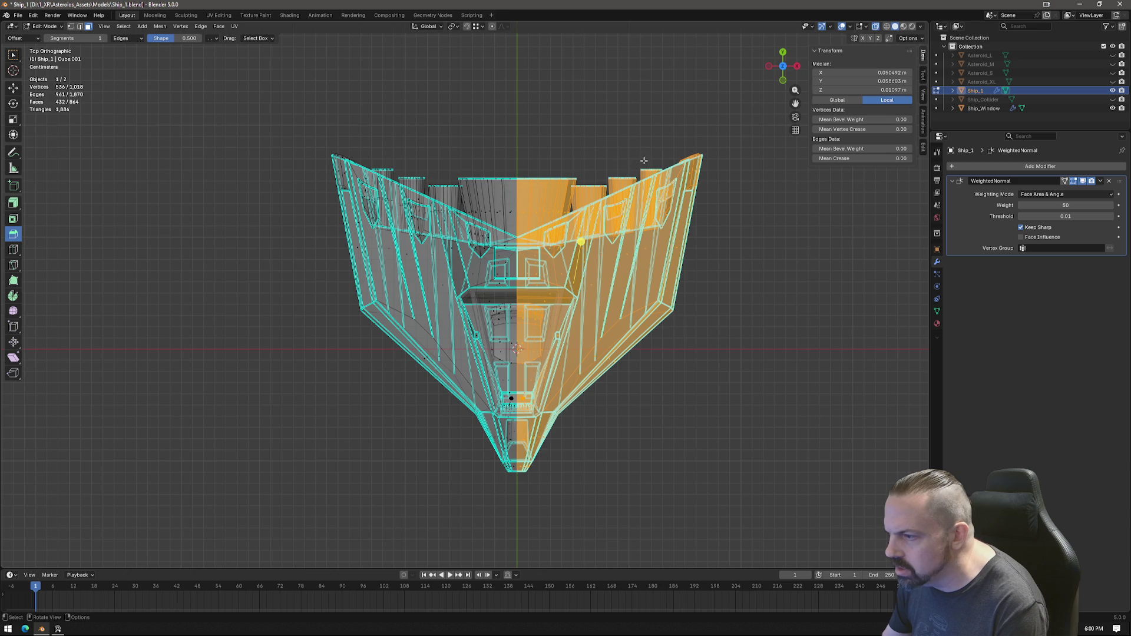
pyautogui.press('x')
pyautogui.click(707, 177)
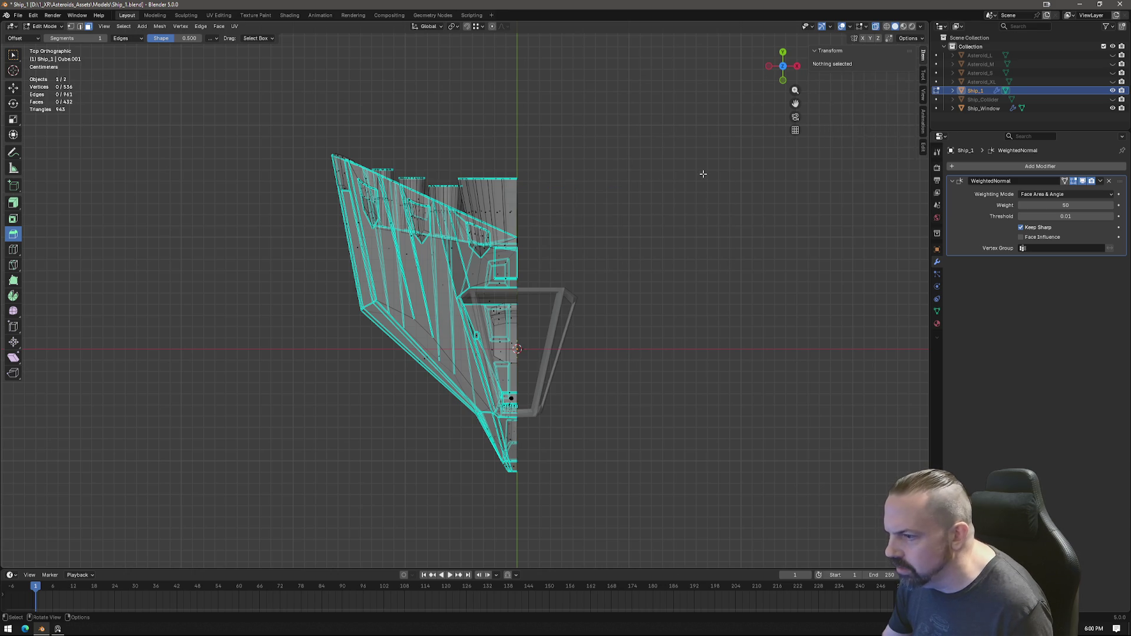
# Step: Add a Mirror modifier to rebuild the right half, show the ship solid and return to Edit Mode
pyautogui.press('Tab')
pyautogui.click(1061, 165)
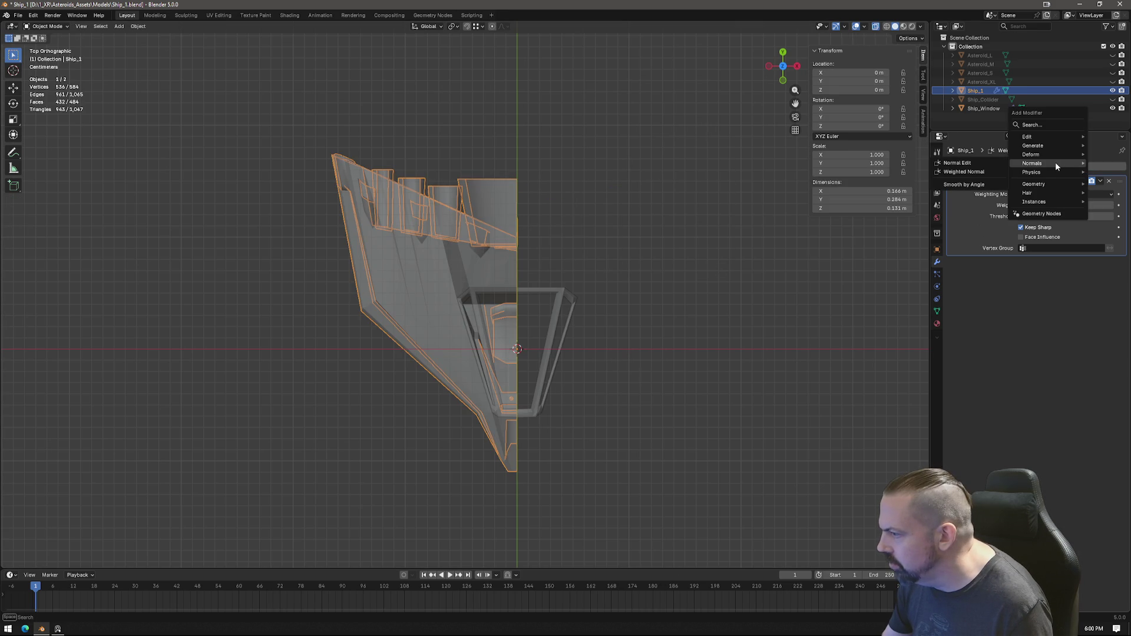
pyautogui.moveTo(1034, 145)
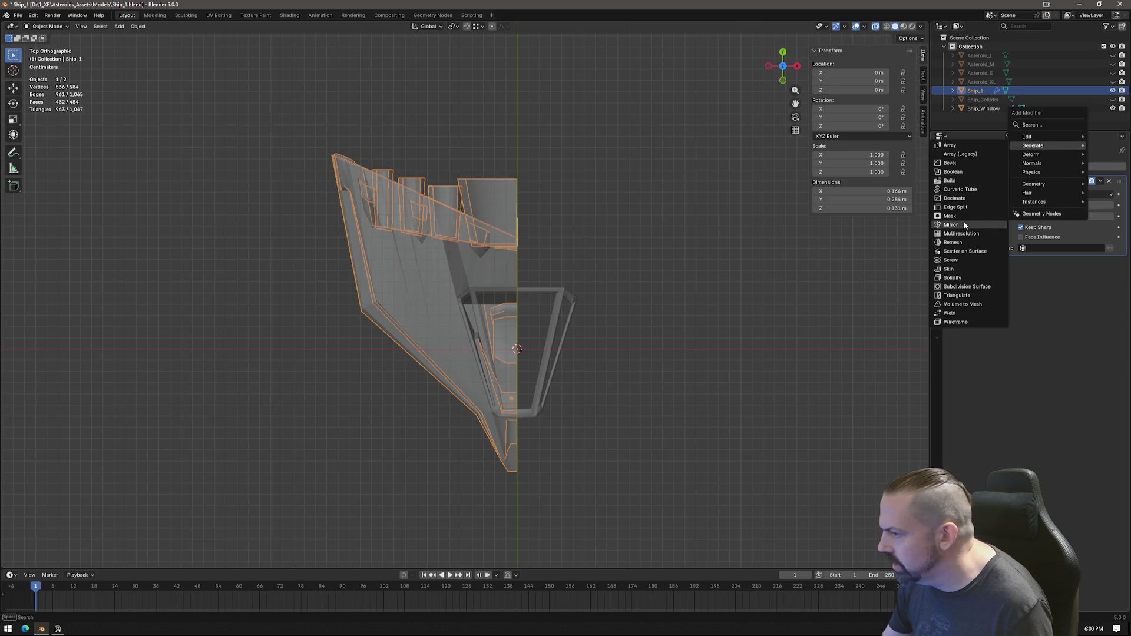
pyautogui.click(963, 226)
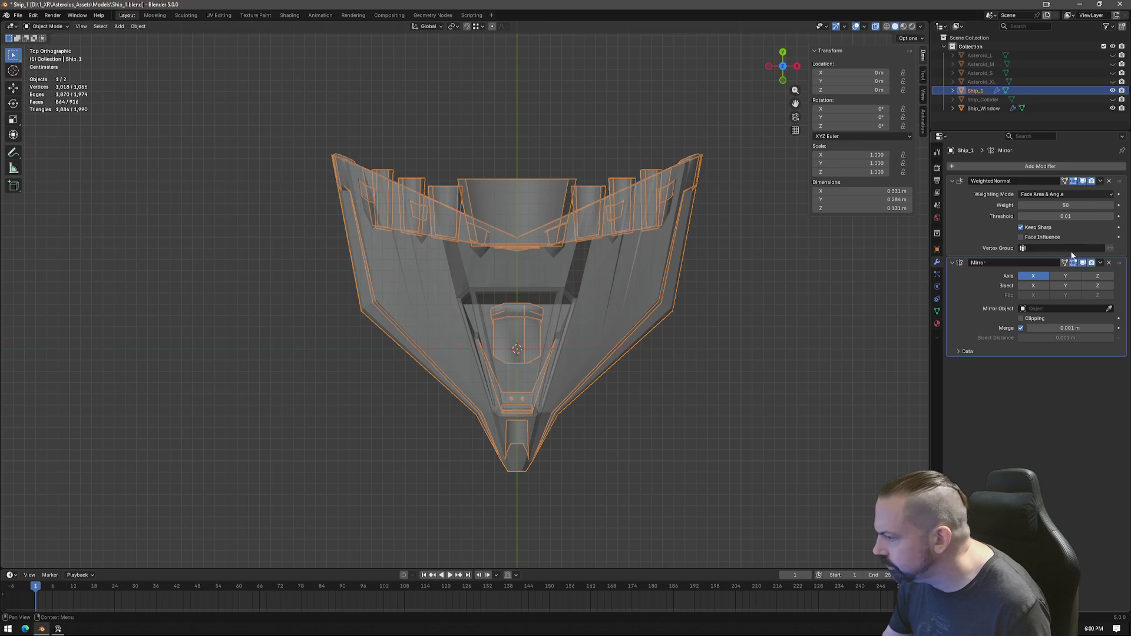
pyautogui.moveTo(528, 361)
pyautogui.mouseDown(button='middle')
pyautogui.moveTo(625, 280)
pyautogui.moveTo(732, 238)
pyautogui.mouseUp(button='middle')
pyautogui.click(875, 26)
pyautogui.moveTo(565, 247)
pyautogui.mouseDown(button='middle')
pyautogui.moveTo(468, 343)
pyautogui.moveTo(576, 324)
pyautogui.moveTo(546, 330)
pyautogui.moveTo(576, 326)
pyautogui.moveTo(429, 237)
pyautogui.mouseUp(button='middle')
pyautogui.scroll(2, 468, 346)
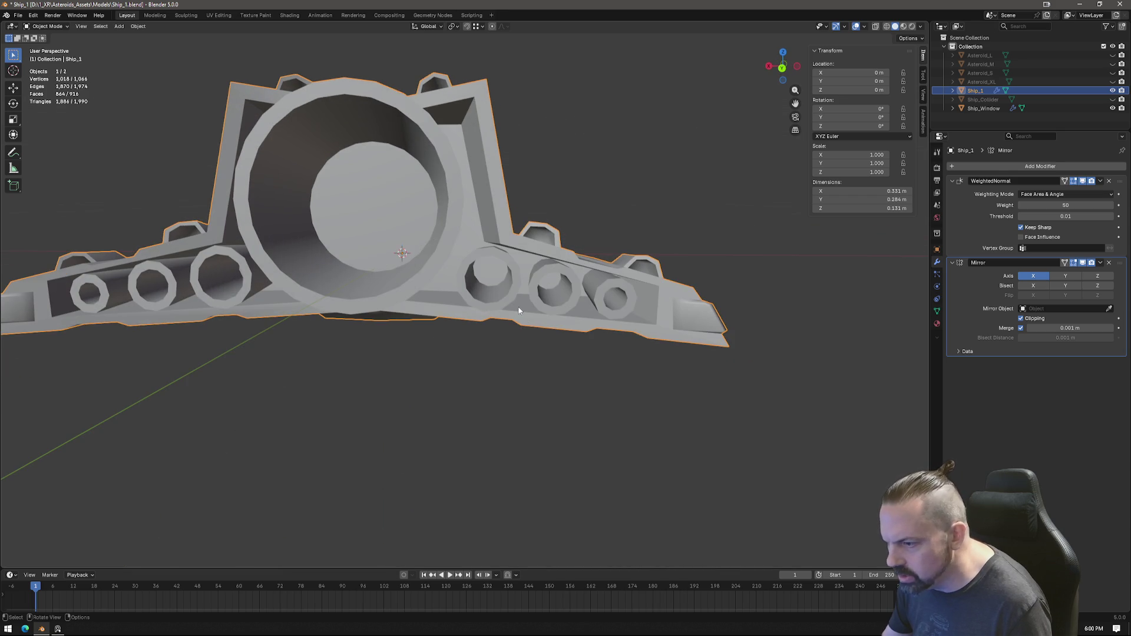
pyautogui.scroll(3, 497, 275)
pyautogui.scroll(2, 508, 275)
pyautogui.press('Tab')
pyautogui.moveTo(509, 274)
pyautogui.mouseDown(button='middle')
pyautogui.moveTo(528, 265)
pyautogui.moveTo(514, 256)
pyautogui.mouseUp(button='middle')
# Step: Merge the first ring's centre vertex and a neighbouring pair at their centre
pyautogui.click(508, 233)
pyautogui.rightClick(531, 279)
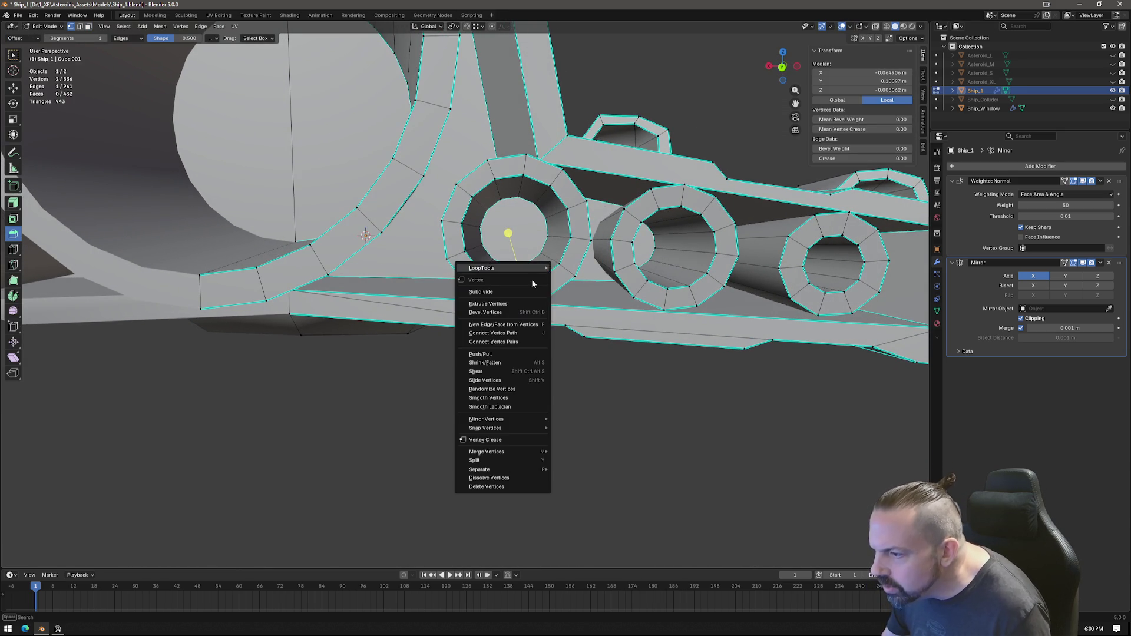
pyautogui.click(575, 452)
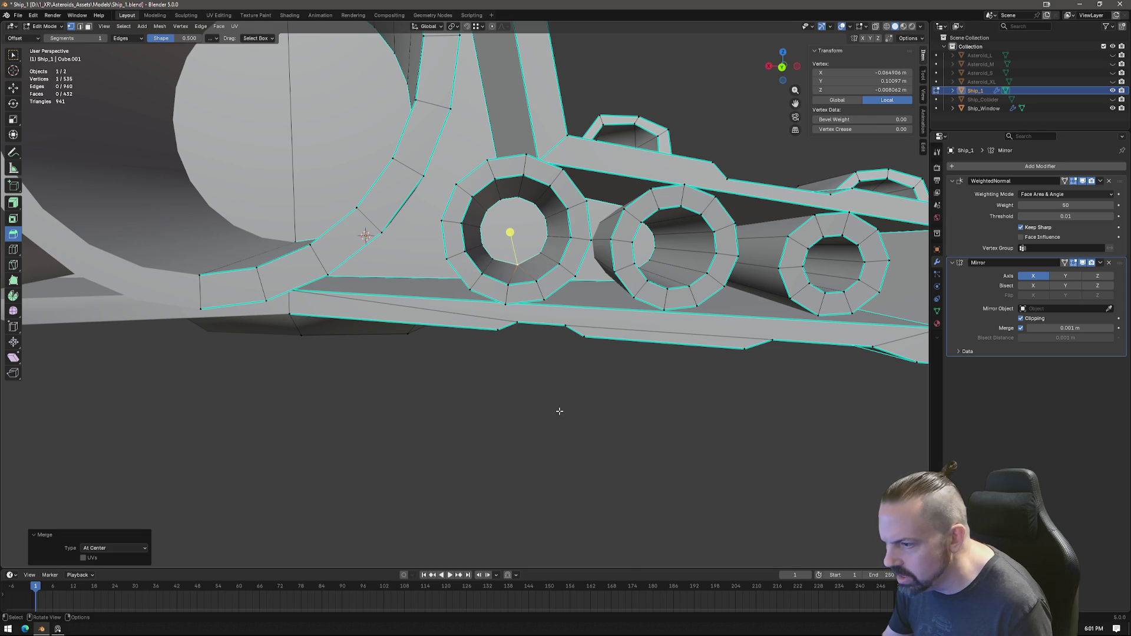
pyautogui.keyDown('shift'); pyautogui.click(491, 264); pyautogui.keyUp('shift')
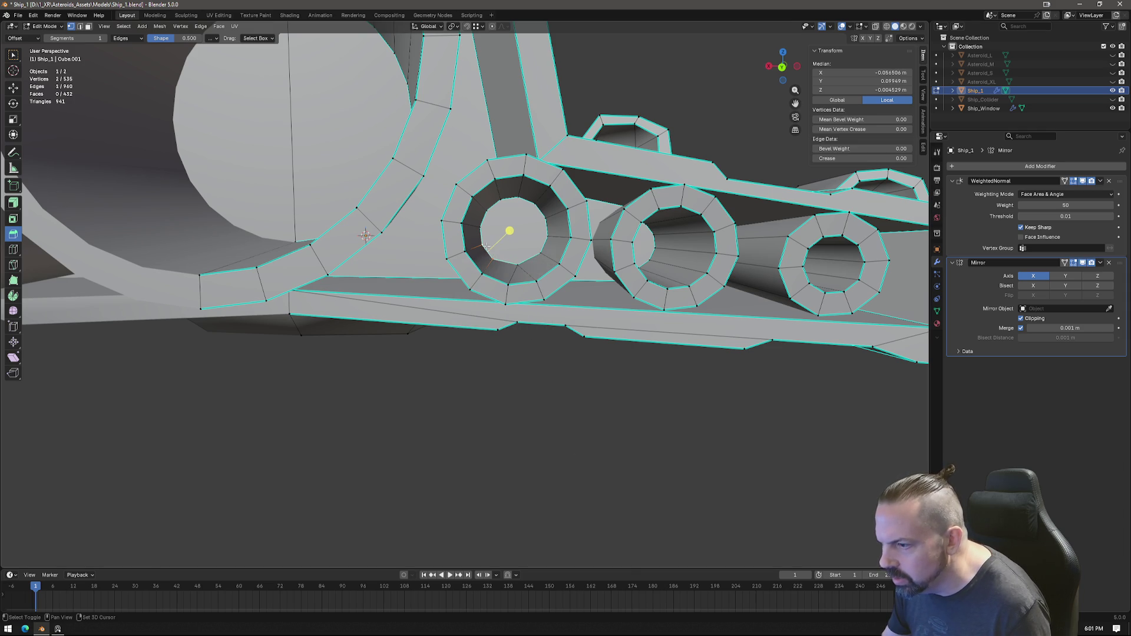
pyautogui.press('m')
pyautogui.click(513, 262)
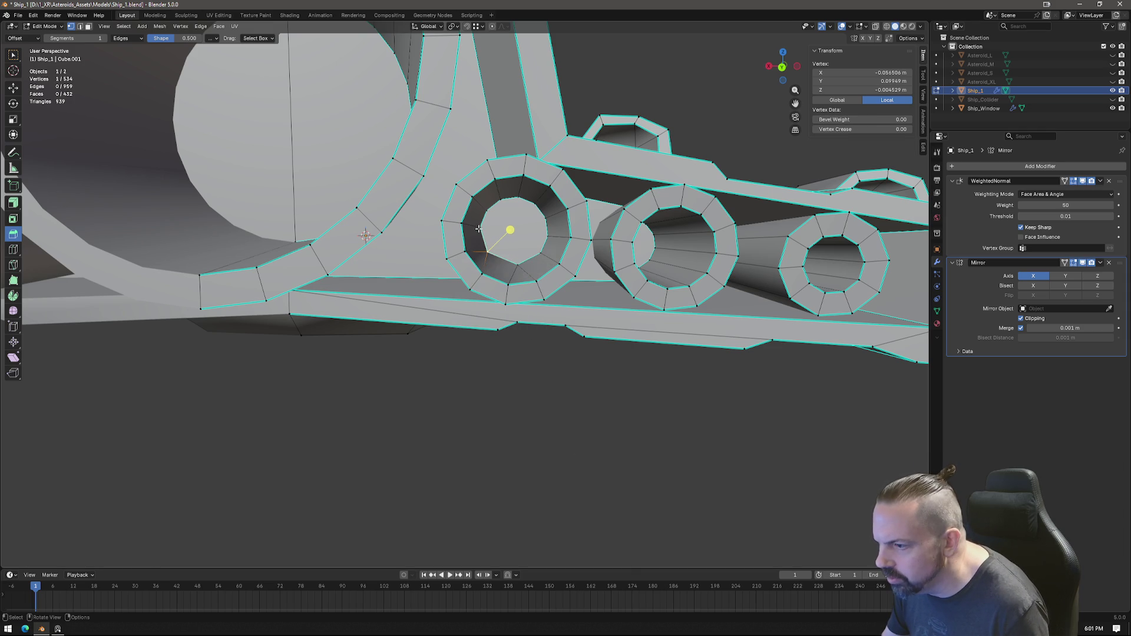
# Step: Merge further stray ring vertices into their neighbours
pyautogui.keyDown('shift'); pyautogui.click(528, 254); pyautogui.keyUp('shift')
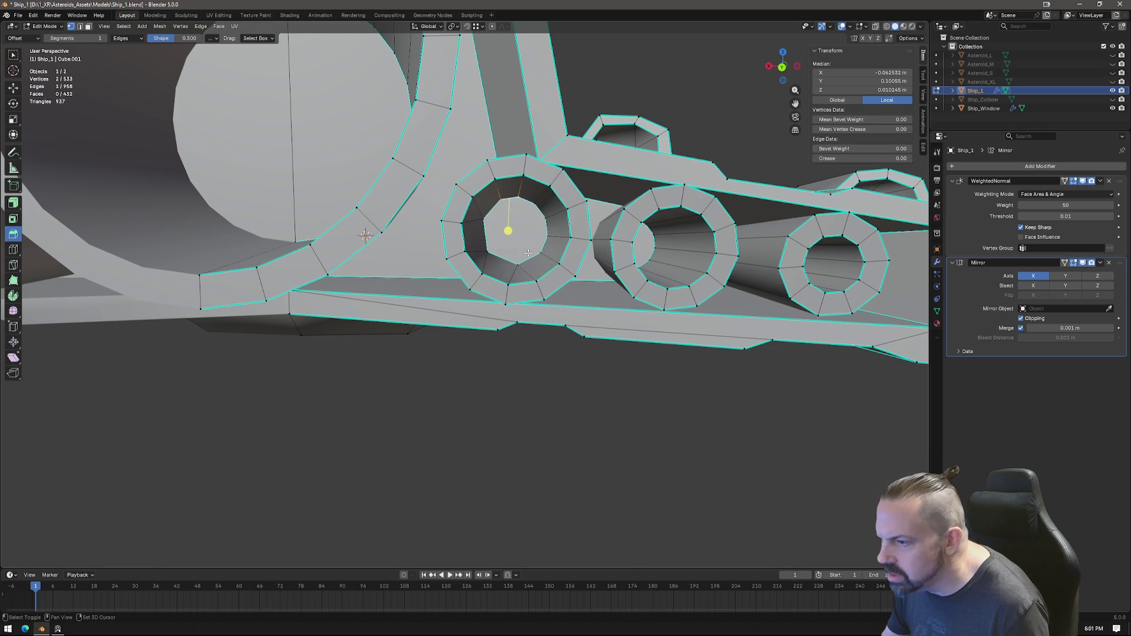
pyautogui.press('m')
pyautogui.click(541, 258)
pyautogui.click(548, 236)
pyautogui.scroll(-2, 572, 288)
pyautogui.scroll(-1, 584, 281)
pyautogui.scroll(3, 608, 271)
pyautogui.scroll(-2, 608, 270)
pyautogui.scroll(2, 596, 267)
pyautogui.click(585, 252)
pyautogui.press('g')
pyautogui.click(606, 221)
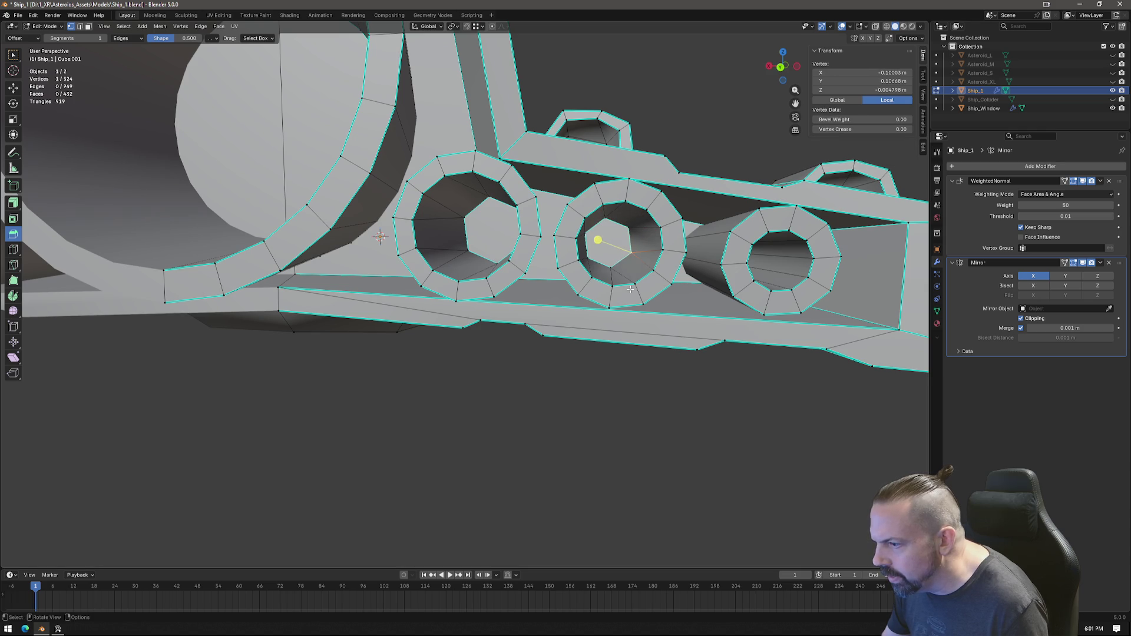
# Step: Snap-move the last stray vertices onto the ring so they merge away
pyautogui.moveTo(628, 290); pyautogui.dragTo(615, 288, button='middle')
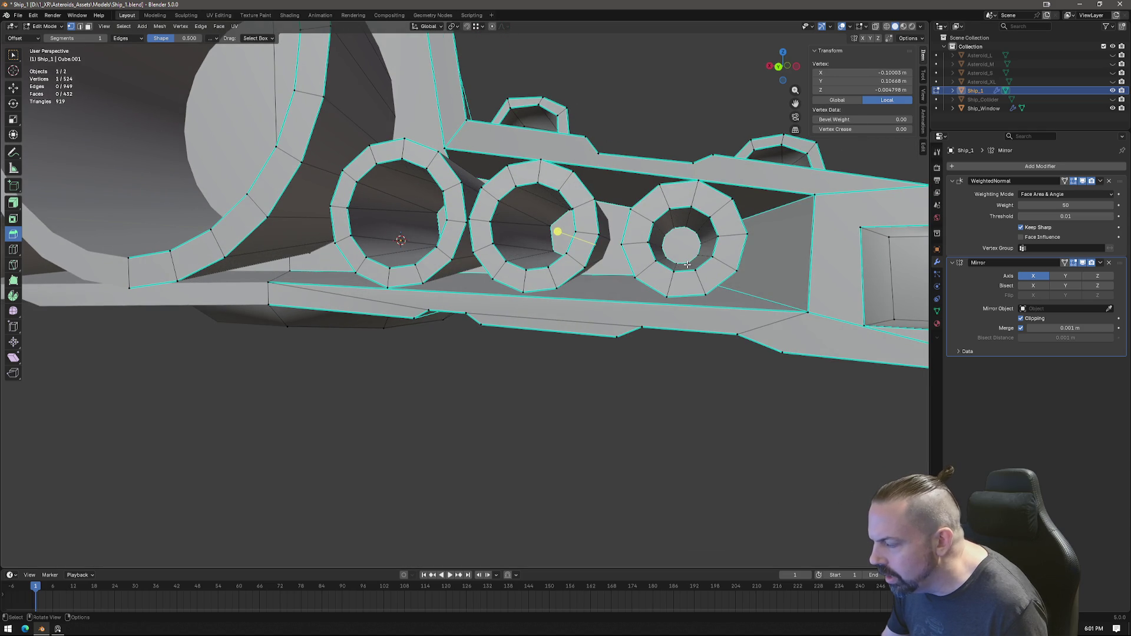
pyautogui.press('g')
pyautogui.click(673, 266)
pyautogui.press('g')
pyautogui.click(688, 235)
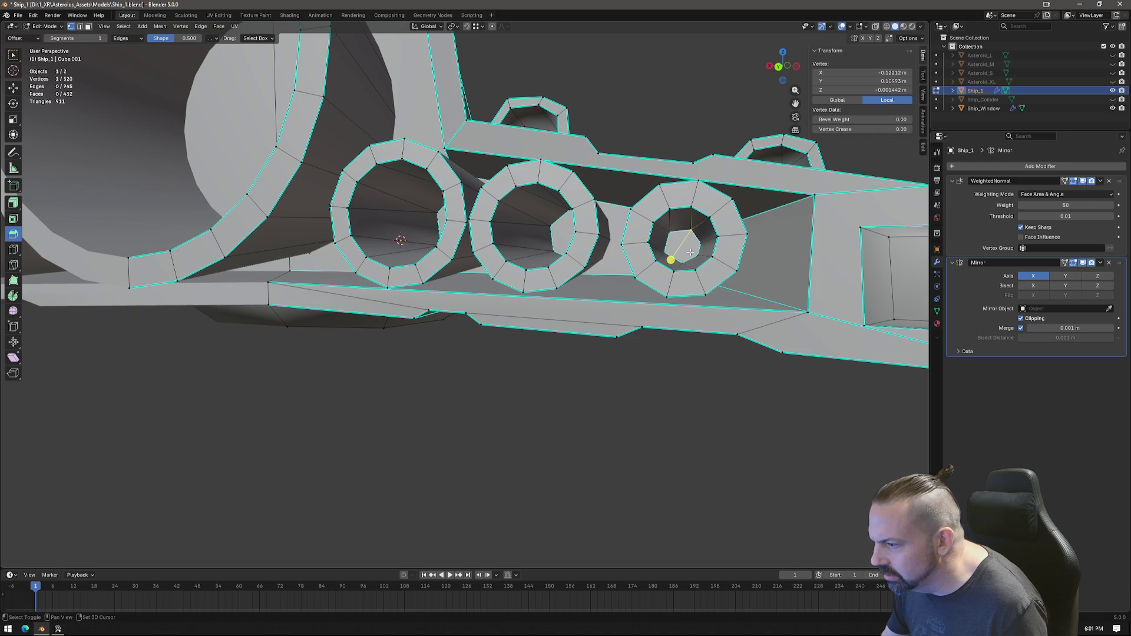
pyautogui.scroll(-5, 665, 299)
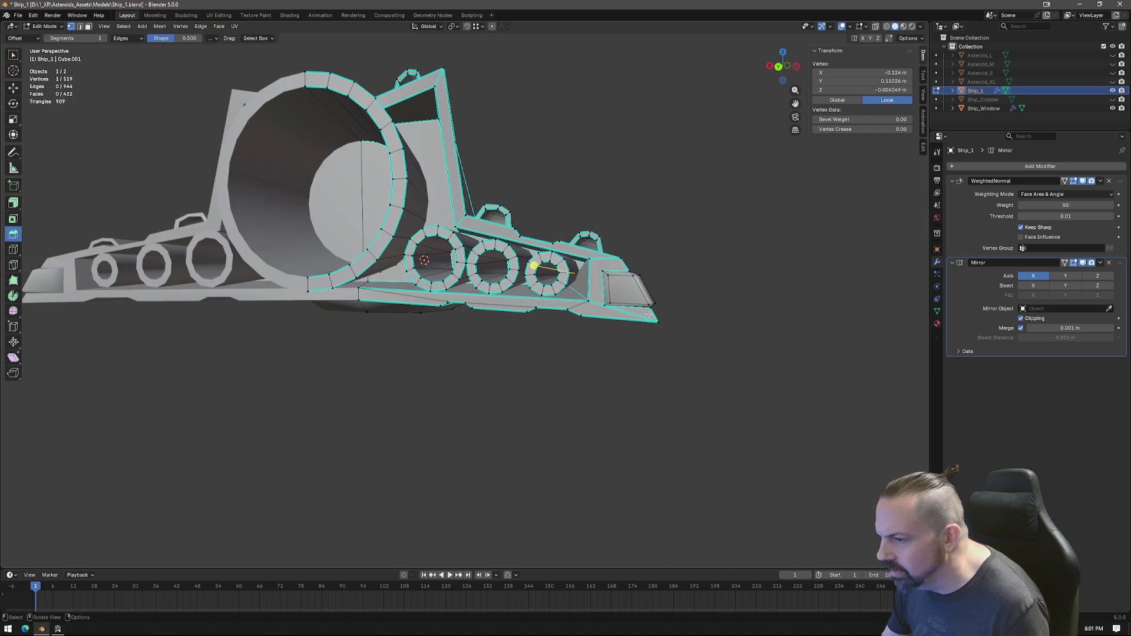
# Step: Orbit around the engine rings to verify the cleanup, then leave Edit Mode
pyautogui.moveTo(538, 324); pyautogui.dragTo(548, 337, button='middle')
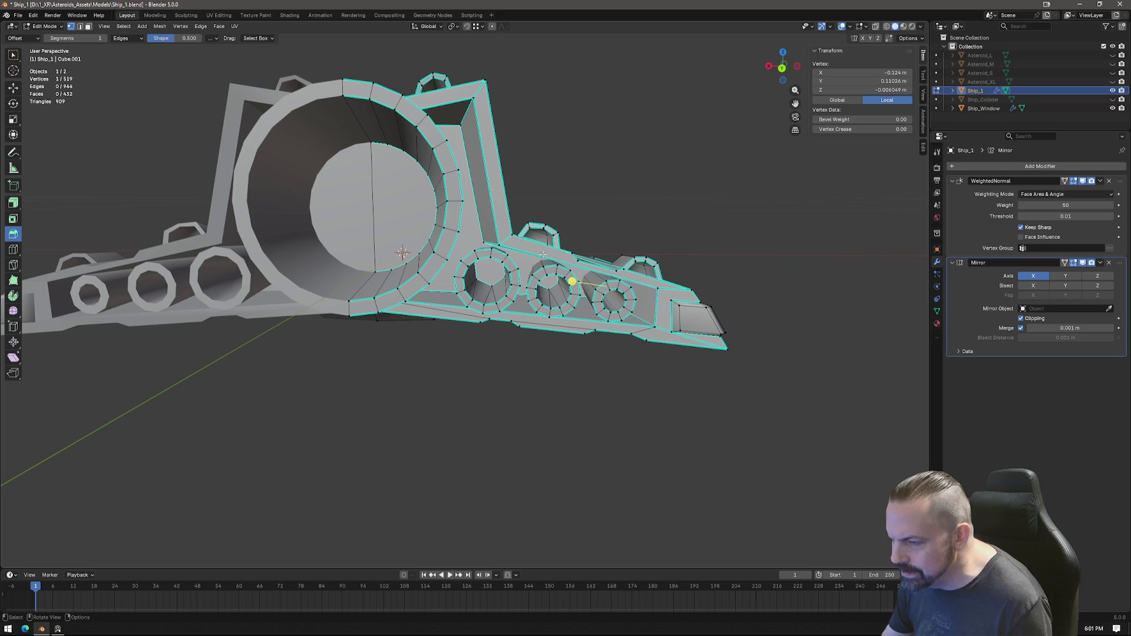
pyautogui.press('s')
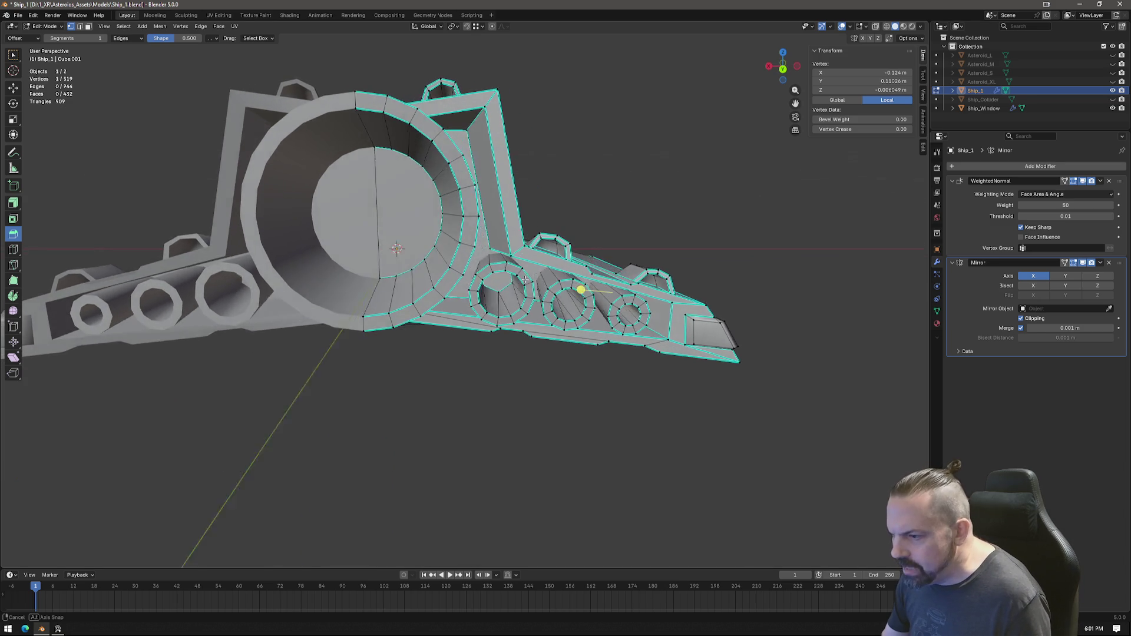
pyautogui.moveTo(521, 279); pyautogui.dragTo(516, 275, button='middle')
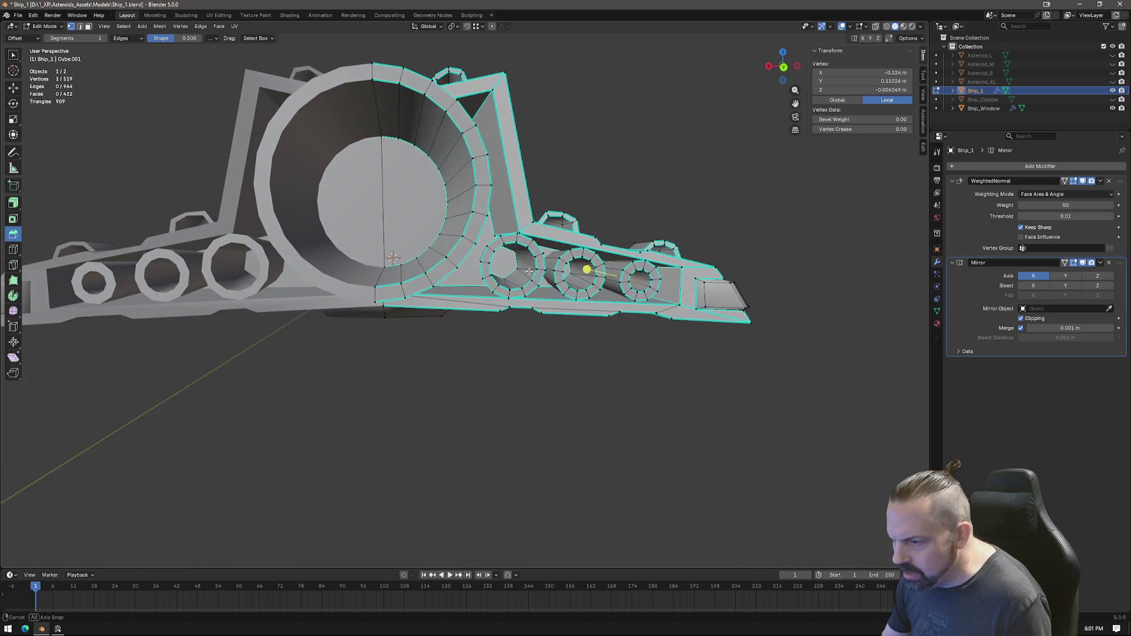
pyautogui.moveTo(514, 274); pyautogui.dragTo(506, 279, button='middle')
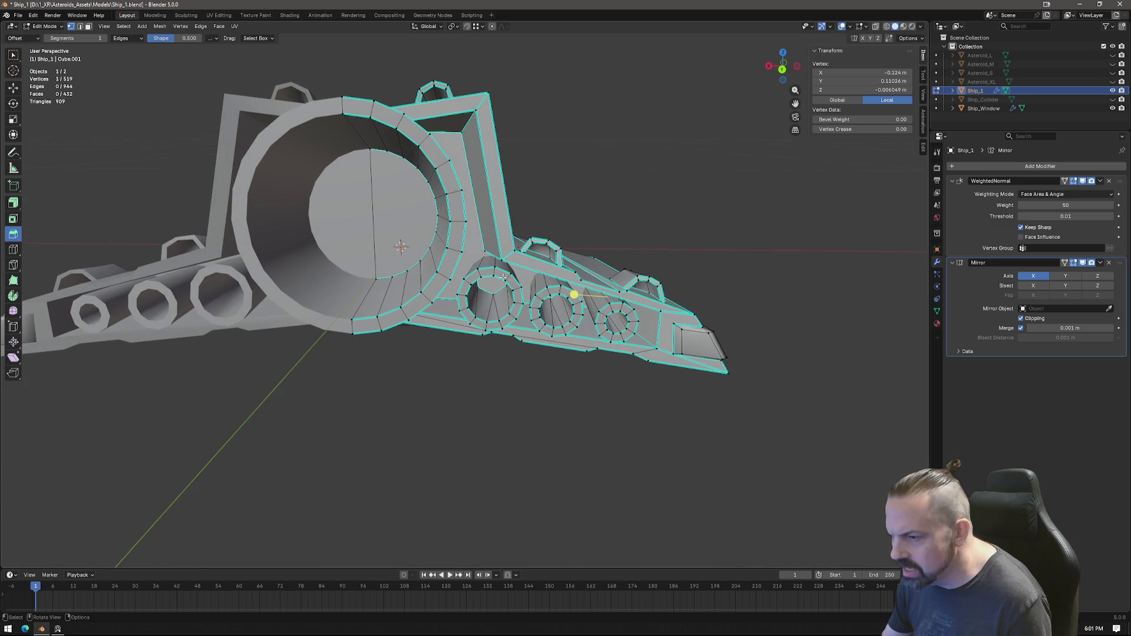
pyautogui.moveTo(478, 365); pyautogui.dragTo(478, 274, button='middle')
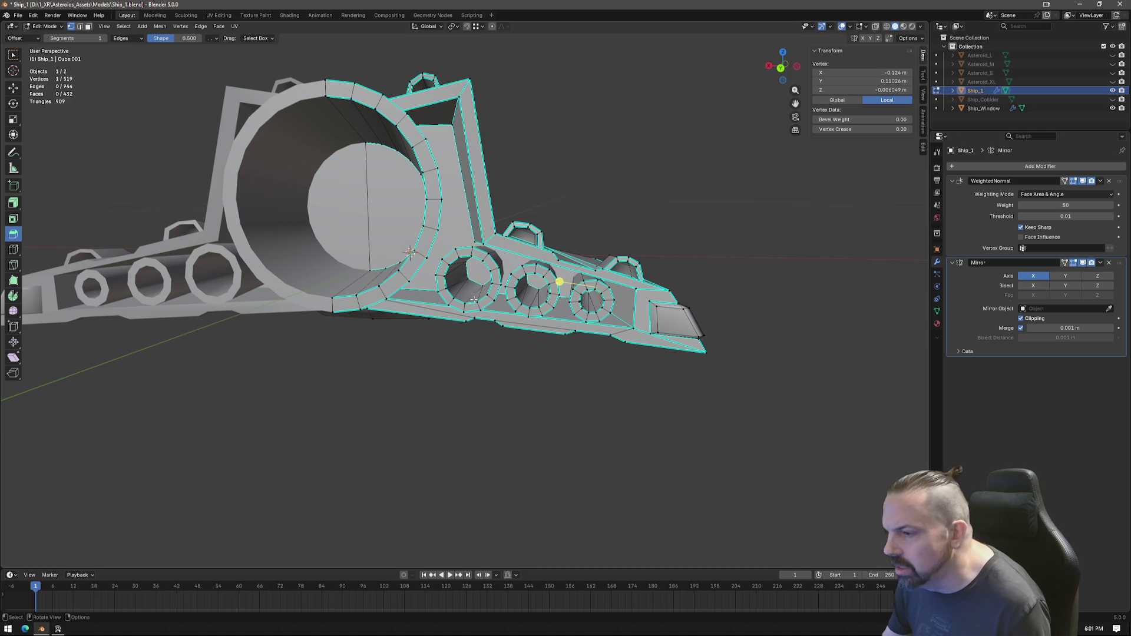
pyautogui.moveTo(473, 298); pyautogui.dragTo(493, 301, button='middle')
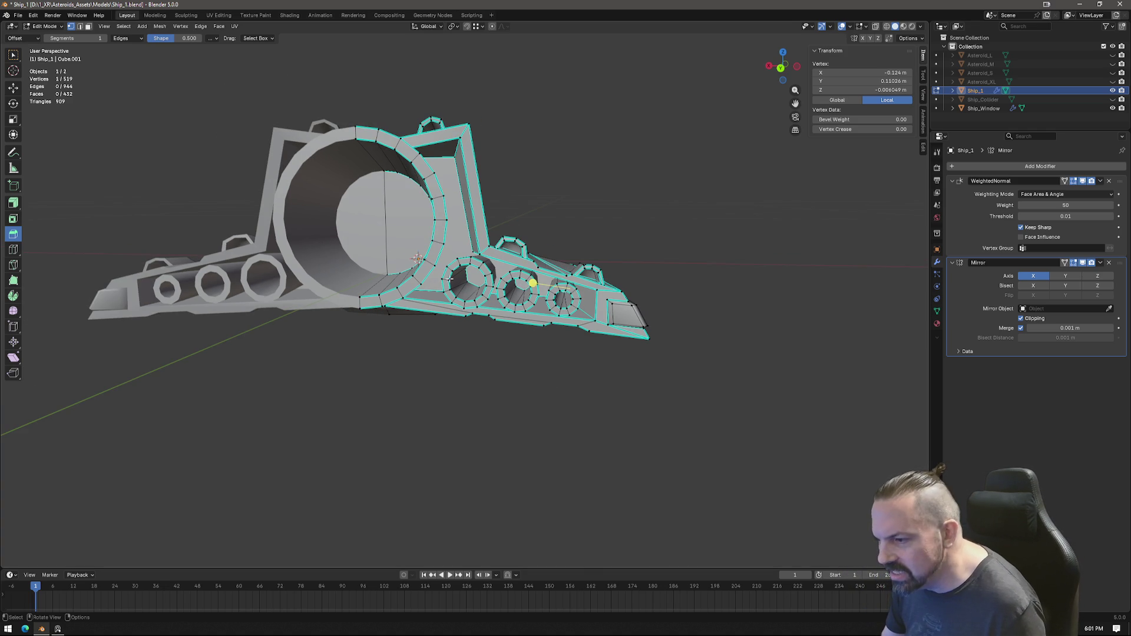
pyautogui.moveTo(481, 336); pyautogui.dragTo(495, 300, button='middle')
pyautogui.scroll(3, 495, 301)
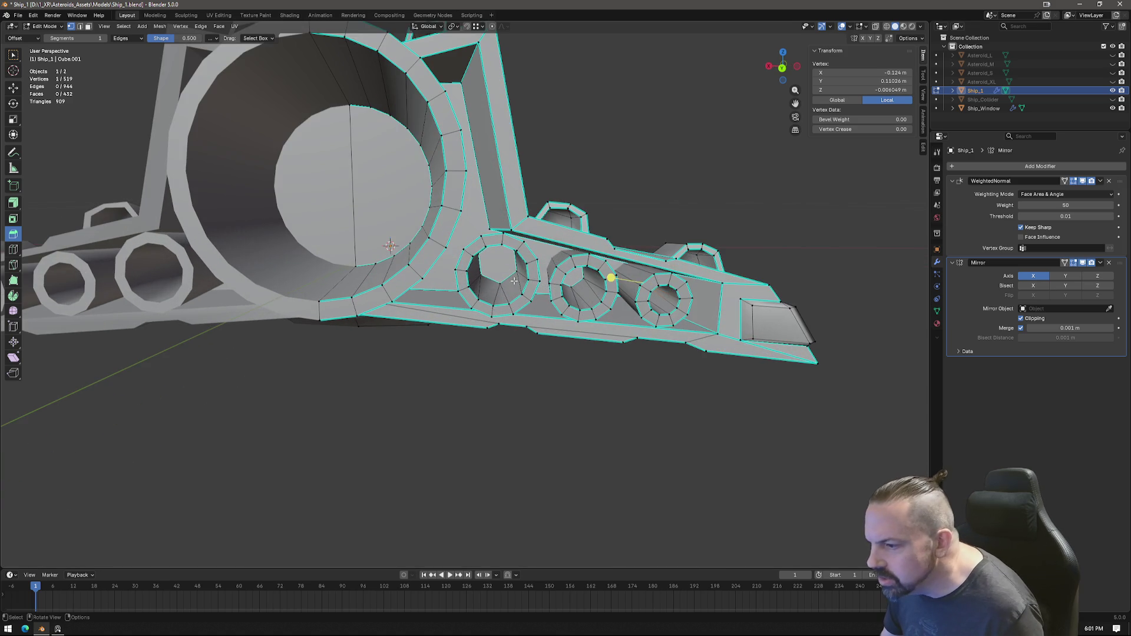
pyautogui.keyDown('alt'); pyautogui.click(538, 287); pyautogui.keyUp('alt')
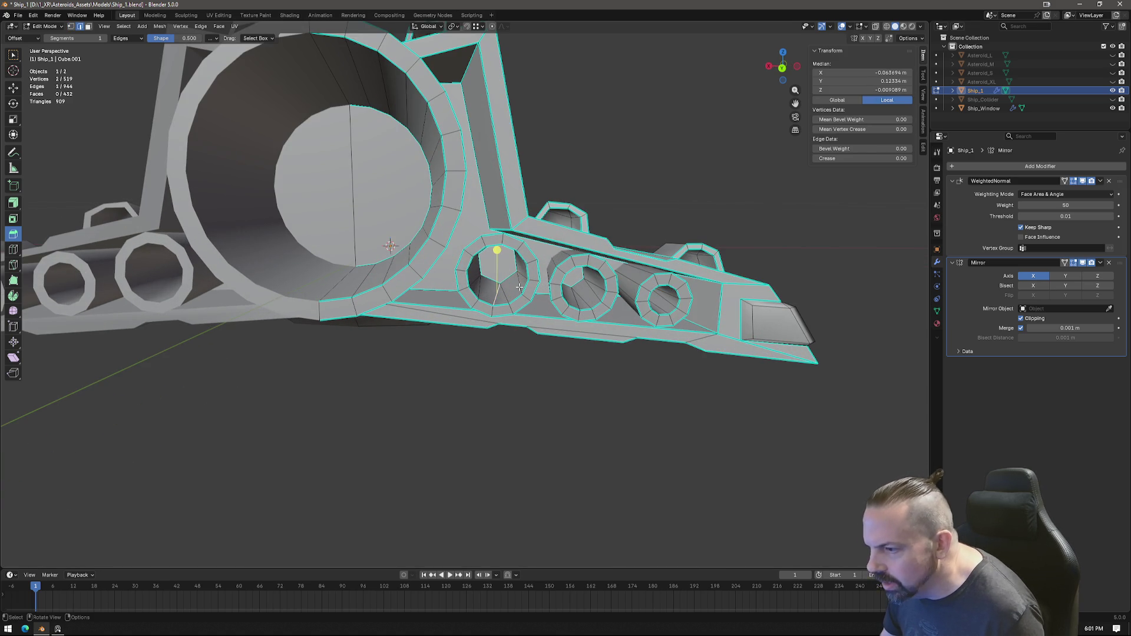
pyautogui.scroll(-5, 520, 284)
pyautogui.press('Tab')
pyautogui.moveTo(448, 331)
pyautogui.mouseDown(button='middle')
pyautogui.moveTo(463, 358)
pyautogui.moveTo(549, 374)
pyautogui.mouseUp(button='middle')
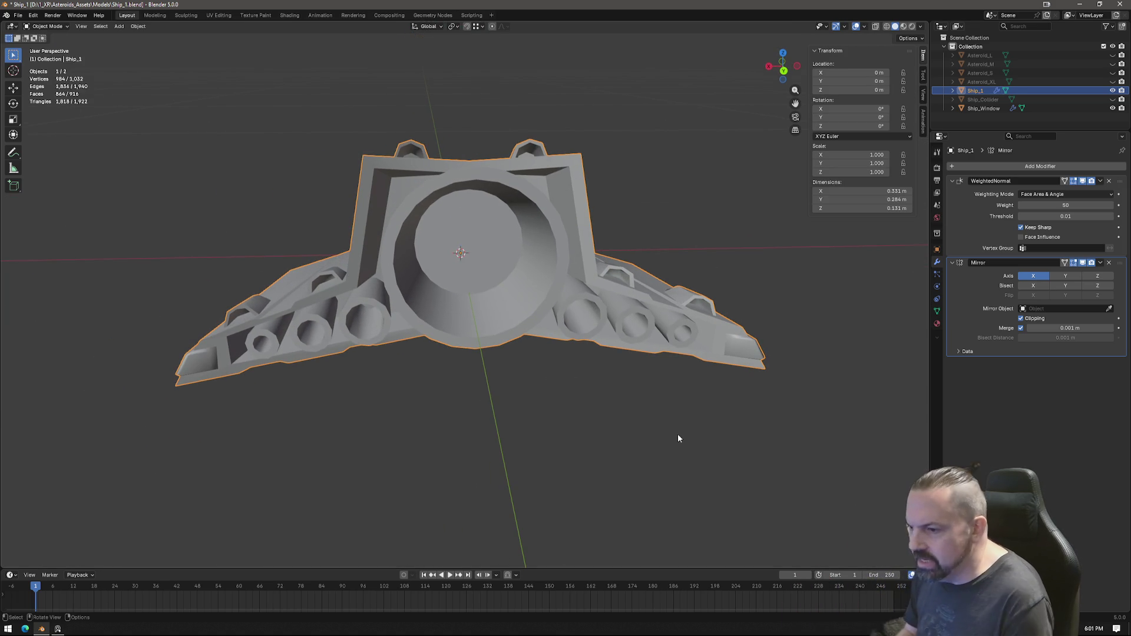
pyautogui.moveTo(644, 464)
pyautogui.mouseDown(button='middle')
pyautogui.moveTo(518, 343)
pyautogui.moveTo(607, 342)
pyautogui.mouseUp(button='middle')
pyautogui.scroll(-3, 517, 381)
pyautogui.moveTo(517, 380)
pyautogui.mouseDown(button='middle')
pyautogui.moveTo(593, 380)
pyautogui.moveTo(600, 341)
pyautogui.moveTo(637, 305)
pyautogui.moveTo(590, 265)
pyautogui.moveTo(573, 304)
pyautogui.moveTo(581, 316)
pyautogui.mouseUp(button='middle')
pyautogui.scroll(4, 534, 374)
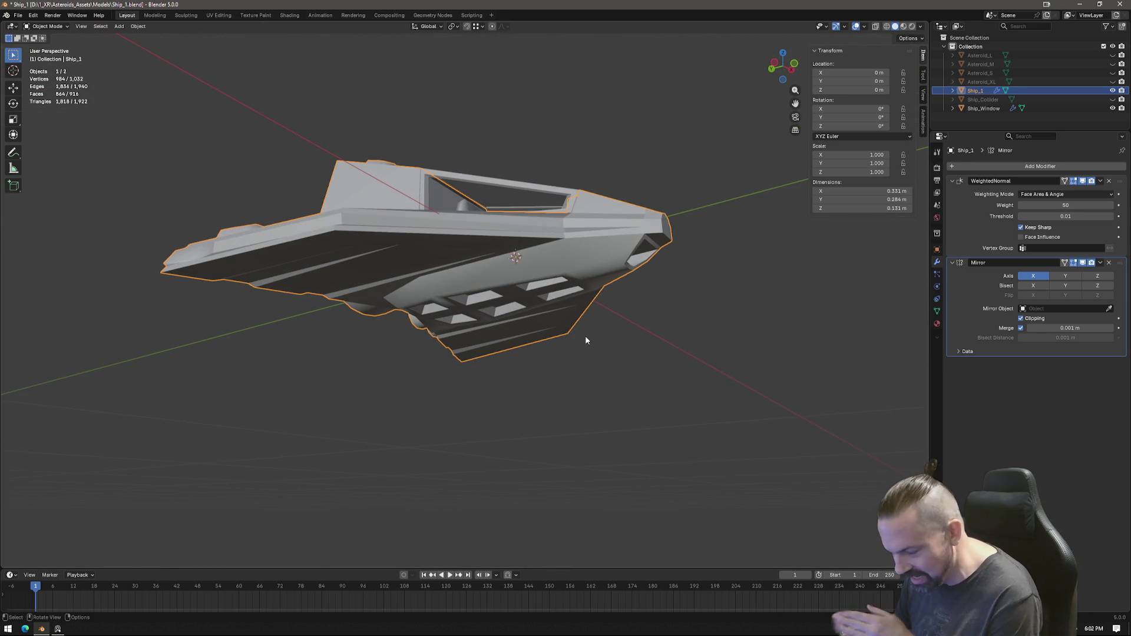
pyautogui.moveTo(518, 339)
pyautogui.mouseDown(button='middle')
pyautogui.moveTo(520, 361)
pyautogui.moveTo(497, 402)
pyautogui.mouseUp(button='middle')
pyautogui.moveTo(469, 339)
pyautogui.mouseDown(button='middle')
pyautogui.moveTo(541, 344)
pyautogui.moveTo(587, 321)
pyautogui.moveTo(508, 307)
pyautogui.moveTo(553, 342)
pyautogui.moveTo(391, 289)
pyautogui.mouseUp(button='middle')
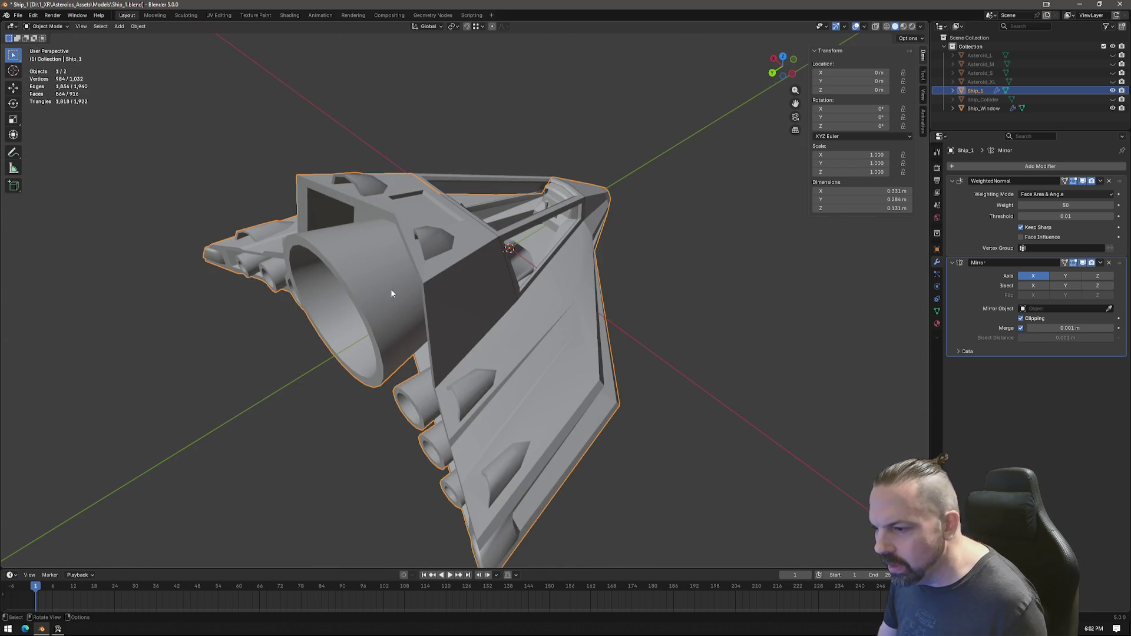
pyautogui.click(782, 57)
# Step: Box-select the rear edges of the central engine housing and move them inward along Y
pyautogui.press('Tab')
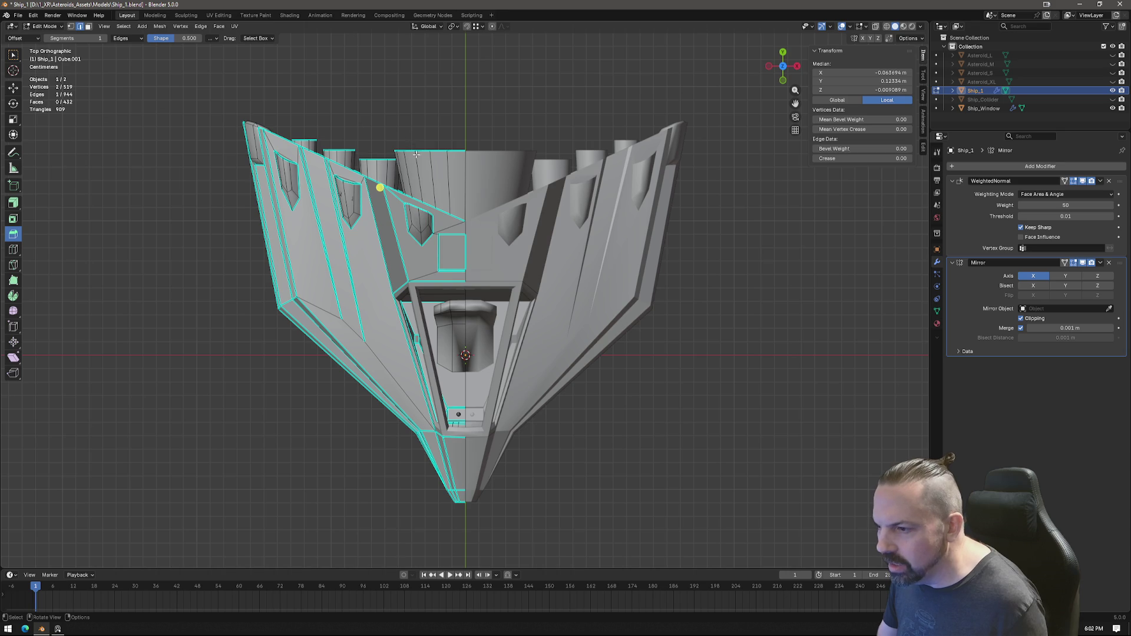
pyautogui.moveTo(394, 141); pyautogui.dragTo(494, 159)
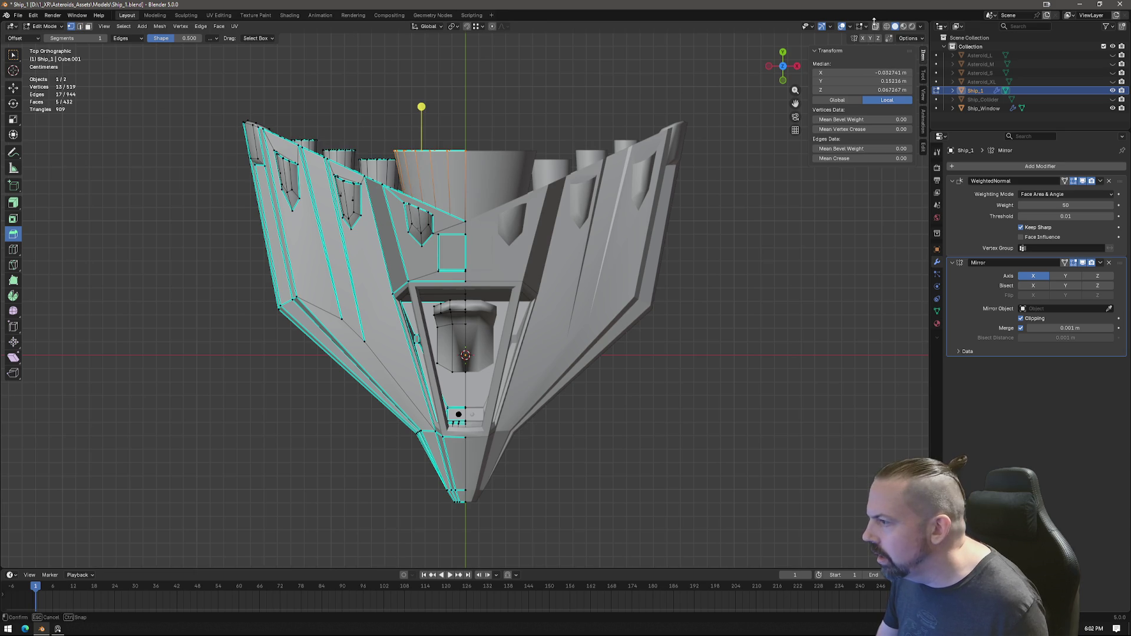
pyautogui.scroll(1, 392, 186)
pyautogui.scroll(1, 392, 186)
pyautogui.scroll(1, 392, 185)
pyautogui.moveTo(391, 193); pyautogui.dragTo(593, 226)
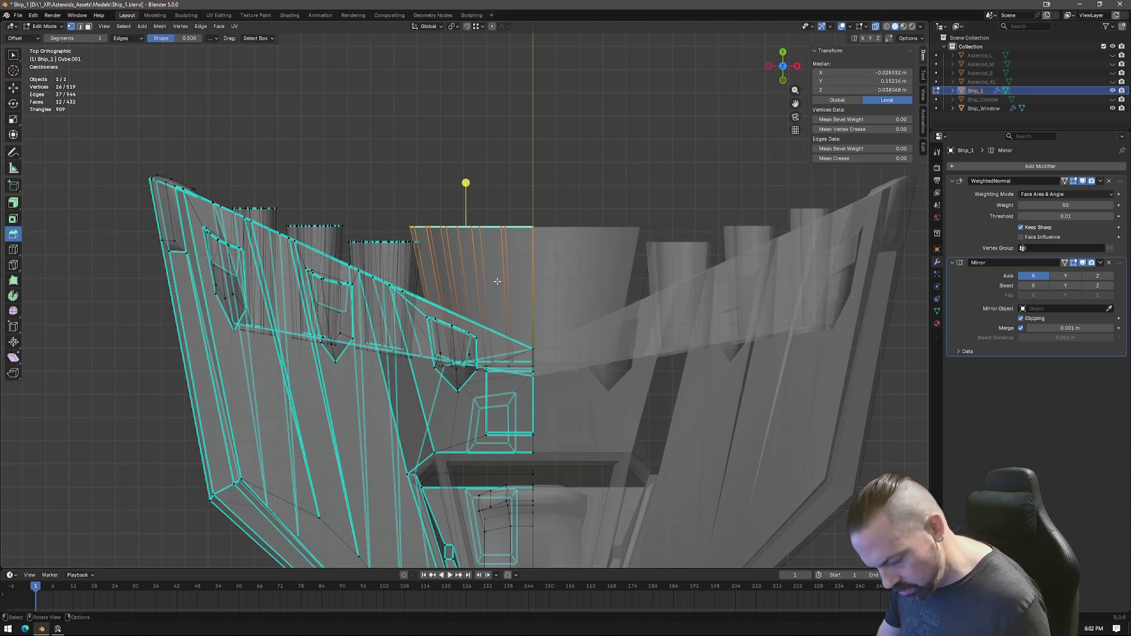
pyautogui.press('g')
pyautogui.press('y')
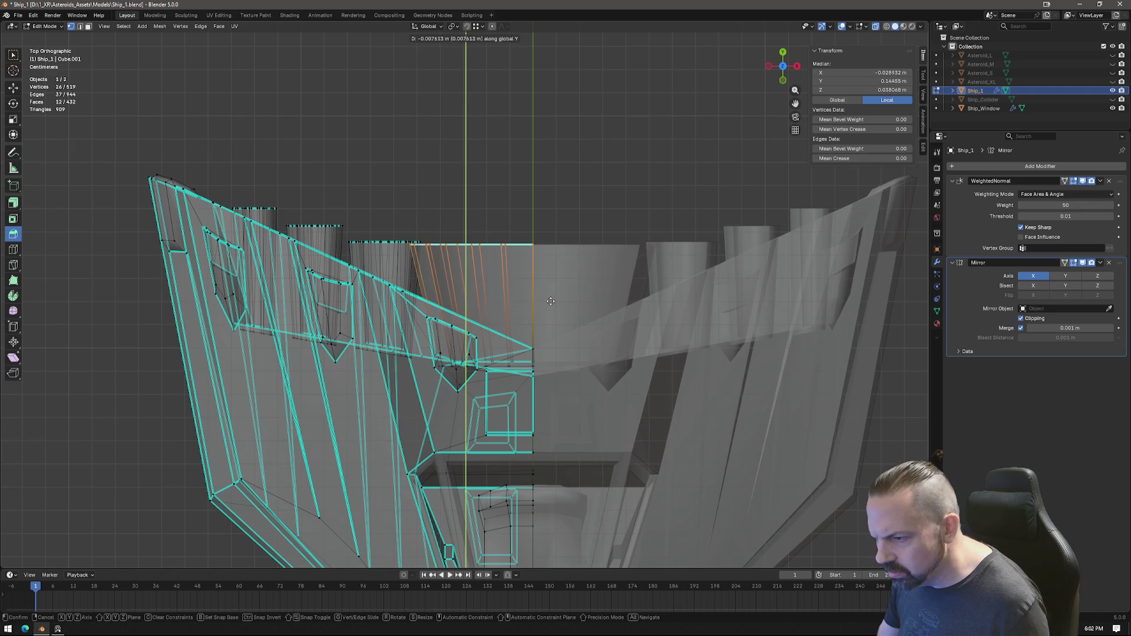
pyautogui.click(558, 319)
pyautogui.moveTo(559, 319)
pyautogui.mouseDown(button='middle')
pyautogui.moveTo(468, 305)
pyautogui.moveTo(548, 354)
pyautogui.moveTo(624, 427)
pyautogui.moveTo(562, 388)
pyautogui.moveTo(752, 88)
pyautogui.mouseUp(button='middle')
pyautogui.scroll(-5, 467, 305)
pyautogui.press('Tab')
pyautogui.scroll(2, 624, 427)
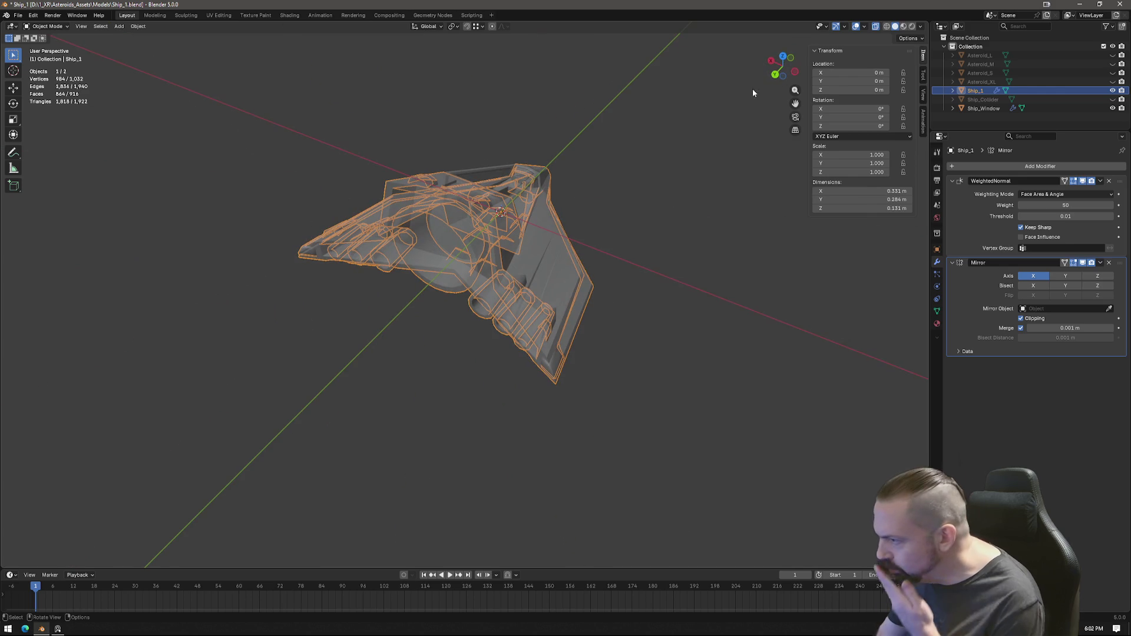
# Step: Show the ship solid and orbit around the hull and engines to inspect it
pyautogui.click(875, 27)
pyautogui.moveTo(588, 320)
pyautogui.mouseDown(button='middle')
pyautogui.moveTo(452, 313)
pyautogui.moveTo(541, 308)
pyautogui.mouseUp(button='middle')
pyautogui.moveTo(457, 379)
pyautogui.mouseDown(button='middle')
pyautogui.moveTo(649, 381)
pyautogui.moveTo(546, 267)
pyautogui.moveTo(568, 256)
pyautogui.moveTo(502, 254)
pyautogui.moveTo(394, 369)
pyautogui.moveTo(469, 167)
pyautogui.moveTo(495, 155)
pyautogui.moveTo(494, 173)
pyautogui.moveTo(501, 146)
pyautogui.moveTo(500, 205)
pyautogui.mouseUp(button='middle')
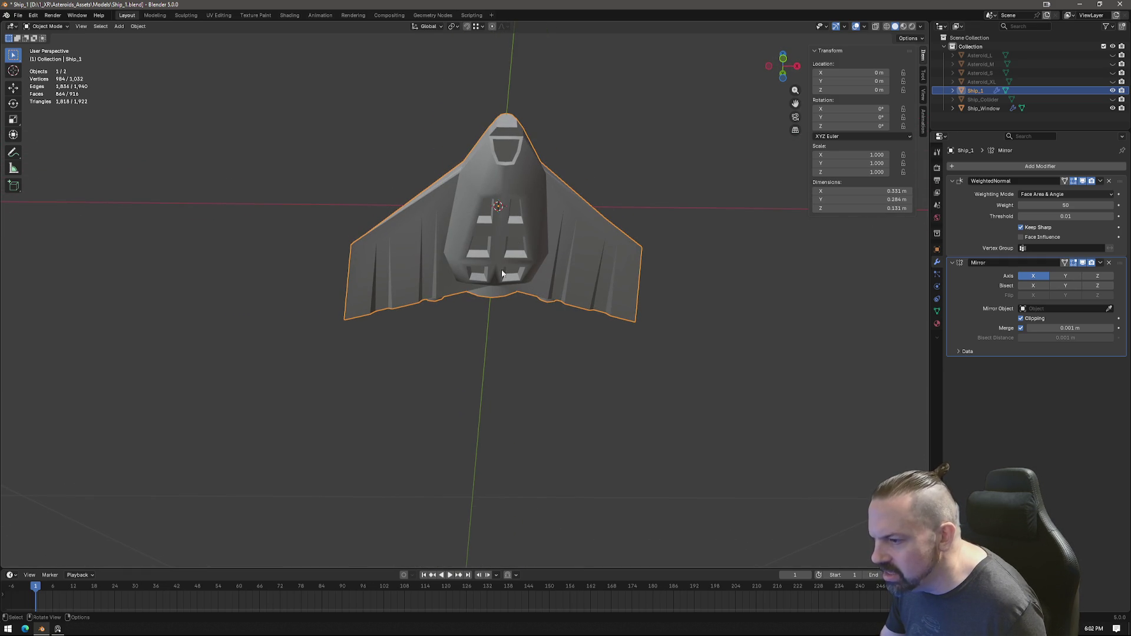
pyautogui.moveTo(579, 290)
pyautogui.mouseDown(button='middle')
pyautogui.moveTo(495, 283)
pyautogui.moveTo(510, 317)
pyautogui.moveTo(731, 339)
pyautogui.moveTo(674, 330)
pyautogui.moveTo(567, 257)
pyautogui.moveTo(572, 298)
pyautogui.moveTo(715, 273)
pyautogui.moveTo(851, 284)
pyautogui.moveTo(634, 382)
pyautogui.moveTo(607, 317)
pyautogui.mouseUp(button='middle')
pyautogui.scroll(3, 507, 313)
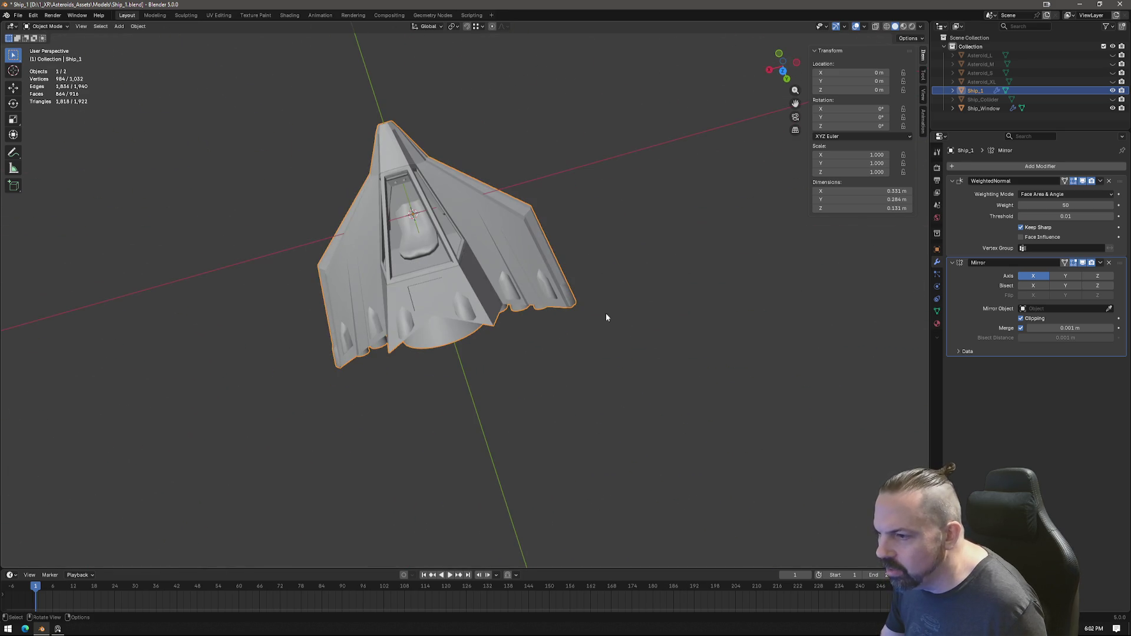
# Step: Go to Top orthographic view, centre the ship and add Ship_Window to the selection
pyautogui.click(784, 70)
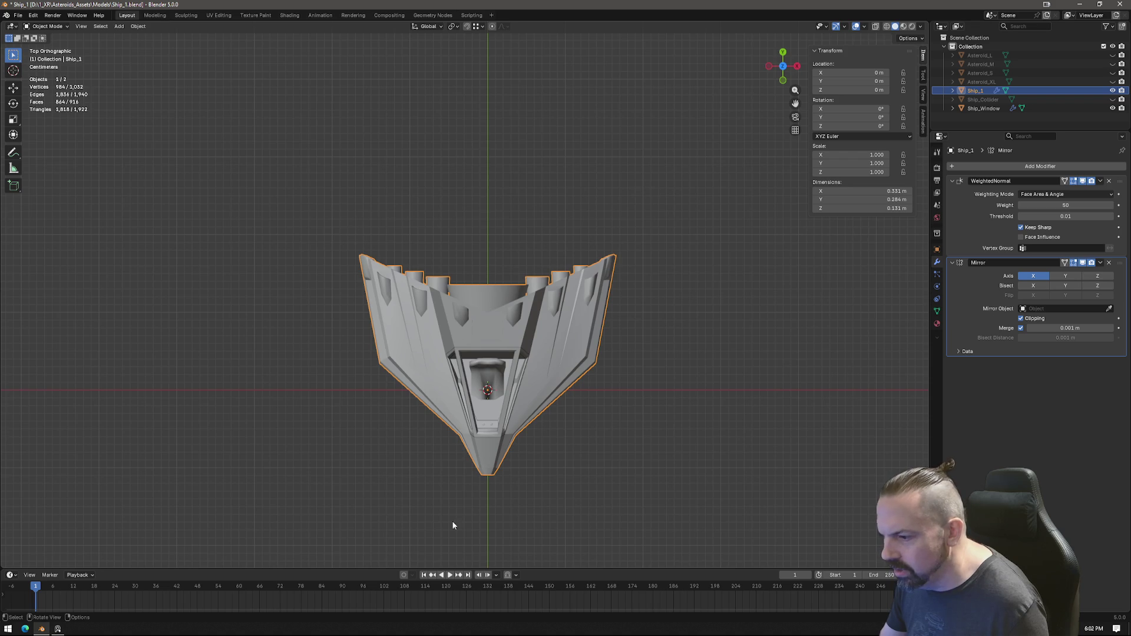
pyautogui.keyDown('shift'); pyautogui.moveTo(565, 444); pyautogui.dragTo(579, 358, button='middle'); pyautogui.keyUp('shift')
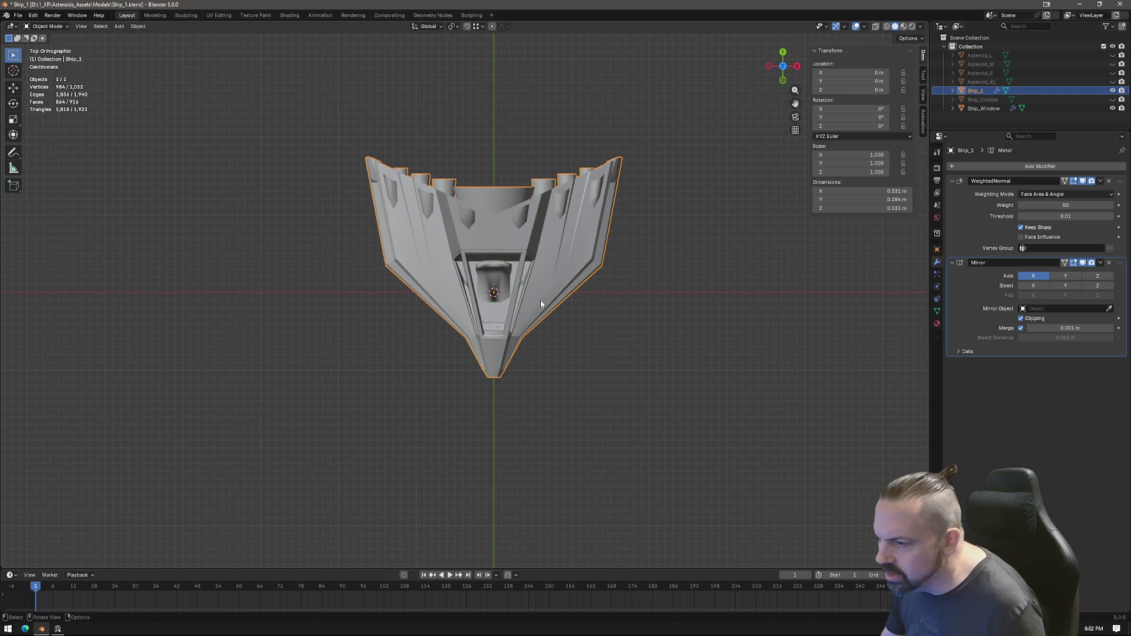
pyautogui.keyDown('shift'); pyautogui.click(517, 284); pyautogui.keyUp('shift')
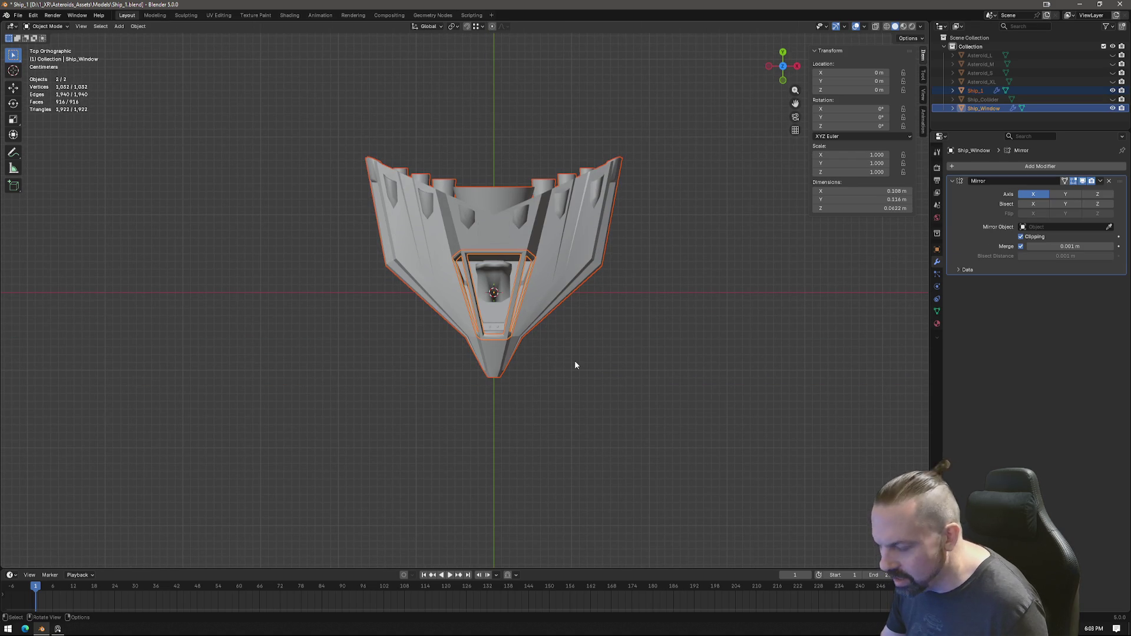
# Step: Scale Ship_1 and Ship_Window along Y to about 1.355
pyautogui.press('s')
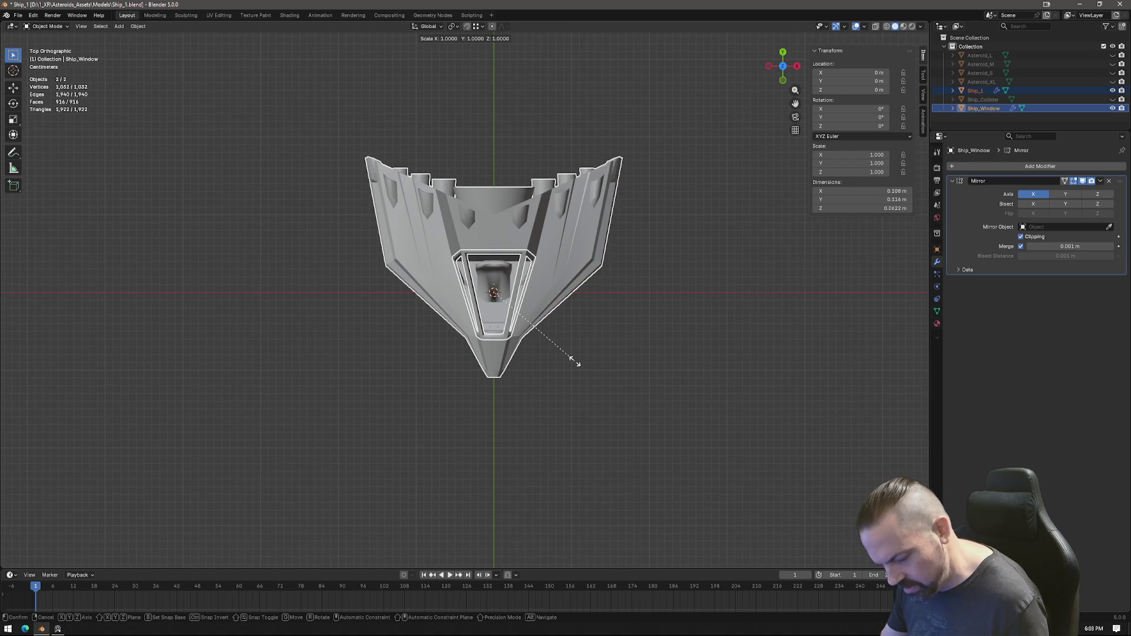
pyautogui.press('y')
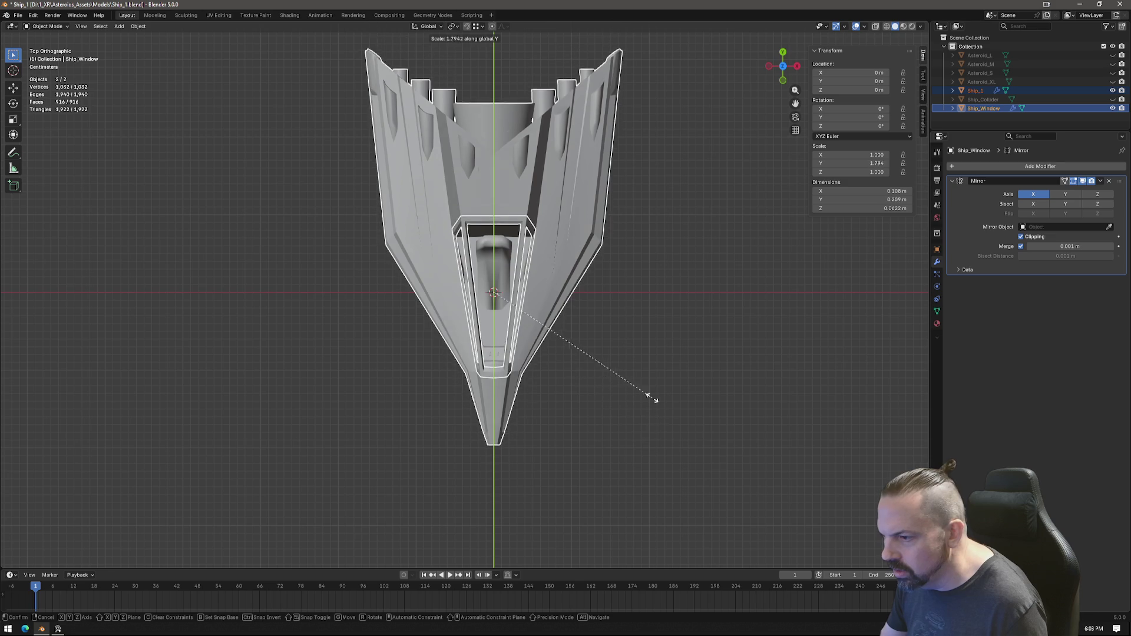
pyautogui.click(627, 345)
pyautogui.moveTo(626, 345)
pyautogui.mouseDown(button='middle')
pyautogui.moveTo(419, 413)
pyautogui.moveTo(558, 419)
pyautogui.moveTo(599, 485)
pyautogui.moveTo(650, 450)
pyautogui.moveTo(635, 447)
pyautogui.mouseUp(button='middle')
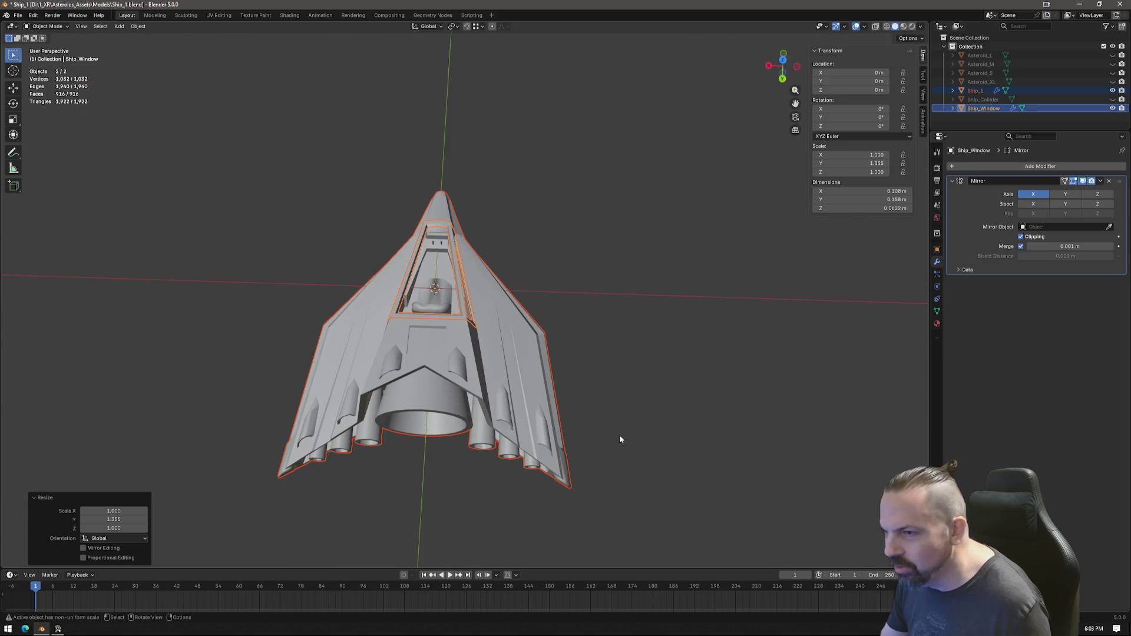
# Step: Check the Spaceship Cockpit reference image on the art board, then return to the model
pyautogui.click(68, 629)
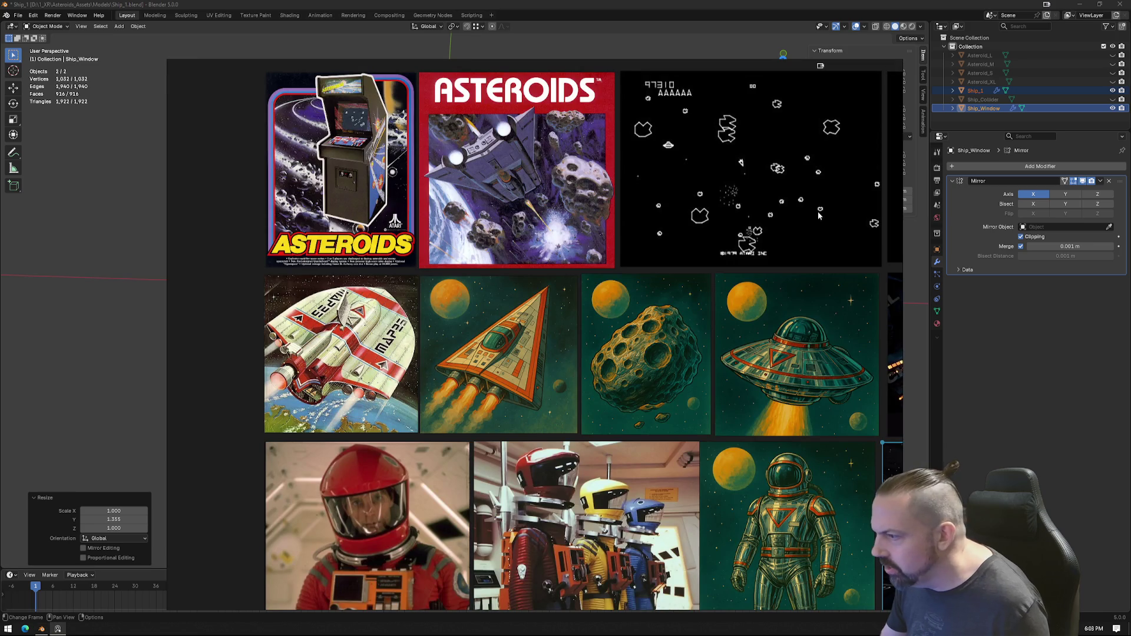
pyautogui.moveTo(731, 191); pyautogui.dragTo(437, 214, button='middle')
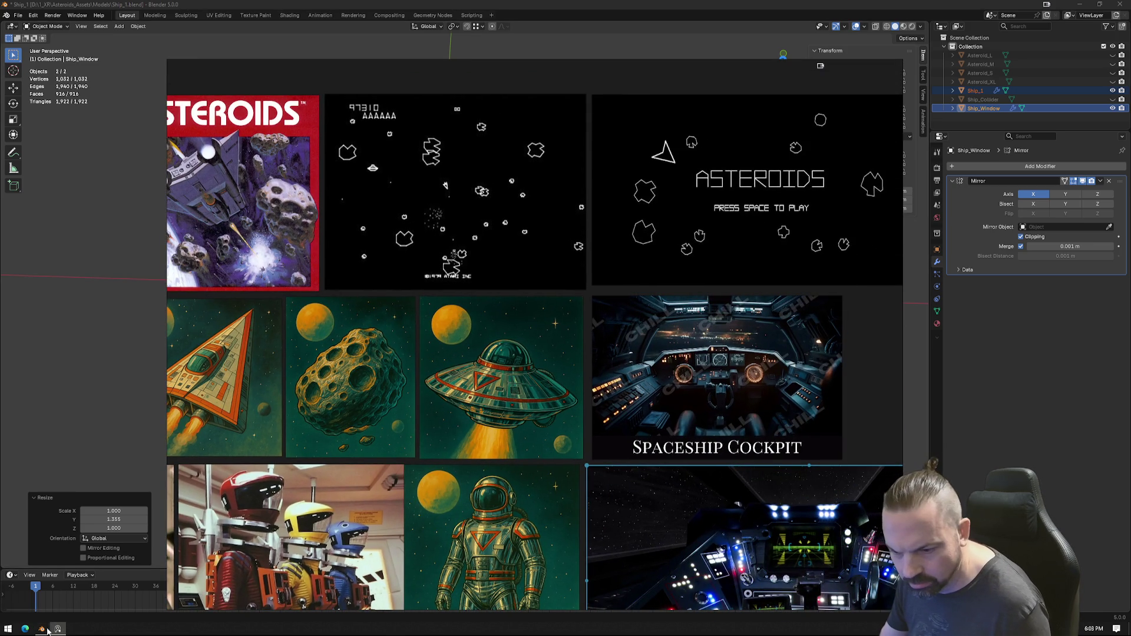
pyautogui.click(58, 629)
pyautogui.moveTo(450, 368); pyautogui.dragTo(781, 156, button='middle')
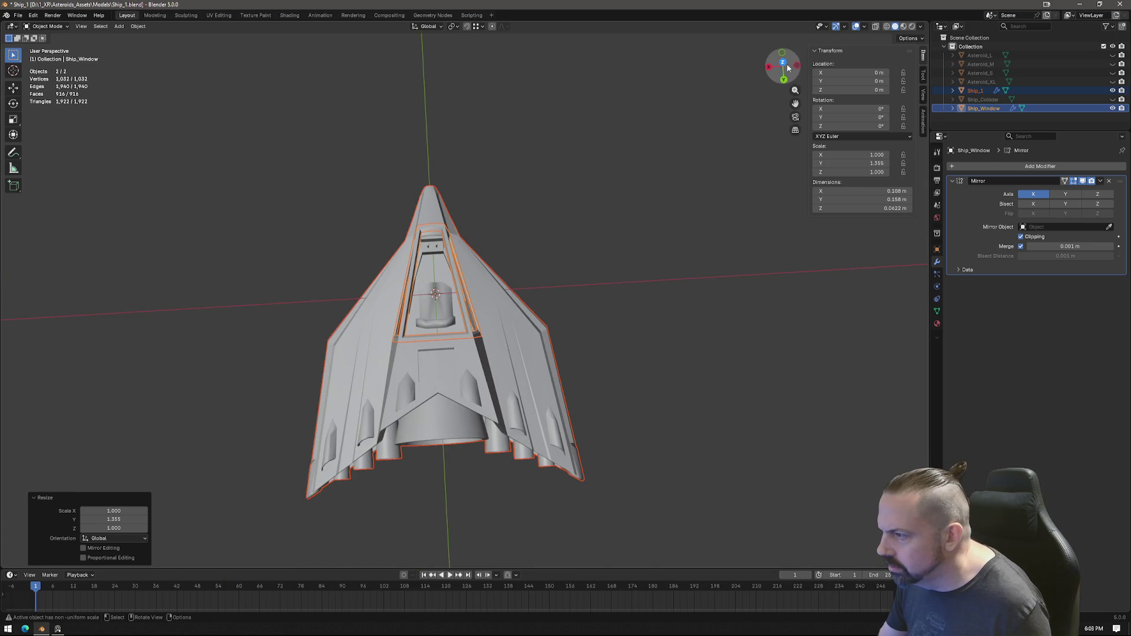
# Step: Undo the 1.355 Y stretch and rescale the ship and cockpit frame to about 1.191 along Y
pyautogui.click(788, 64)
pyautogui.hotkey('ctrl', 'z')
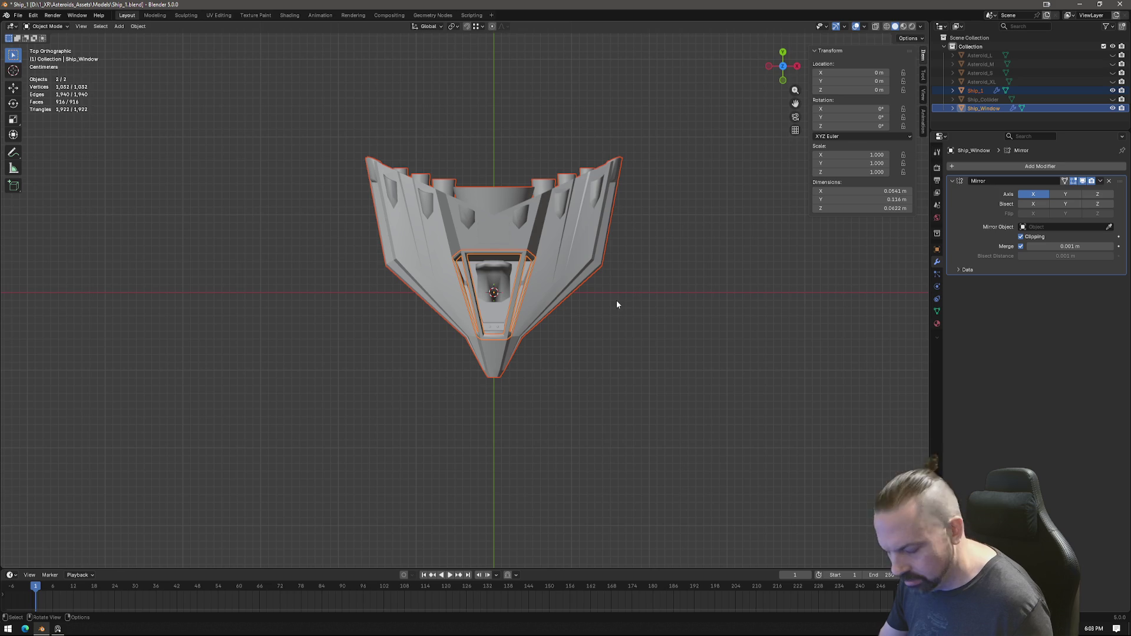
pyautogui.press('s')
pyautogui.press('y')
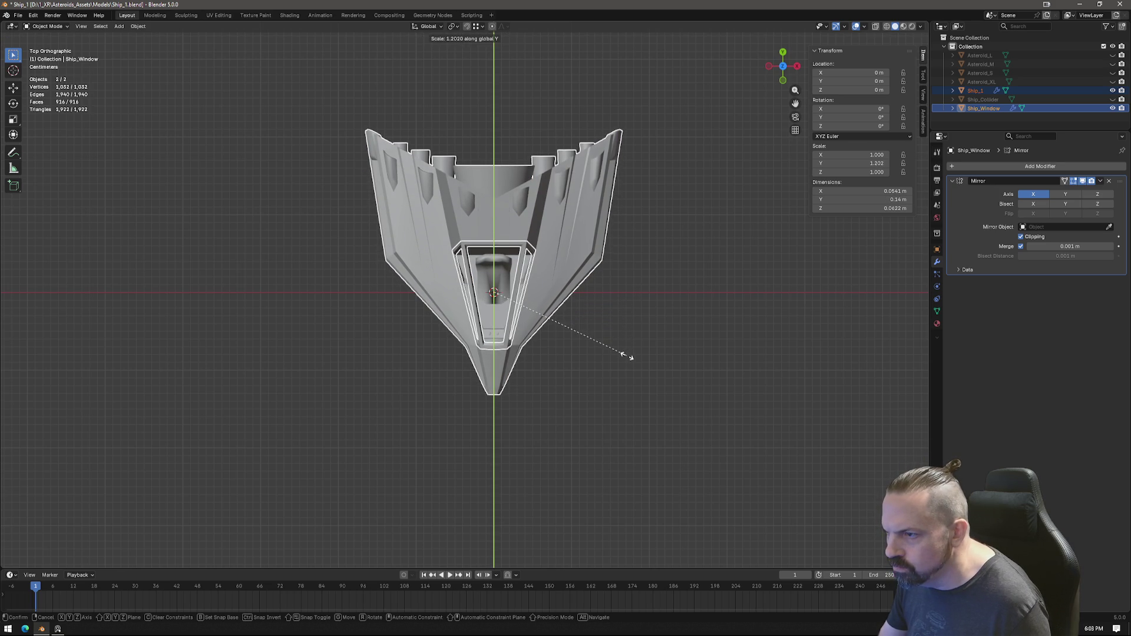
pyautogui.click(625, 359)
# Step: Orbit around the ship to inspect the milder lengthwise stretch from several angles
pyautogui.moveTo(641, 417)
pyautogui.mouseDown(button='middle')
pyautogui.moveTo(615, 416)
pyautogui.moveTo(637, 417)
pyautogui.moveTo(737, 313)
pyautogui.moveTo(852, 346)
pyautogui.moveTo(705, 260)
pyautogui.moveTo(654, 334)
pyautogui.moveTo(662, 362)
pyautogui.moveTo(695, 378)
pyautogui.moveTo(682, 462)
pyautogui.moveTo(743, 440)
pyautogui.moveTo(742, 331)
pyautogui.mouseUp(button='middle')
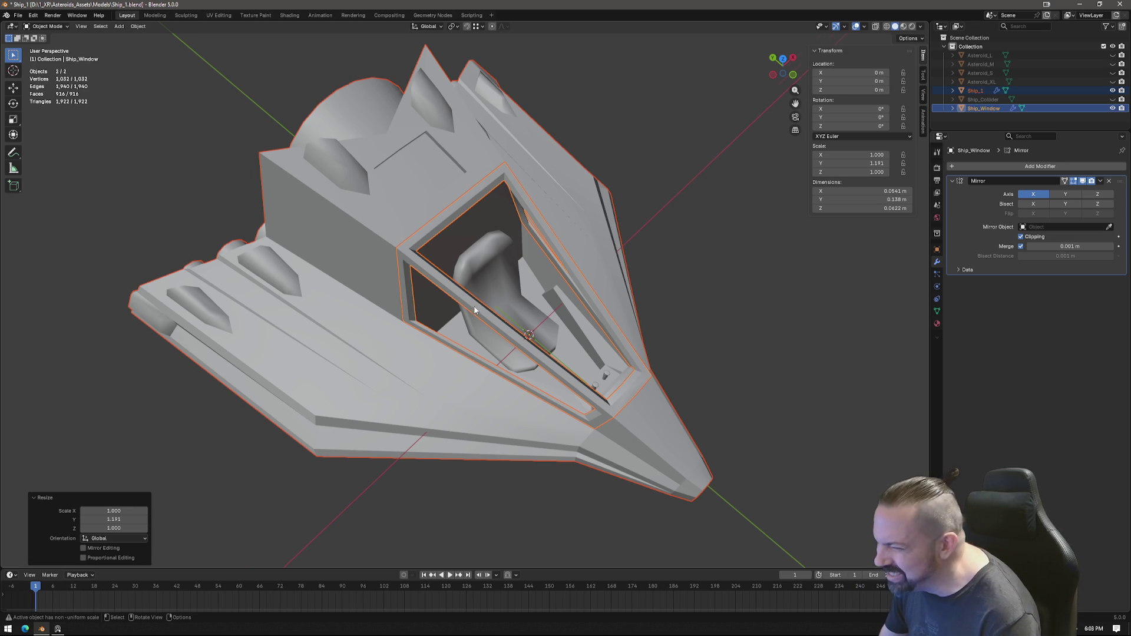
pyautogui.scroll(-5, 473, 310)
pyautogui.moveTo(473, 310)
pyautogui.mouseDown(button='middle')
pyautogui.moveTo(339, 316)
pyautogui.moveTo(406, 363)
pyautogui.mouseUp(button='middle')
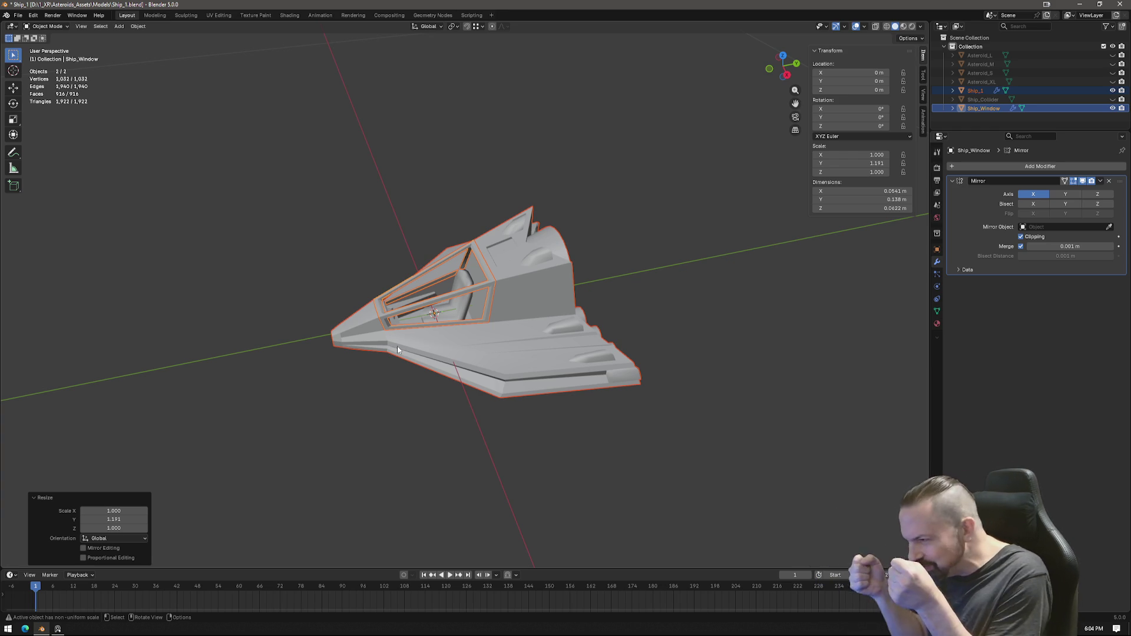
pyautogui.moveTo(386, 270)
pyautogui.mouseDown(button='middle')
pyautogui.moveTo(594, 368)
pyautogui.moveTo(543, 379)
pyautogui.mouseUp(button='middle')
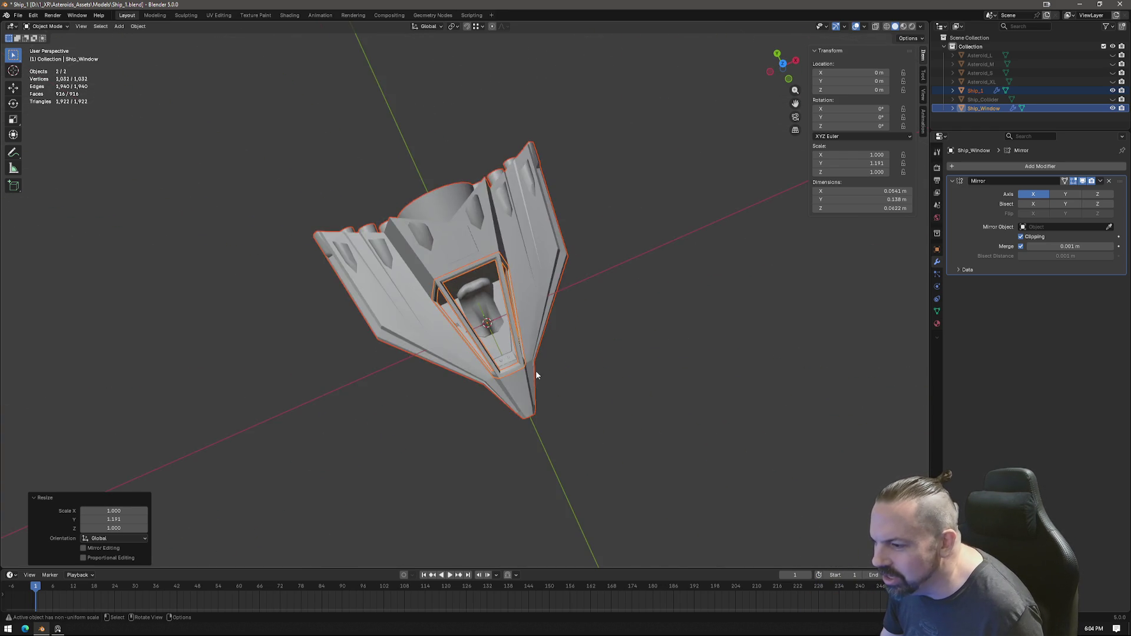
pyautogui.press('Tab')
pyautogui.scroll(5, 543, 379)
pyautogui.scroll(3, 508, 368)
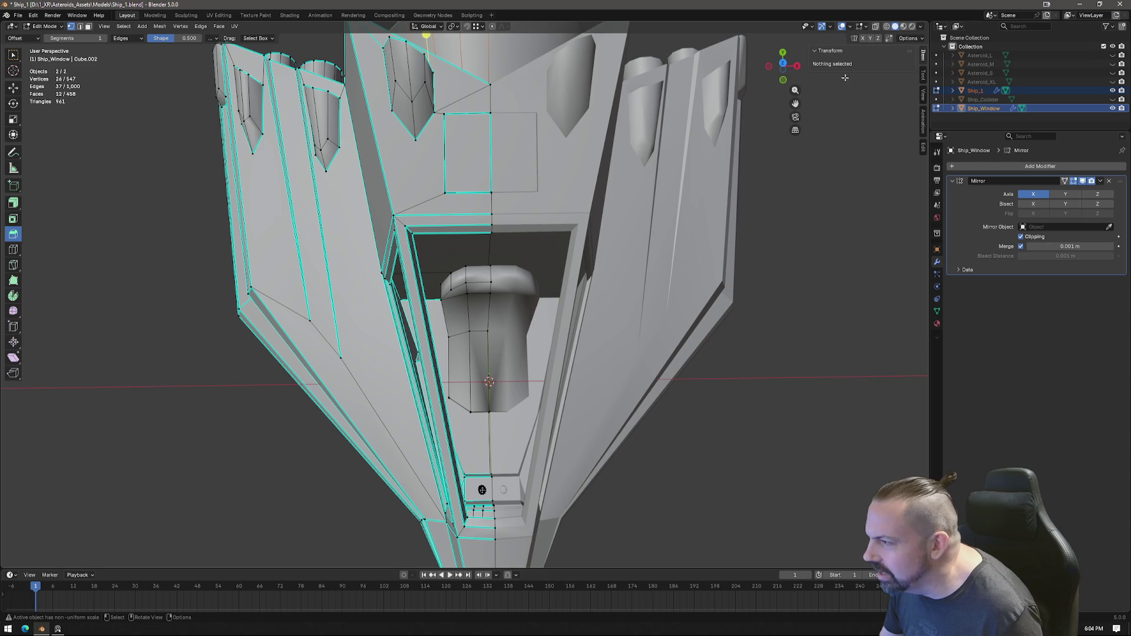
# Step: In top X-ray view, select hull edges at the cockpit front and cancel a first move attempt
pyautogui.click(784, 62)
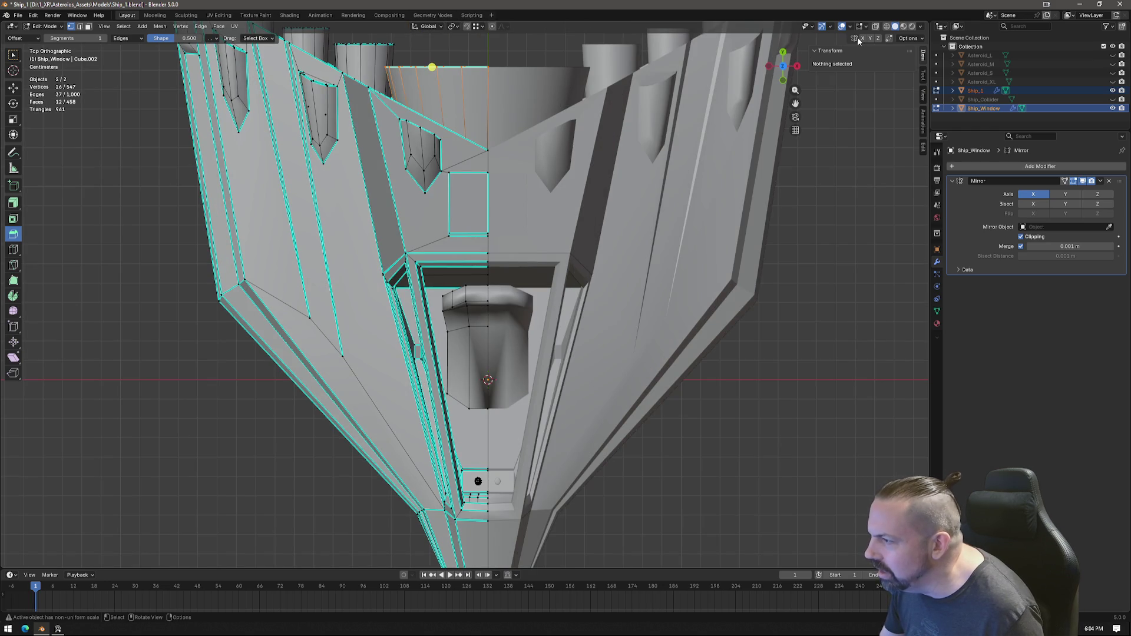
pyautogui.click(875, 26)
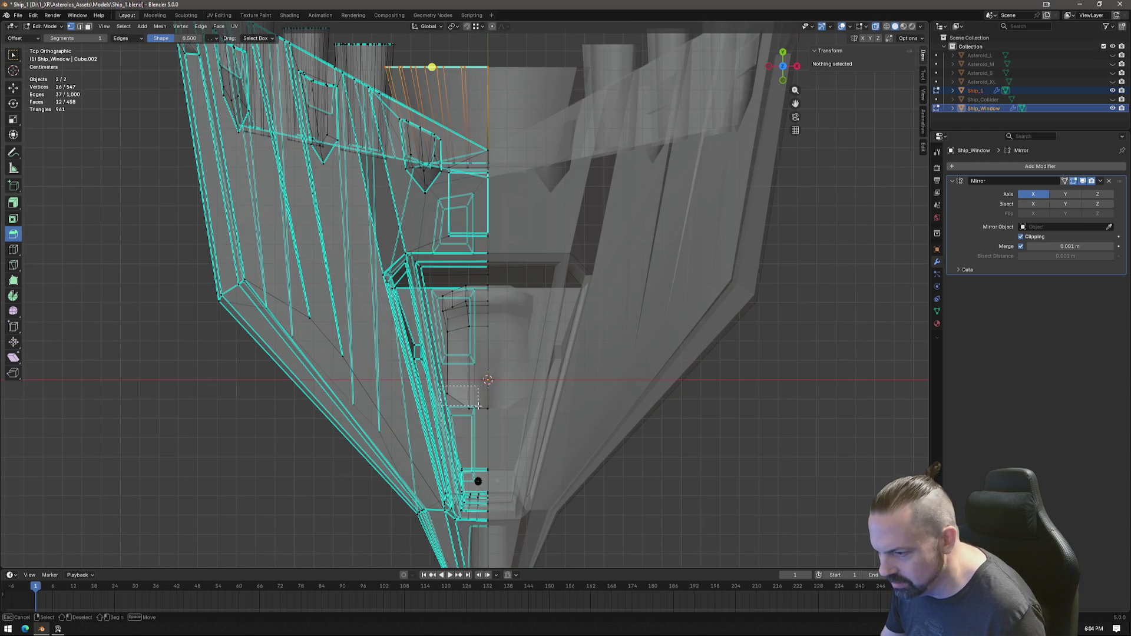
pyautogui.moveTo(440, 386); pyautogui.dragTo(472, 409)
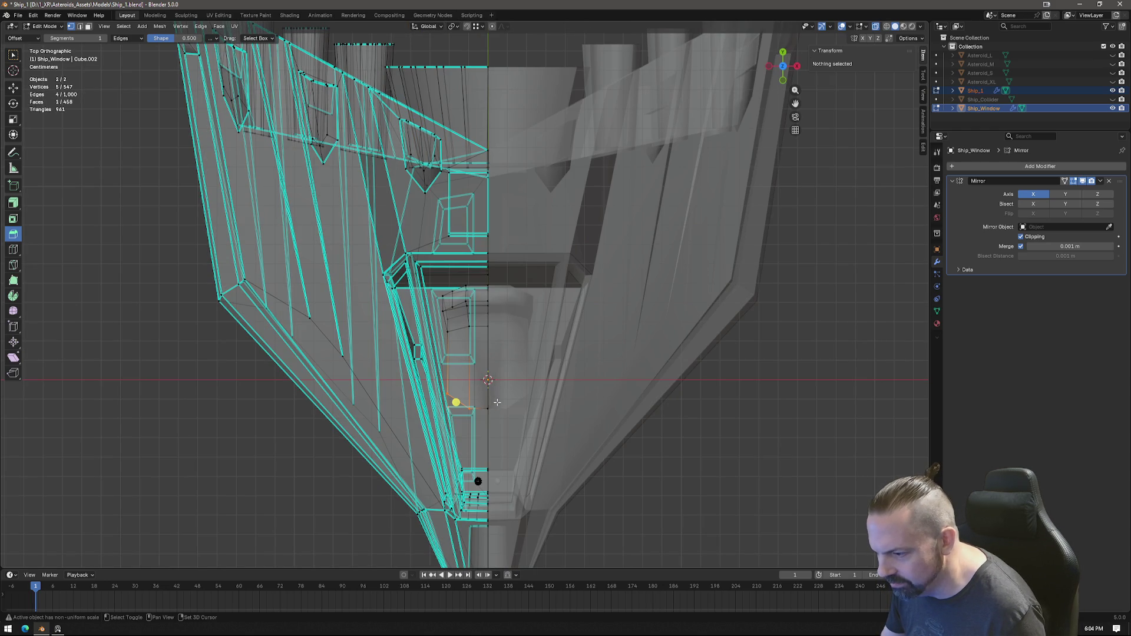
pyautogui.keyDown('shift'); pyautogui.click(464, 407); pyautogui.keyUp('shift')
pyautogui.press('g')
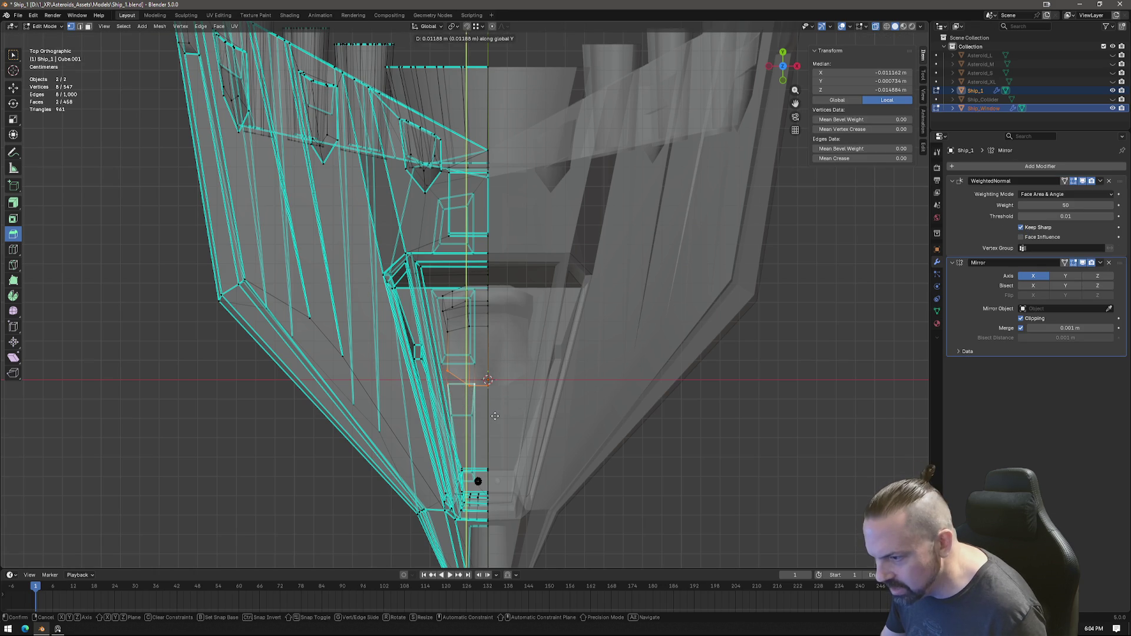
pyautogui.press('Escape')
# Step: Select three centre-line vertices at the cockpit front and nudge them to fit the window frame
pyautogui.click(488, 410)
pyautogui.keyDown('shift'); pyautogui.click(469, 409); pyautogui.keyUp('shift')
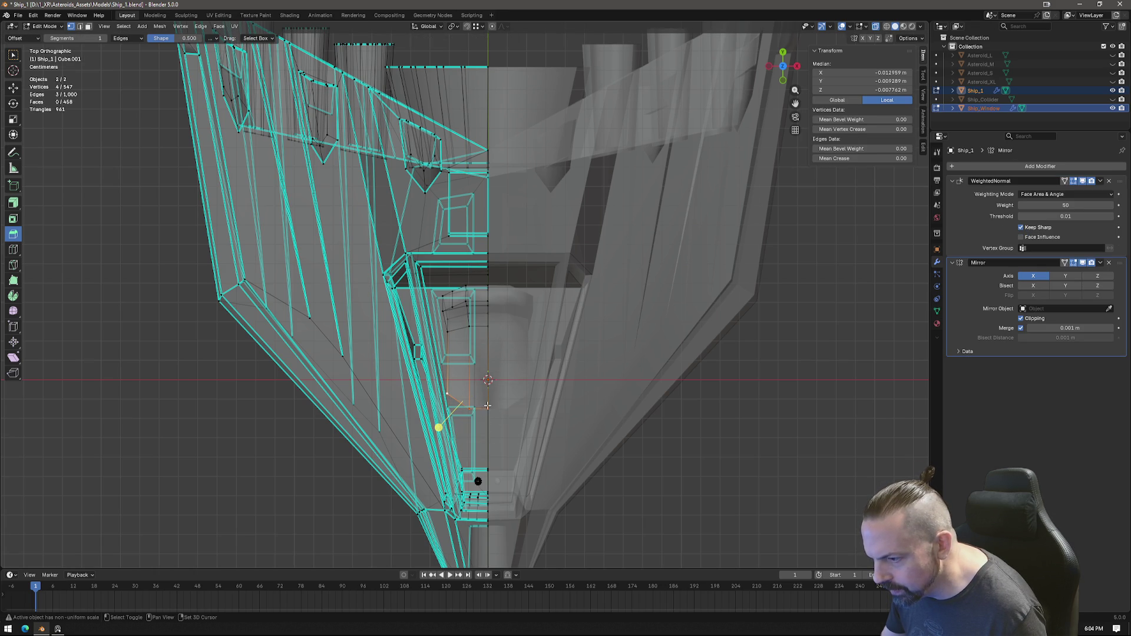
pyautogui.keyDown('shift'); pyautogui.click(506, 413); pyautogui.keyUp('shift')
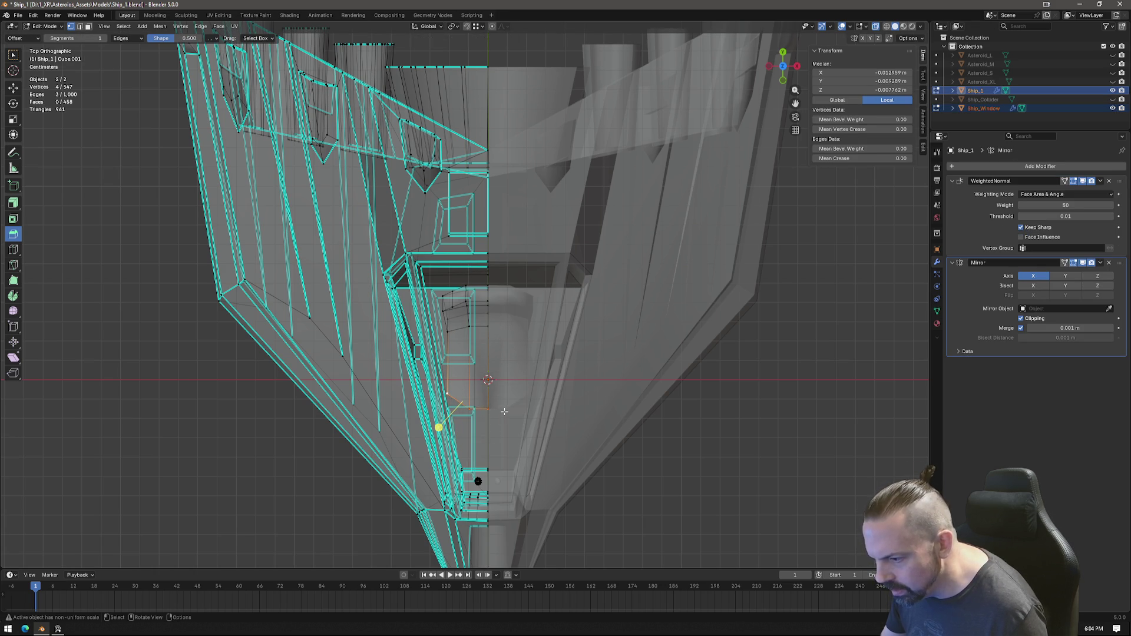
pyautogui.press('g')
pyautogui.click(504, 400)
pyautogui.moveTo(503, 401); pyautogui.dragTo(462, 421, button='middle')
pyautogui.moveTo(457, 411); pyautogui.dragTo(782, 60, button='middle')
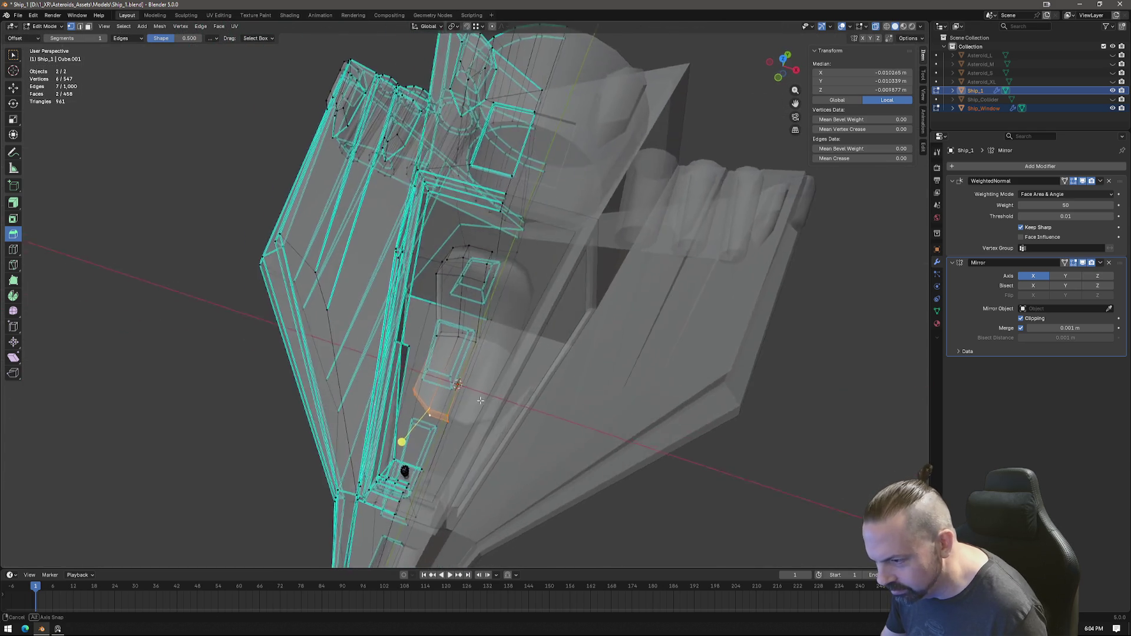
# Step: Shift the selected vertices slightly along Y from top view, then finish mesh editing
pyautogui.click(782, 61)
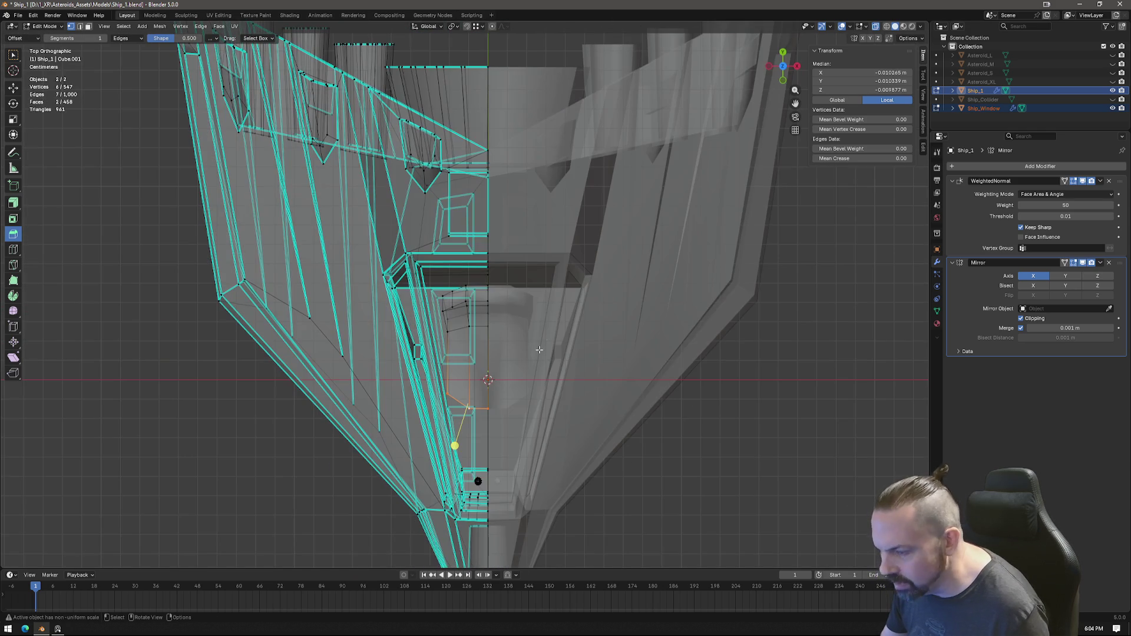
pyautogui.press('g')
pyautogui.press('y')
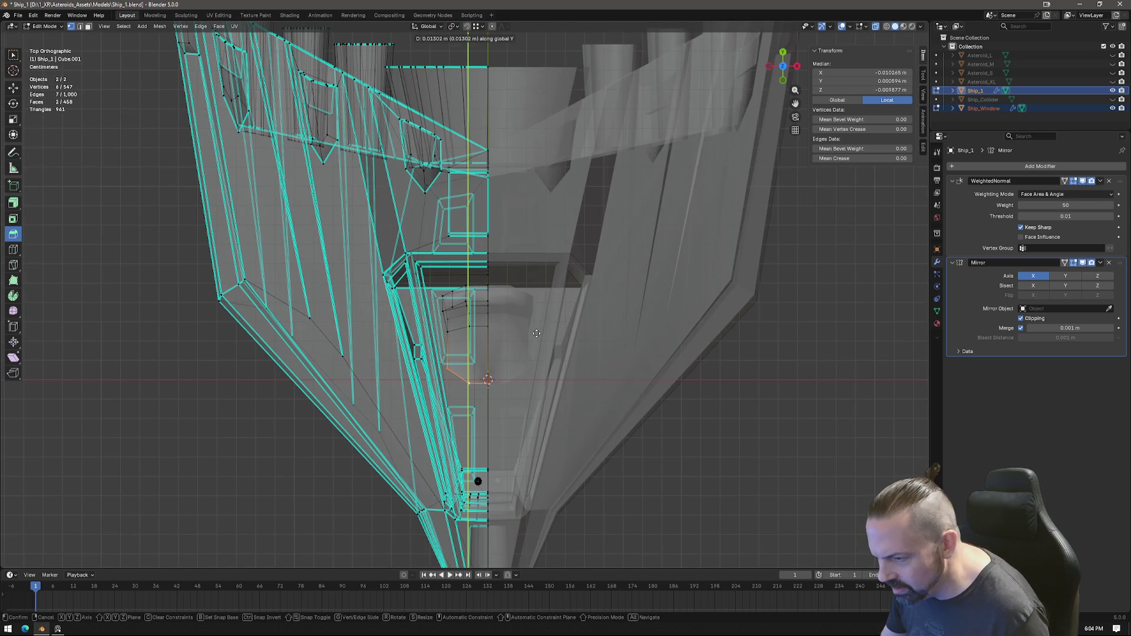
pyautogui.click(537, 334)
pyautogui.moveTo(536, 333)
pyautogui.mouseDown(button='middle')
pyautogui.moveTo(522, 321)
pyautogui.moveTo(602, 294)
pyautogui.mouseUp(button='middle')
pyautogui.press('Tab')
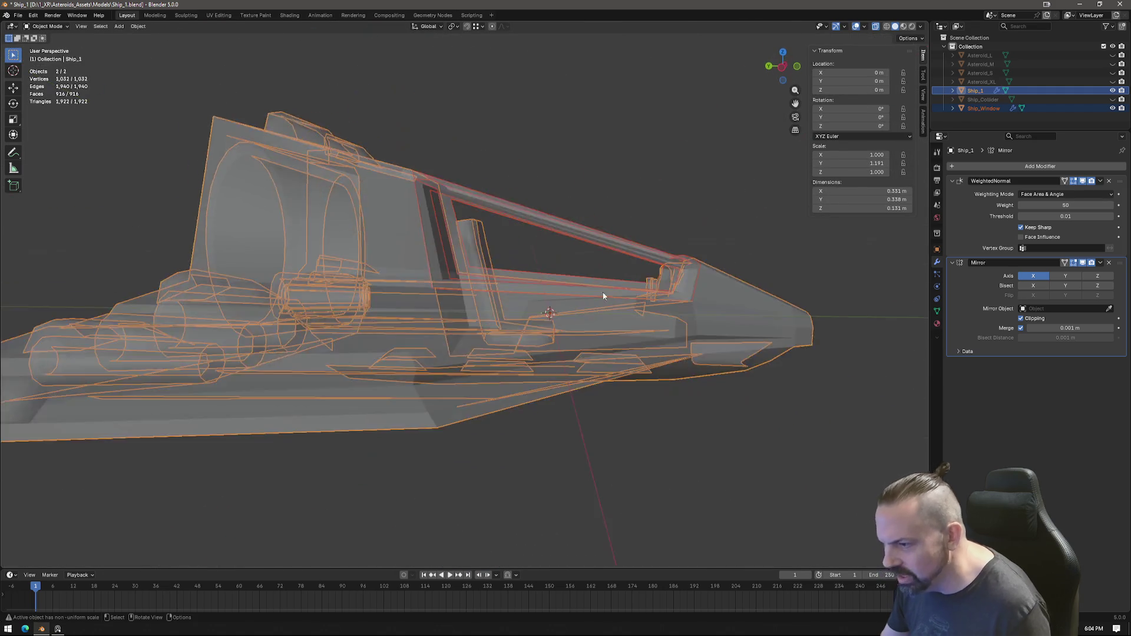
pyautogui.scroll(-3, 637, 336)
# Step: Turn off X-ray display and look the solid ship over around the cockpit frame
pyautogui.moveTo(669, 377); pyautogui.dragTo(794, 402, button='middle')
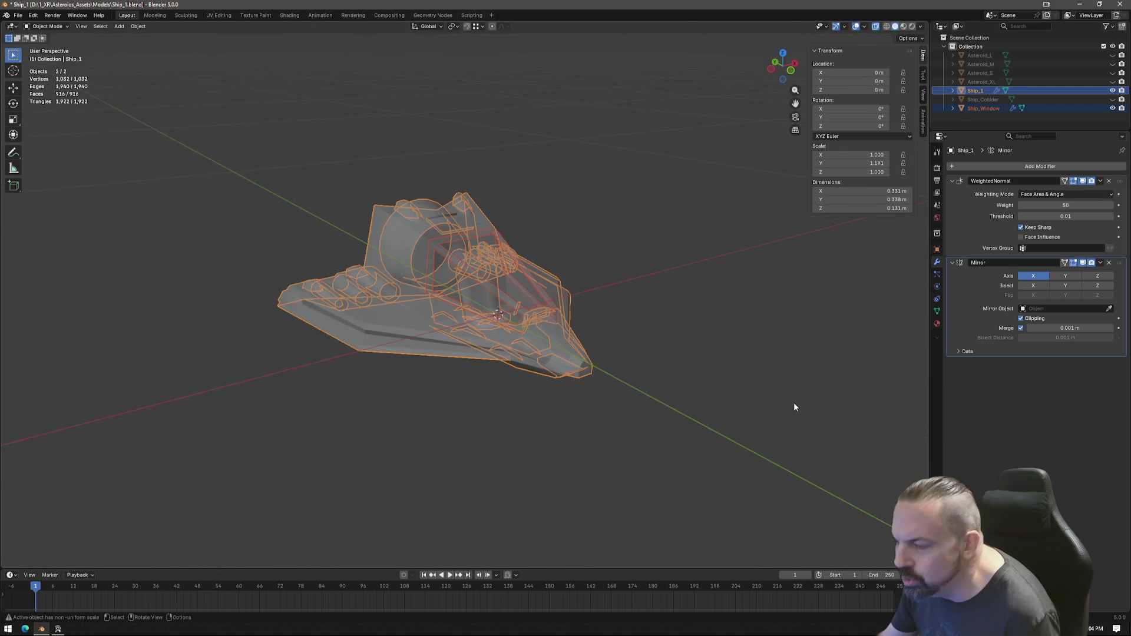
pyautogui.moveTo(725, 386)
pyautogui.mouseDown(button='middle')
pyautogui.moveTo(504, 414)
pyautogui.moveTo(640, 412)
pyautogui.moveTo(635, 387)
pyautogui.mouseUp(button='middle')
pyautogui.scroll(2, 635, 388)
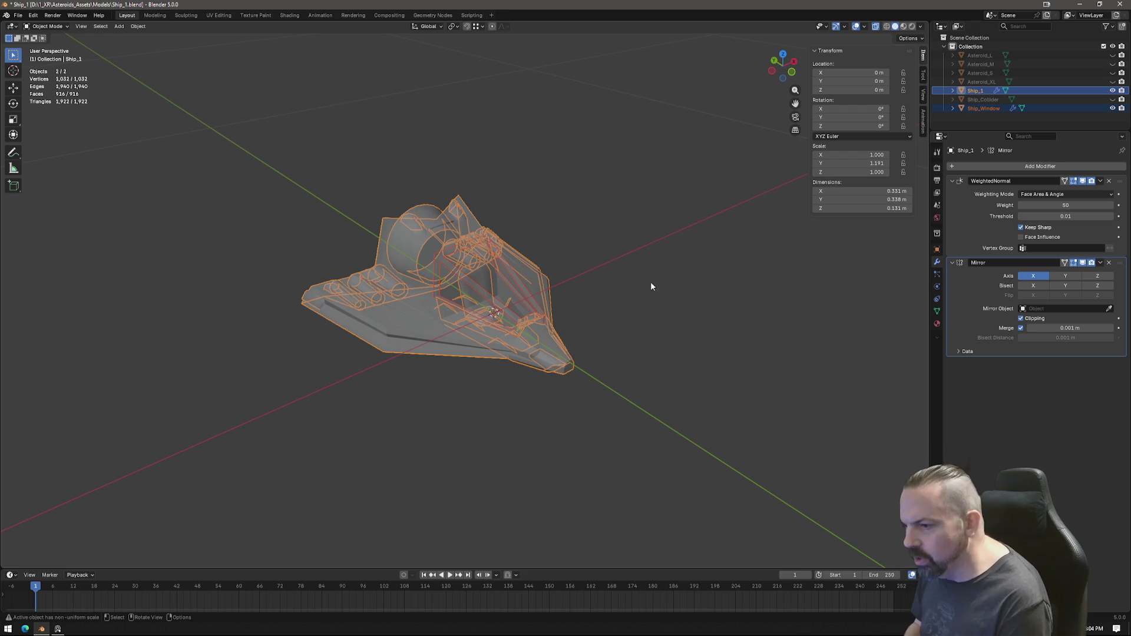
pyautogui.click(876, 26)
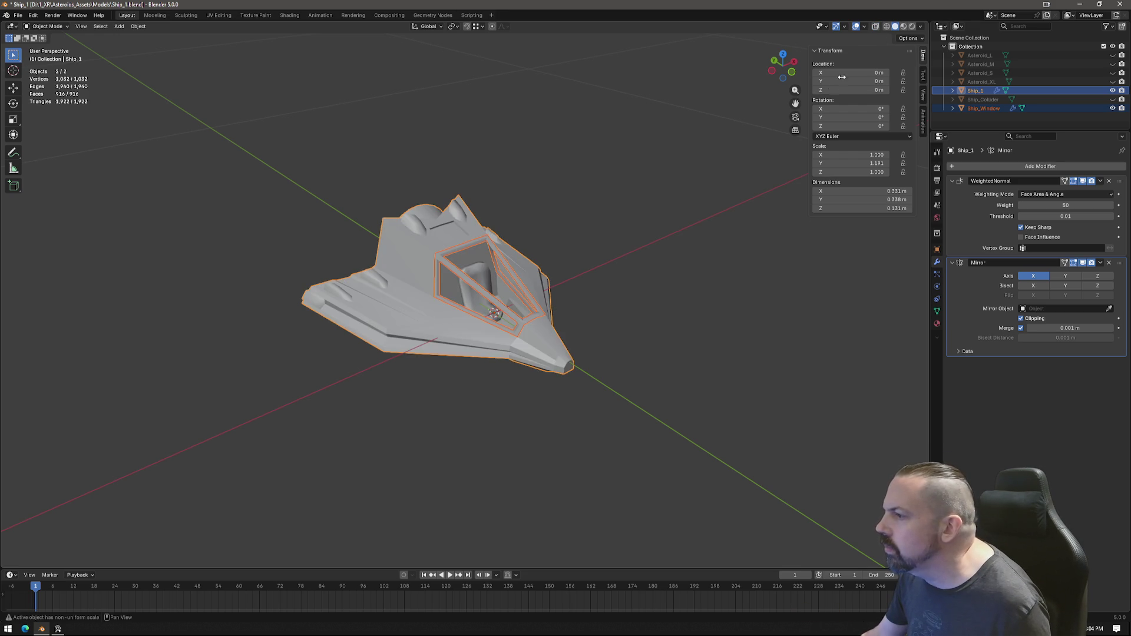
pyautogui.moveTo(648, 303)
pyautogui.mouseDown(button='middle')
pyautogui.moveTo(618, 298)
pyautogui.moveTo(636, 327)
pyautogui.mouseUp(button='middle')
pyautogui.scroll(3, 636, 328)
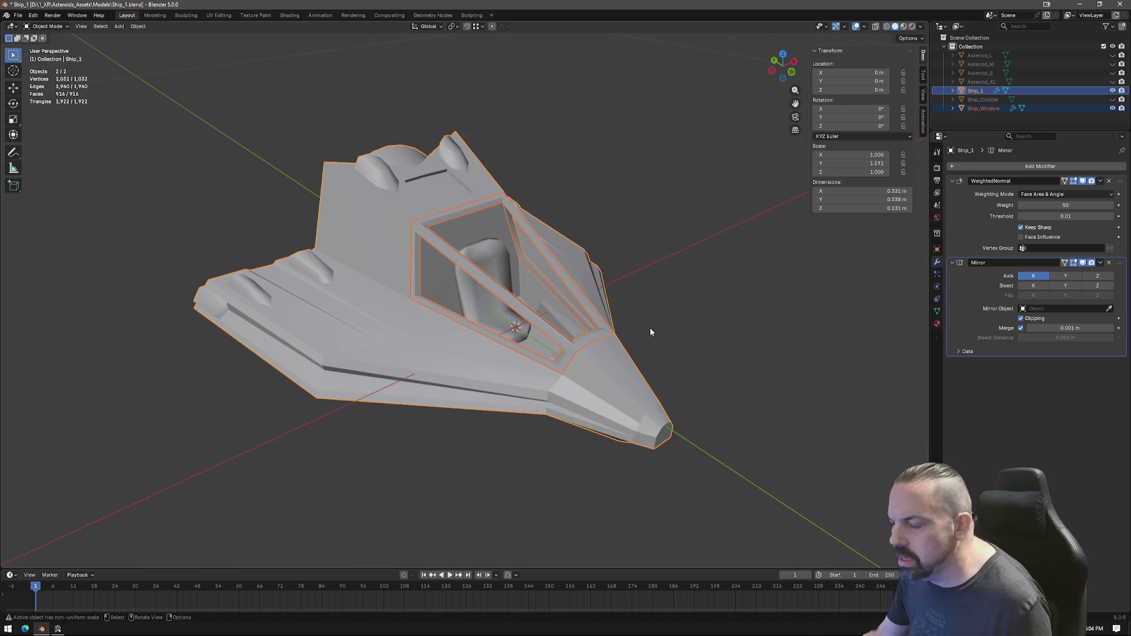
pyautogui.scroll(2, 651, 330)
pyautogui.scroll(1, 709, 345)
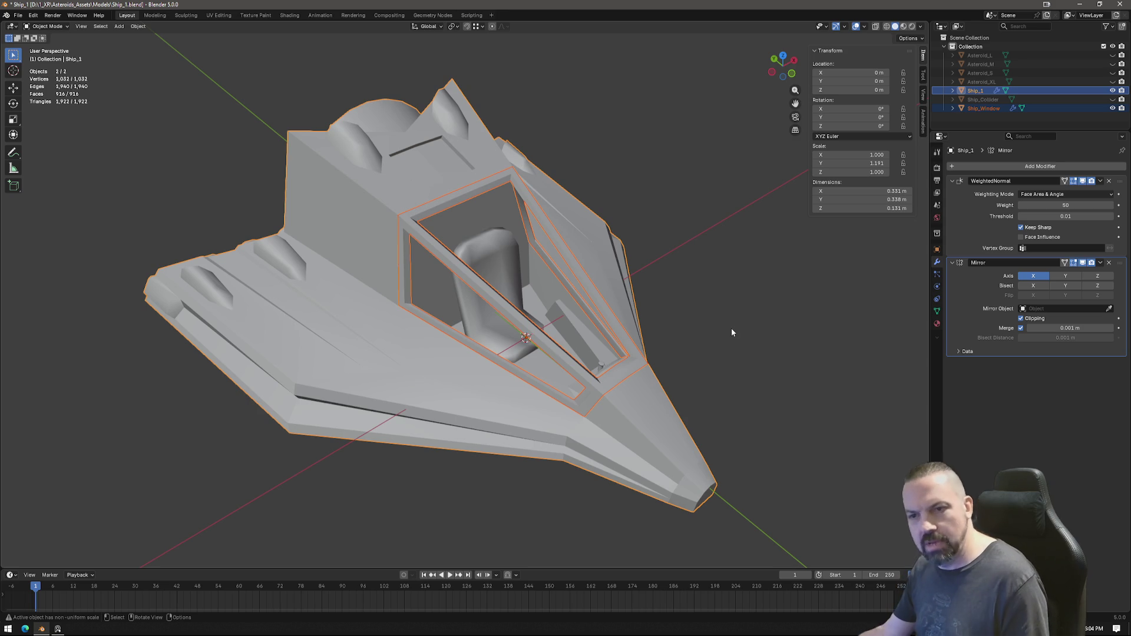